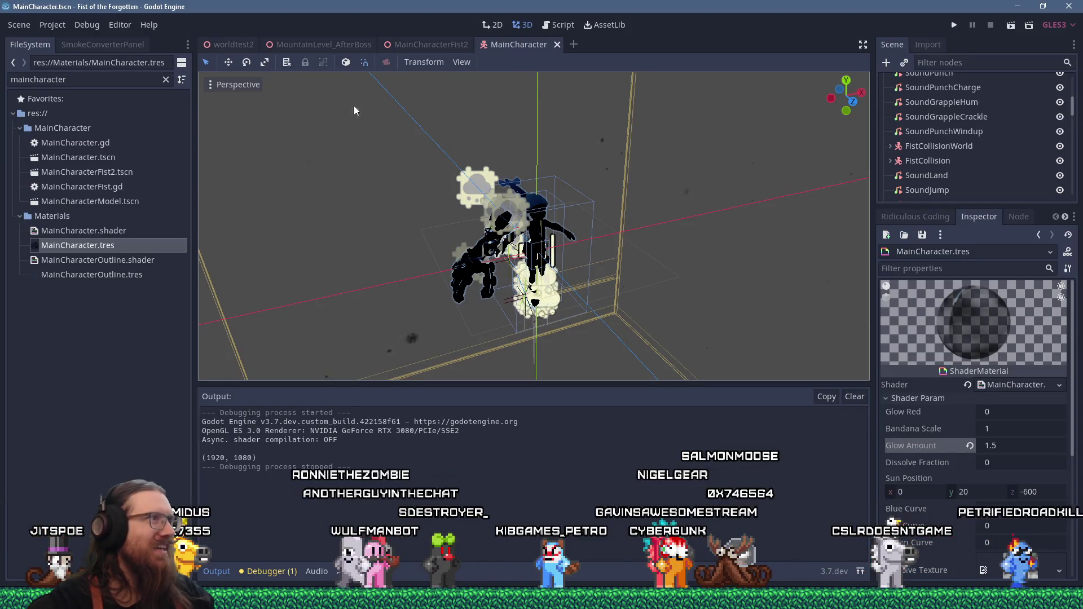
# - Switch to the MountainLevel_AfterBoss scene and pan and zoom across the level
pyautogui.click(353, 44)
pyautogui.scroll(-2, 459, 349)
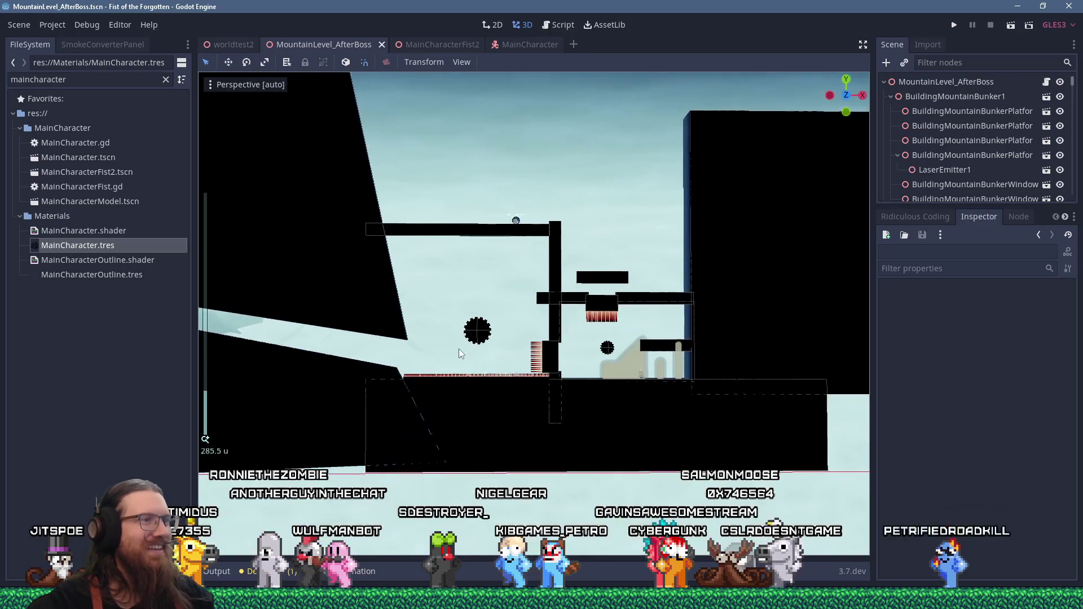
pyautogui.moveTo(382, 341)
pyautogui.keyDown('shift'); pyautogui.mouseDown(button='middle')
pyautogui.moveTo(430, 321)
pyautogui.moveTo(398, 320)
pyautogui.mouseUp(button='middle'); pyautogui.keyUp('shift')
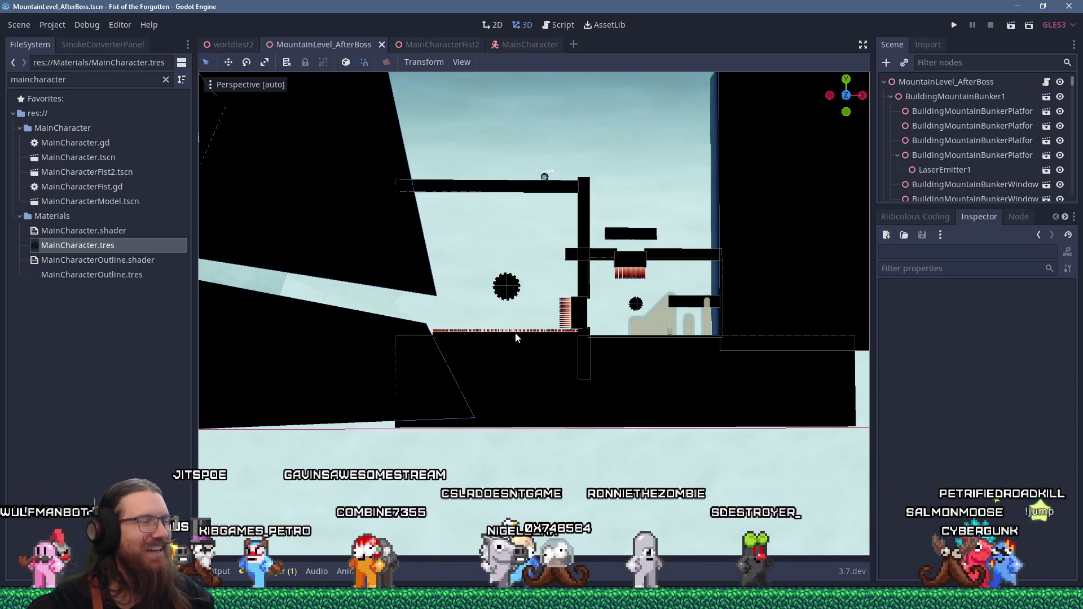
pyautogui.scroll(6, 543, 314)
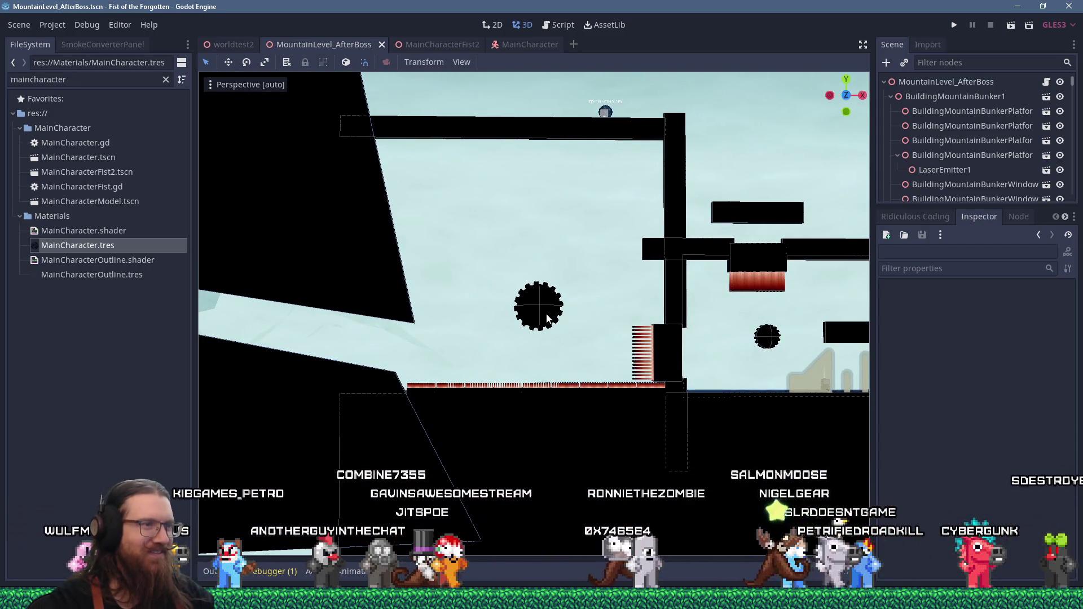
# - Select GearSwitch4, then pan and orbit to inspect the surrounding platforms
pyautogui.click(546, 319)
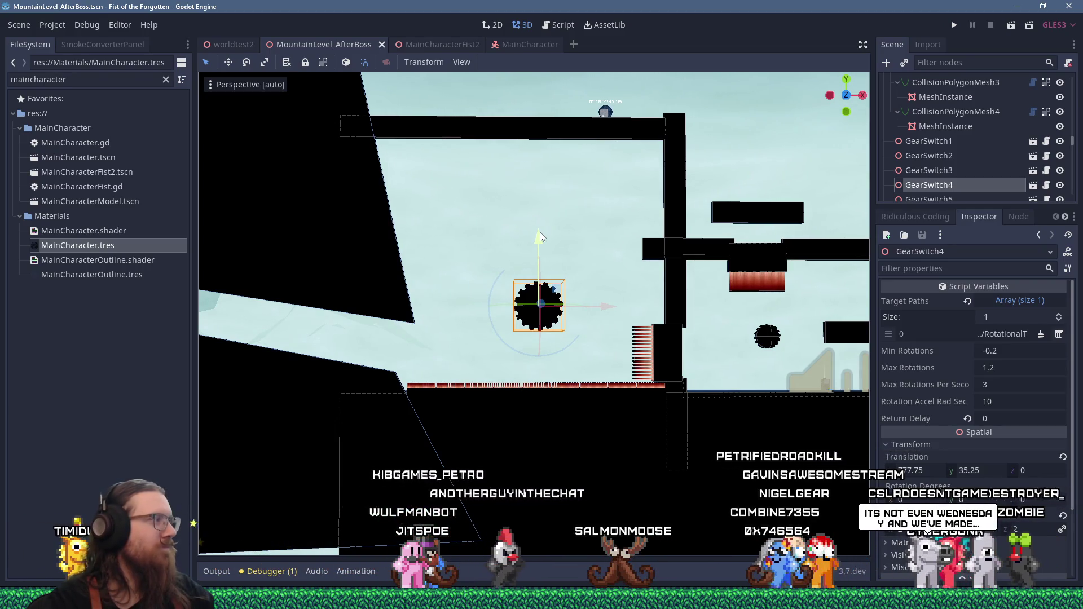
pyautogui.moveTo(568, 232)
pyautogui.keyDown('shift'); pyautogui.mouseDown(button='middle')
pyautogui.moveTo(547, 242)
pyautogui.moveTo(564, 252)
pyautogui.moveTo(595, 239)
pyautogui.moveTo(550, 248)
pyautogui.moveTo(551, 236)
pyautogui.moveTo(569, 245)
pyautogui.mouseUp(button='middle'); pyautogui.keyUp('shift')
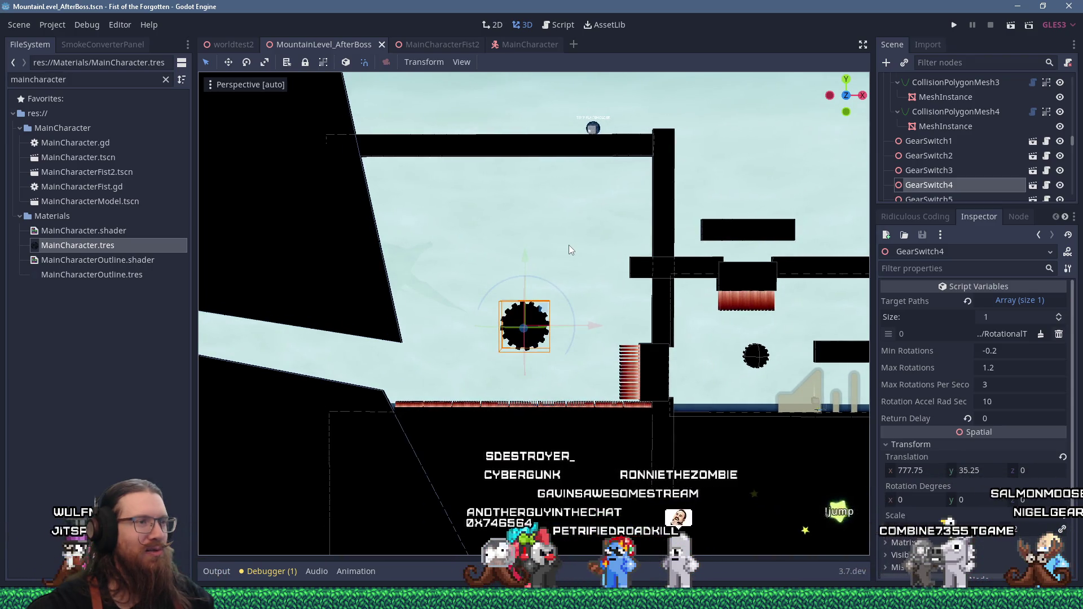
pyautogui.moveTo(569, 248)
pyautogui.keyDown('shift'); pyautogui.mouseDown(button='middle')
pyautogui.moveTo(524, 278)
pyautogui.moveTo(544, 283)
pyautogui.mouseUp(button='middle'); pyautogui.keyUp('shift')
pyautogui.scroll(-5, 577, 251)
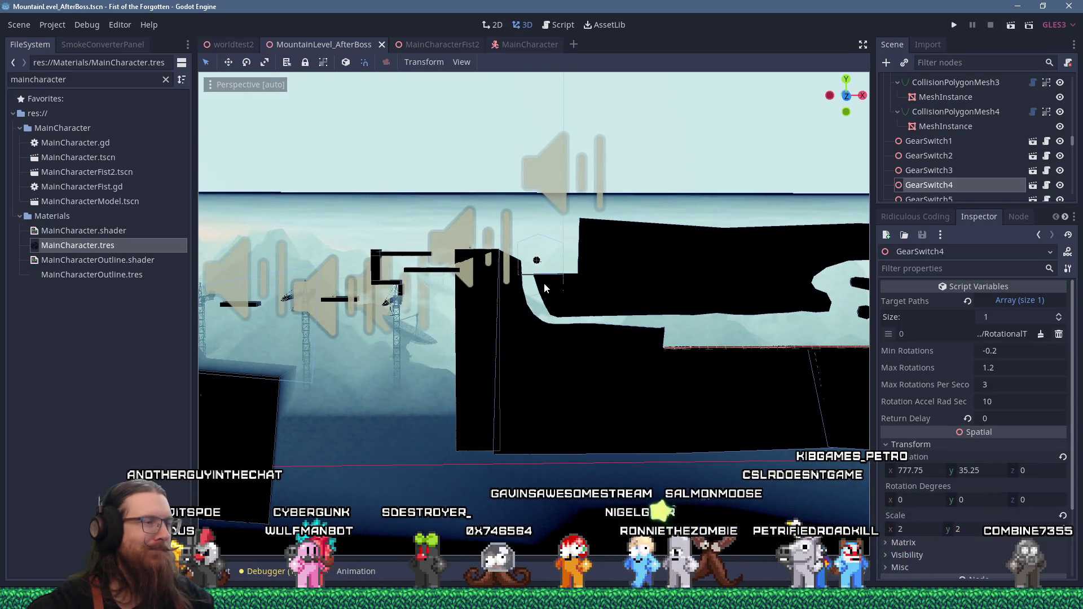
pyautogui.moveTo(544, 283); pyautogui.dragTo(463, 286, button='middle')
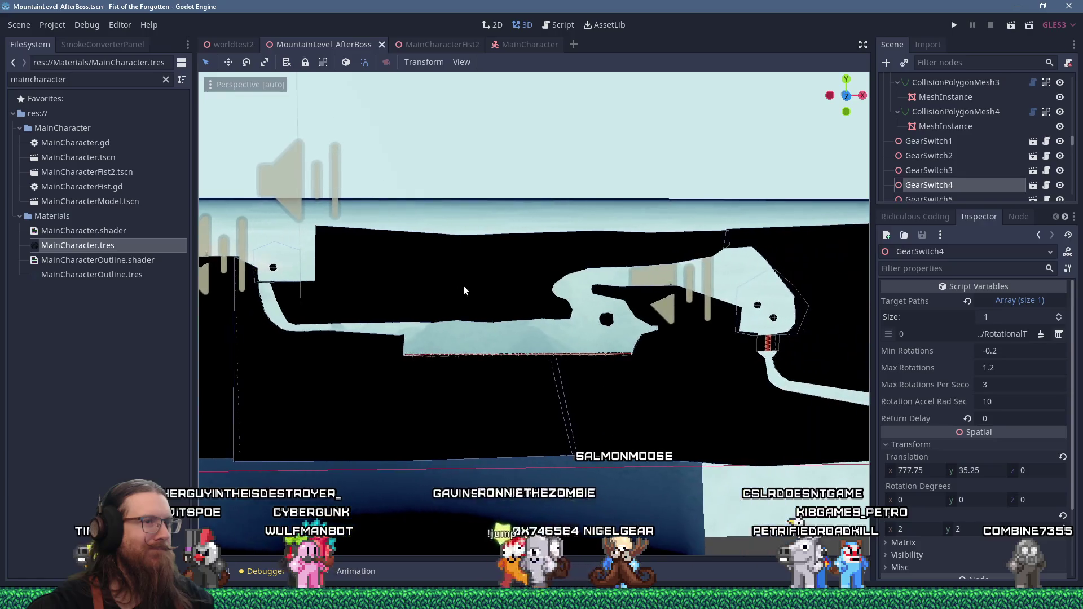
# - Open e:\projects\fotf\art_source in File Explorer from the Run prompt
pyautogui.hotkey('alt', 'Tab')
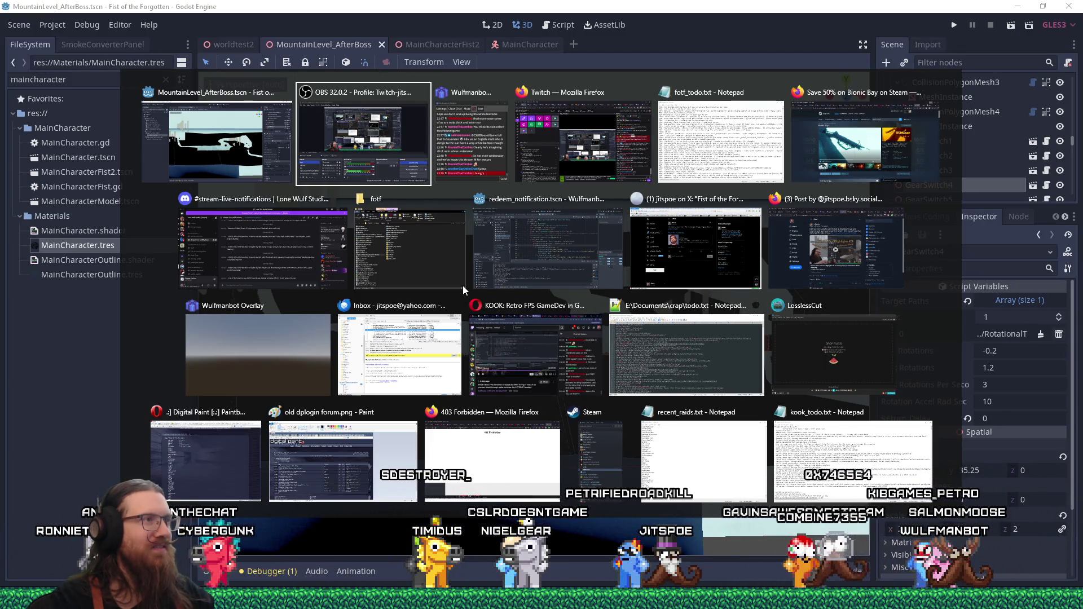
pyautogui.hotkey('alt', 'shift', 'Tab')
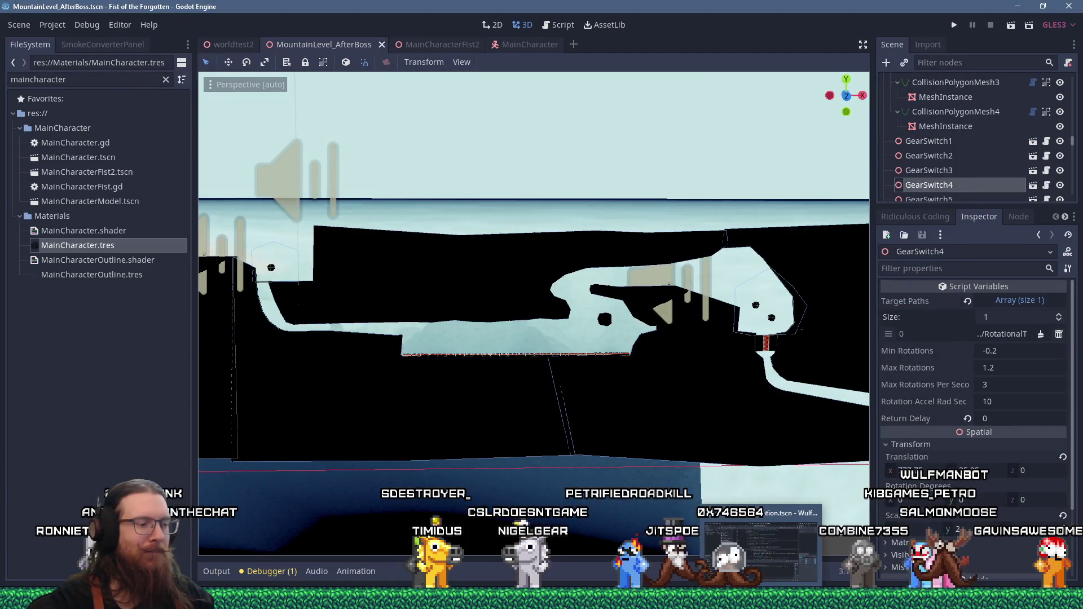
pyautogui.press('super')
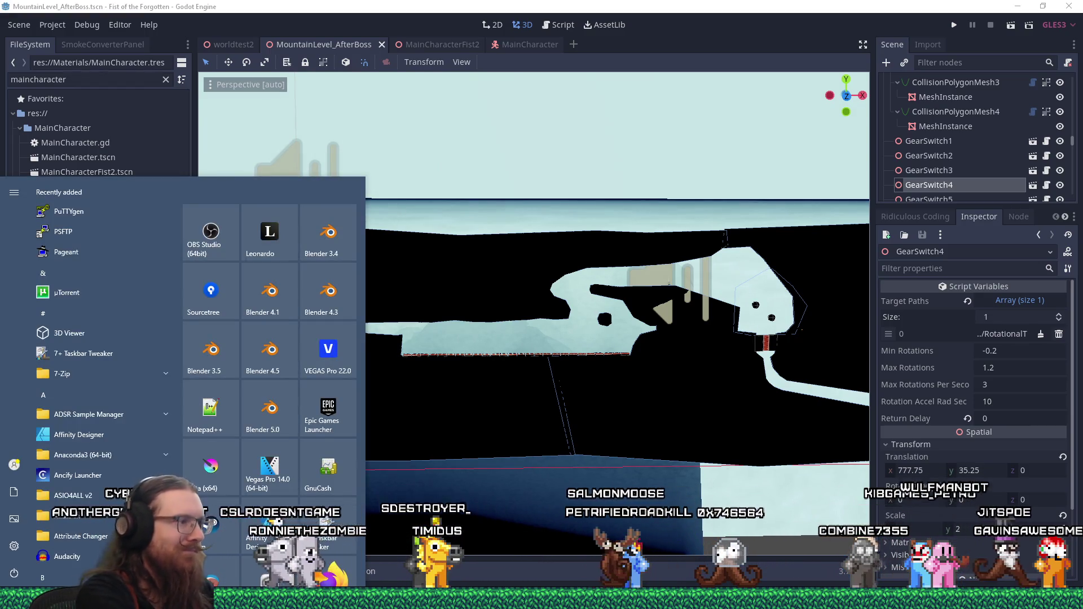
pyautogui.write('Re:\\projec')
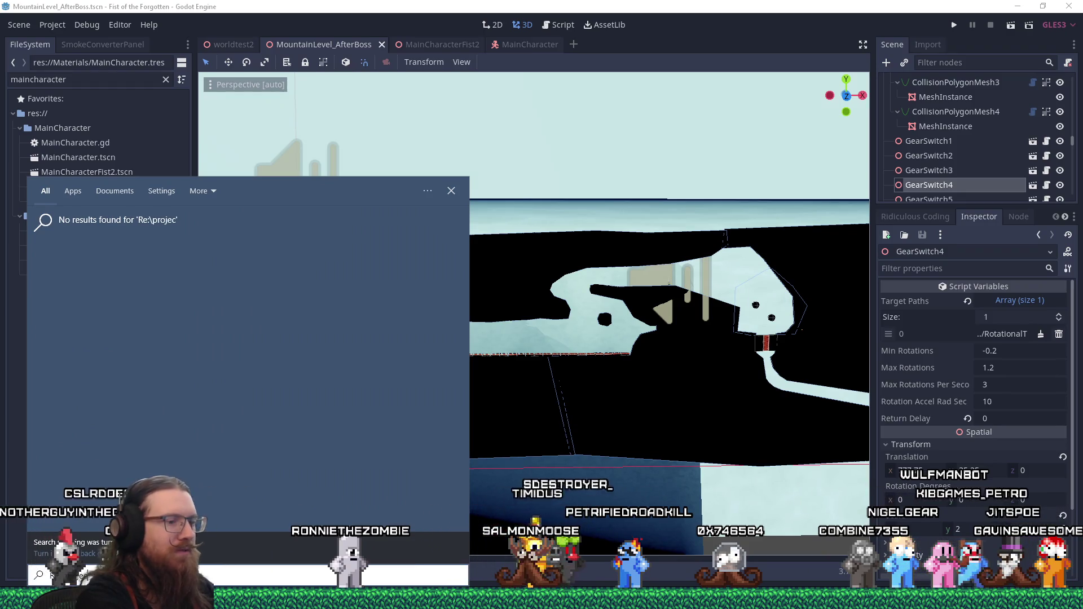
pyautogui.press('super+r')
pyautogui.write('e:\\projects\\fotf\\ar')
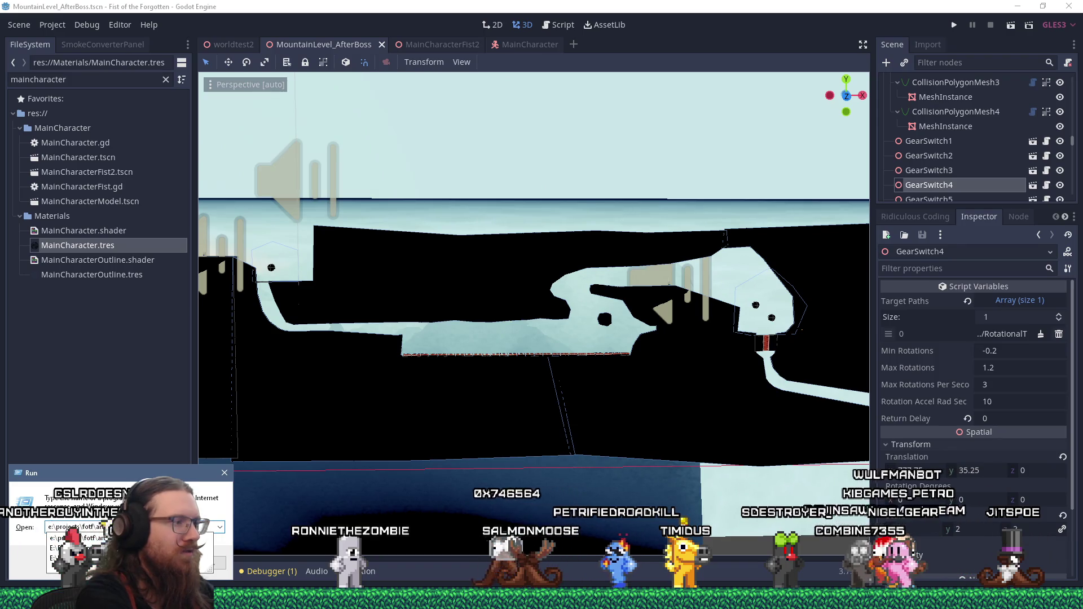
pyautogui.write('\\')
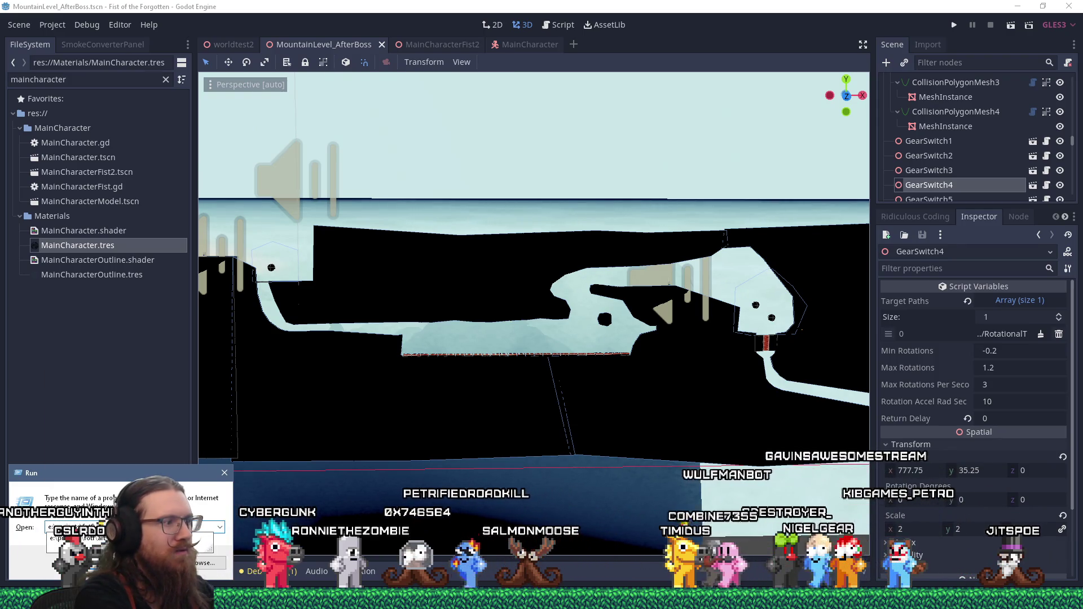
pyautogui.press('Return')
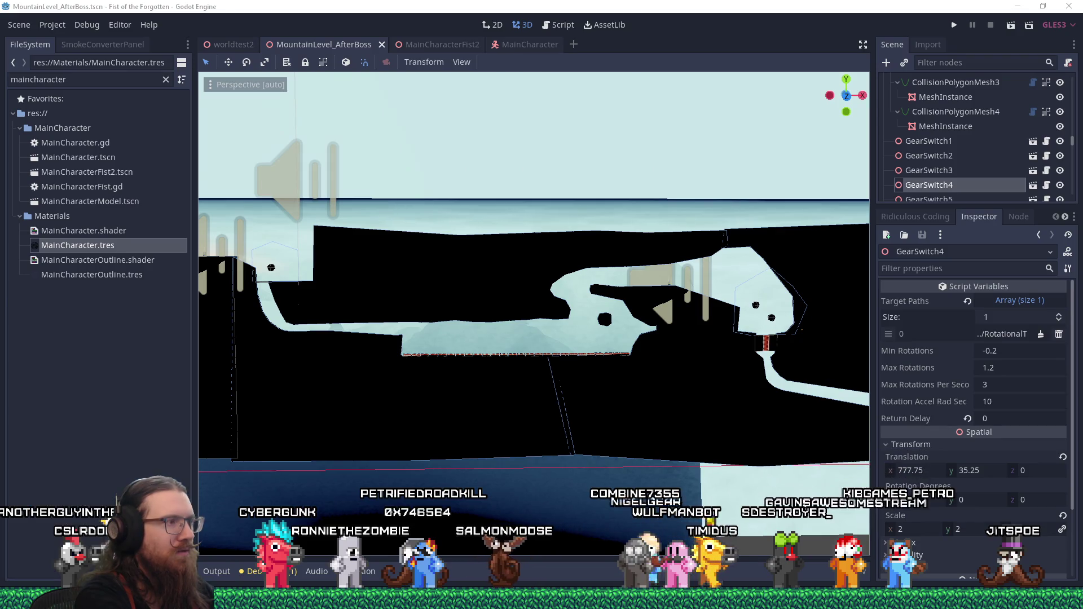
pyautogui.hotkey('alt', 'Up')
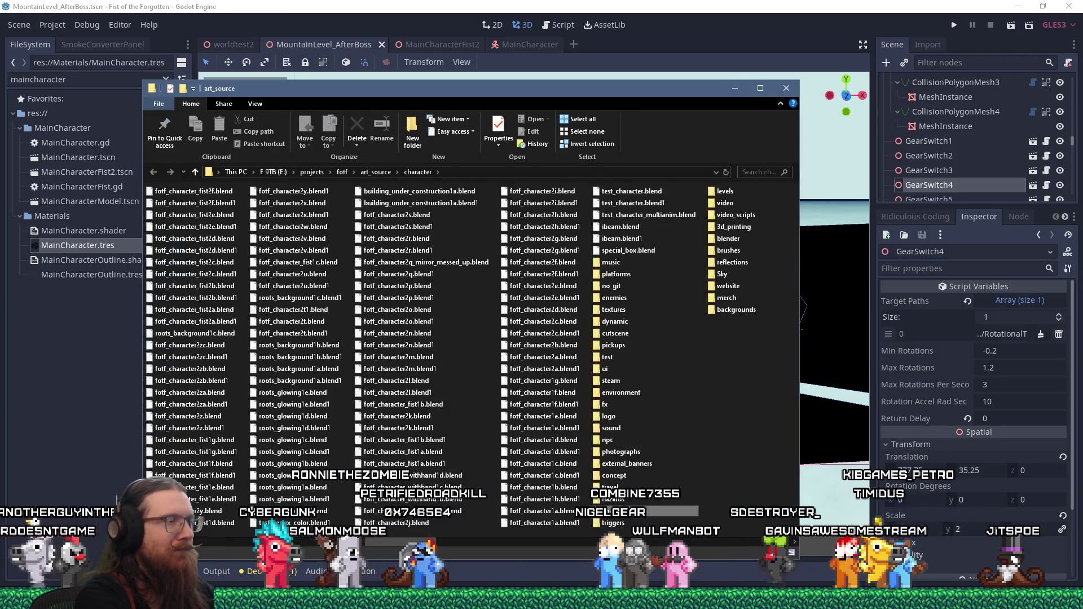
# - Browse the character subfolder, return to art_source and select fotf_character_fist1a.blend
pyautogui.moveTo(777, 585)
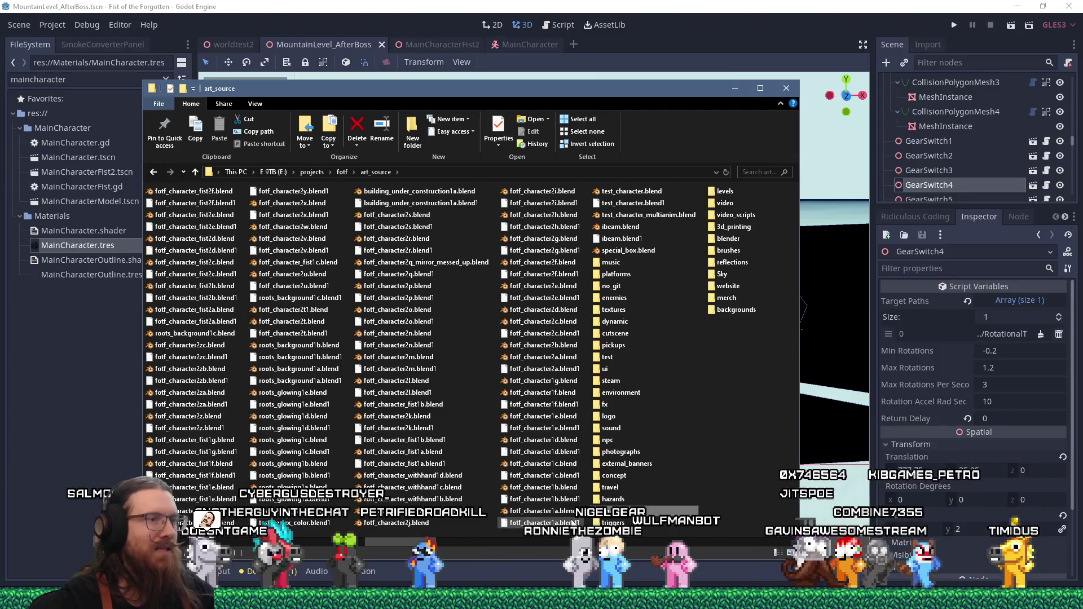
pyautogui.doubleClick(620, 523)
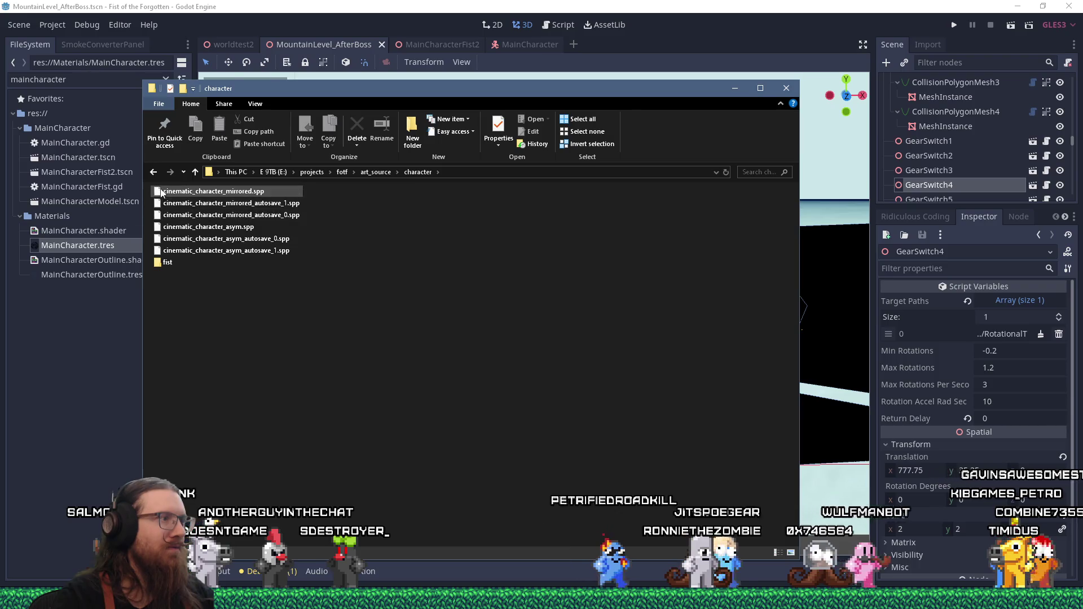
pyautogui.hotkey('alt', 'Left')
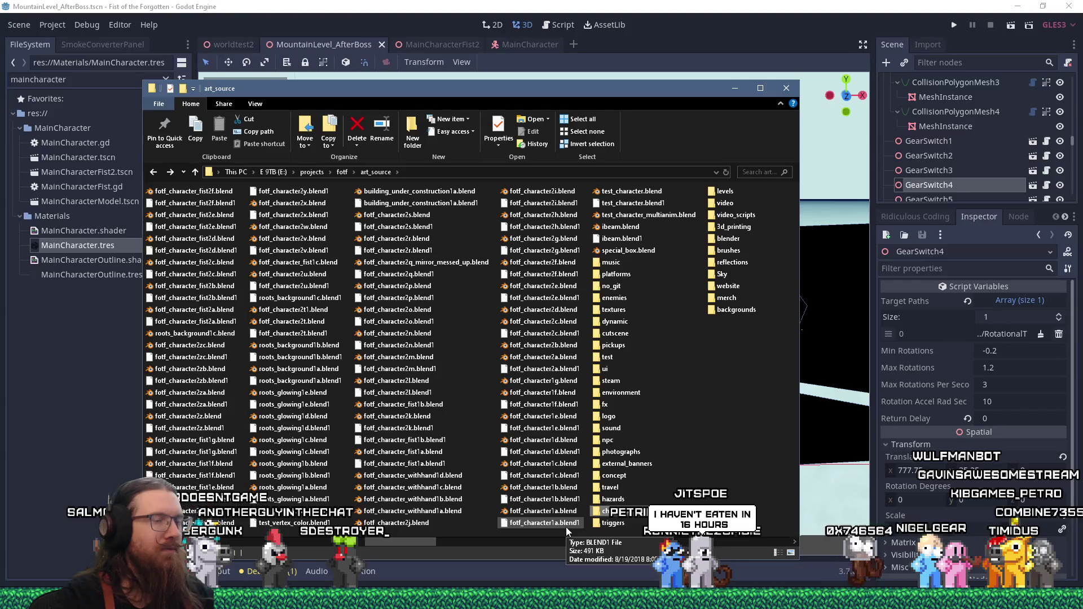
pyautogui.scroll(1, 556, 519)
pyautogui.scroll(2, 547, 514)
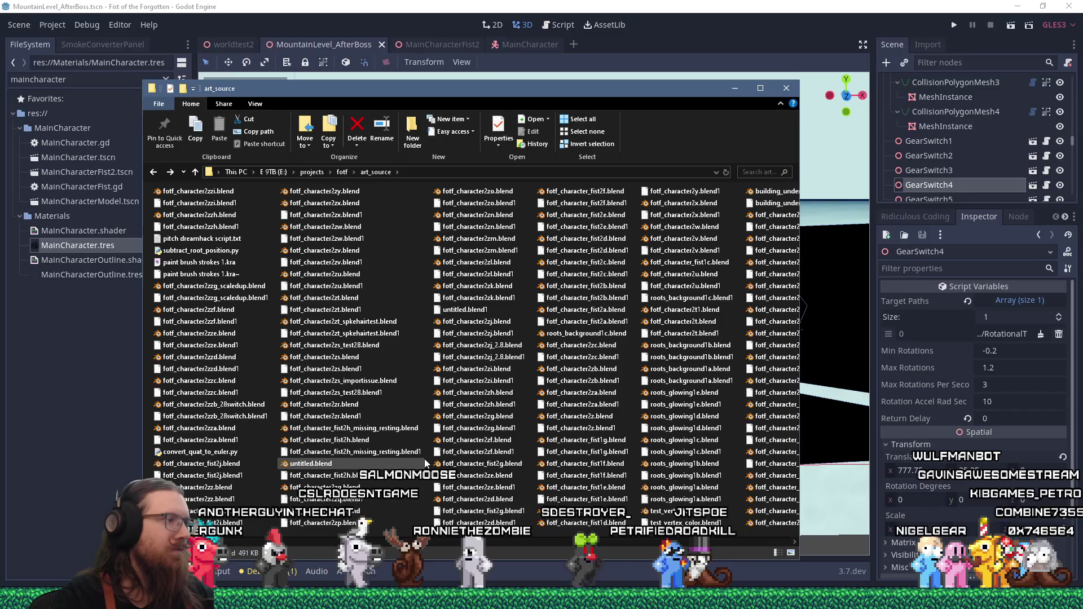
pyautogui.rightClick(424, 286)
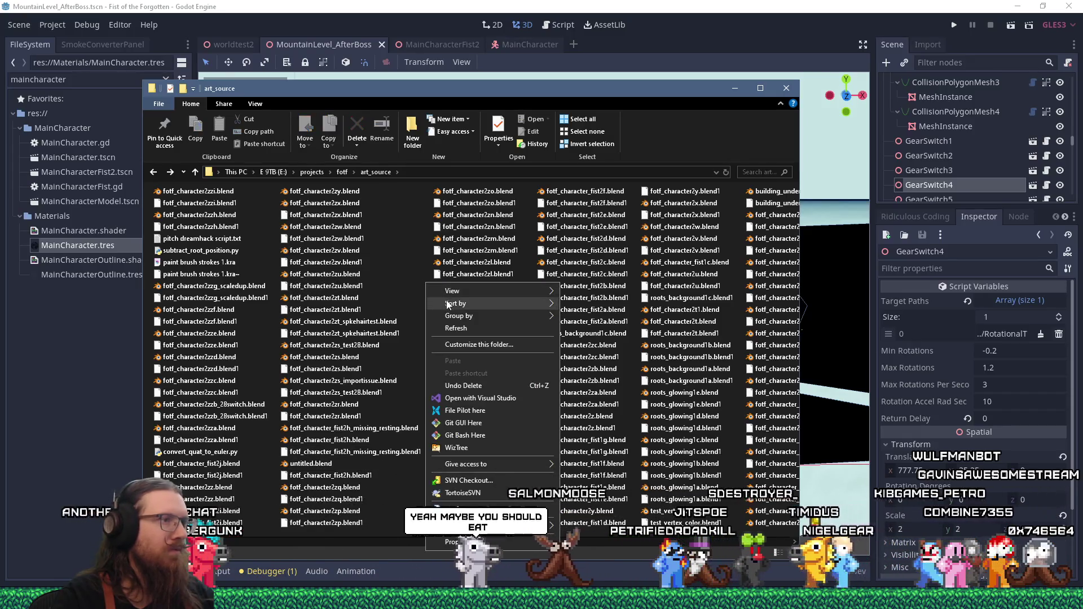
pyautogui.press('Escape')
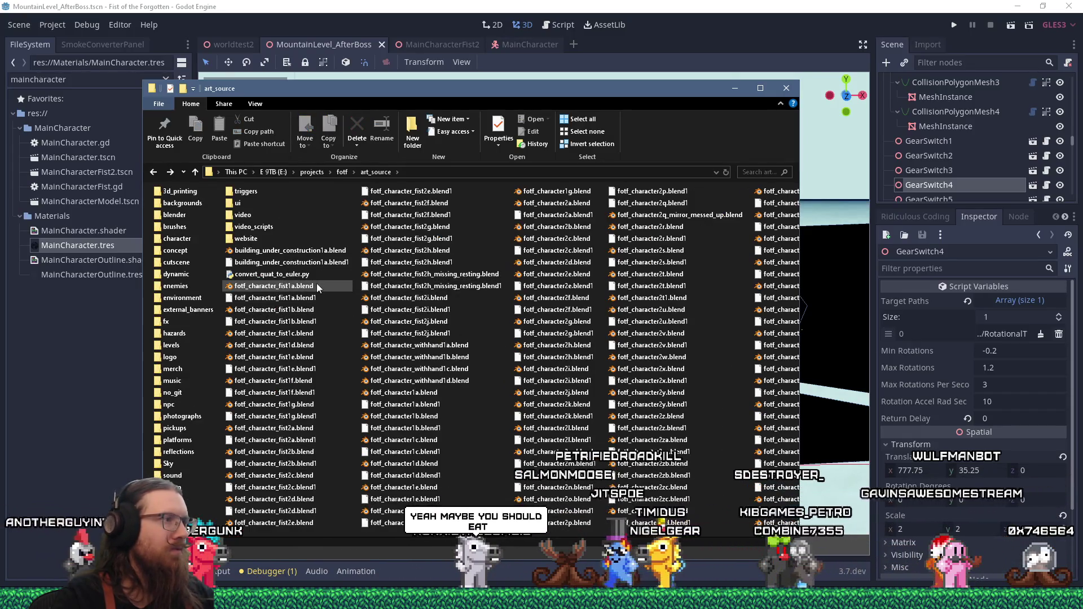
pyautogui.click(306, 288)
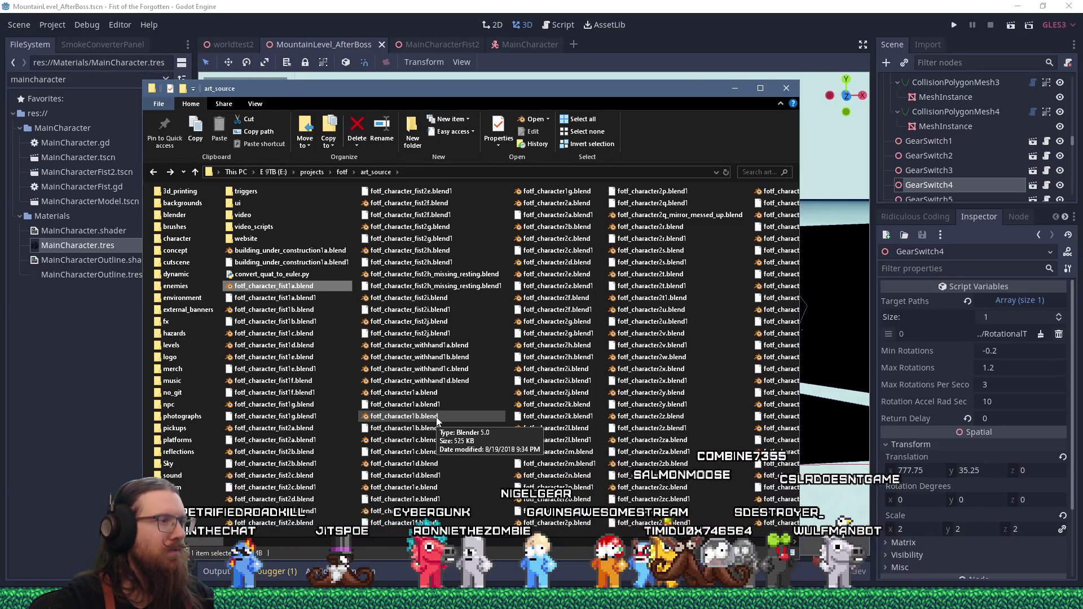
# - Sort the art_source files by date modified
pyautogui.scroll(-4, 435, 424)
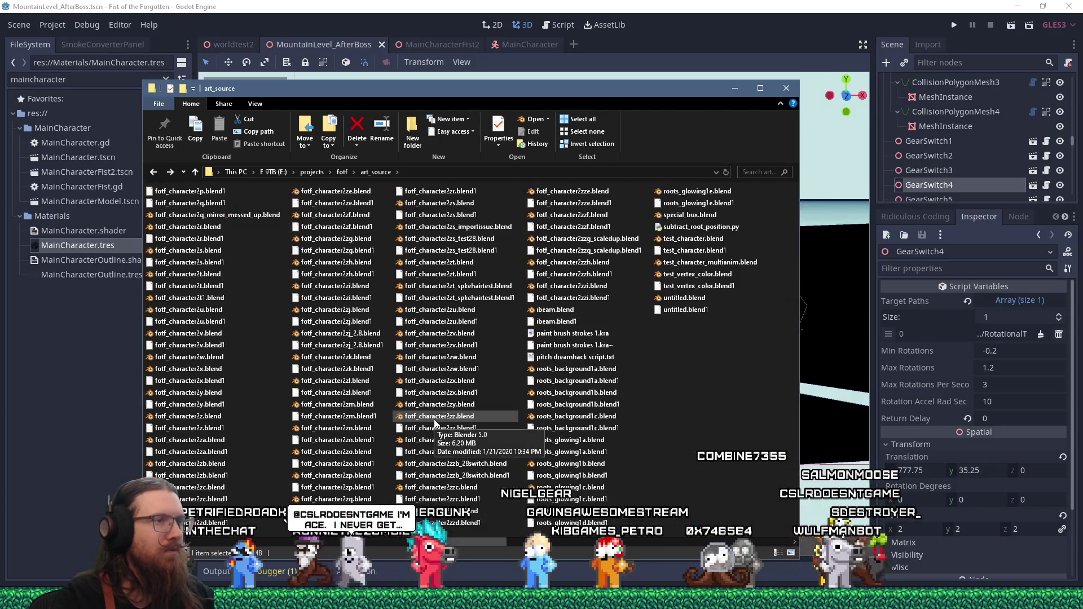
pyautogui.scroll(-2, 434, 418)
pyautogui.scroll(10, 282, 339)
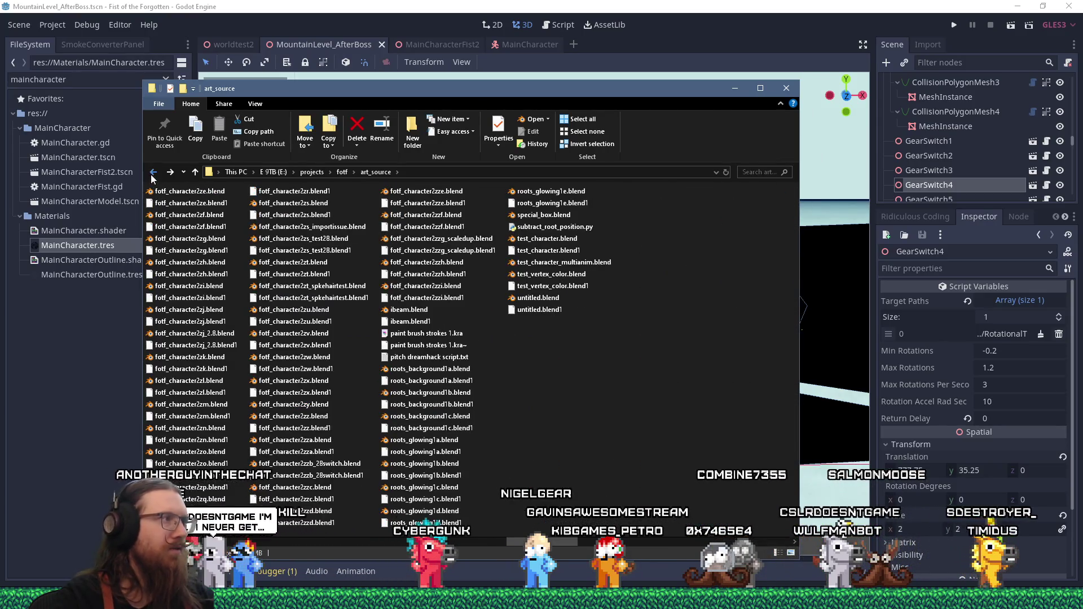
pyautogui.doubleClick(161, 202)
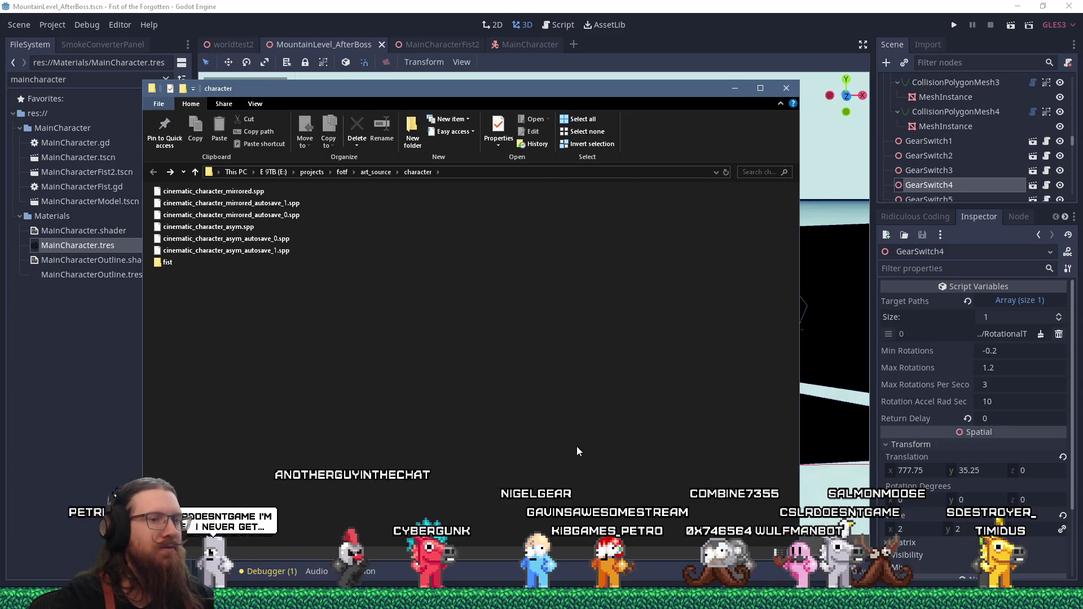
pyautogui.click(153, 173)
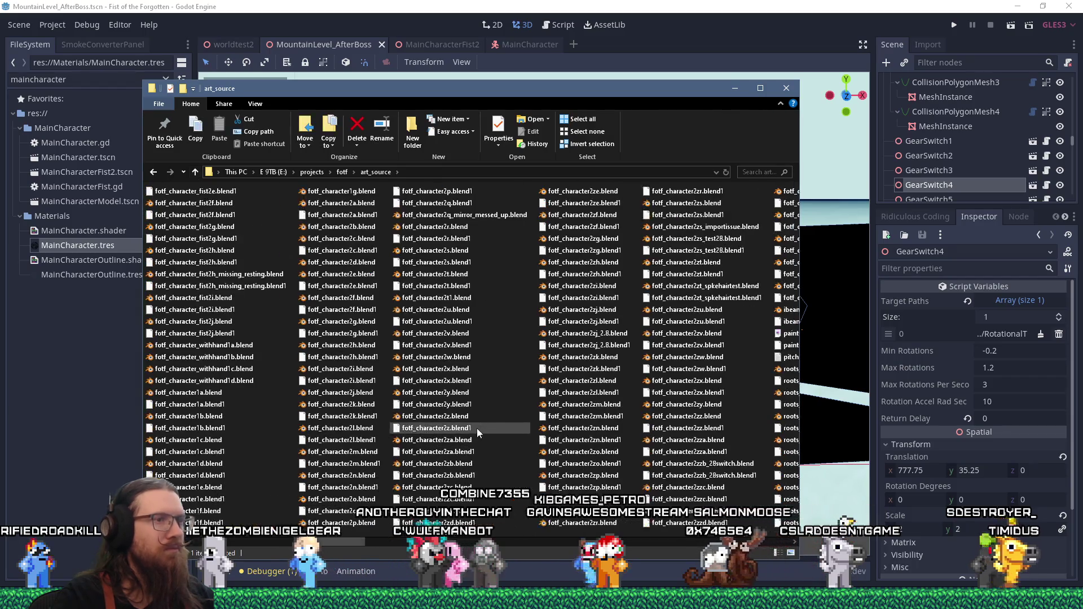
pyautogui.scroll(-2, 477, 428)
pyautogui.rightClick(688, 385)
pyautogui.moveTo(742, 142)
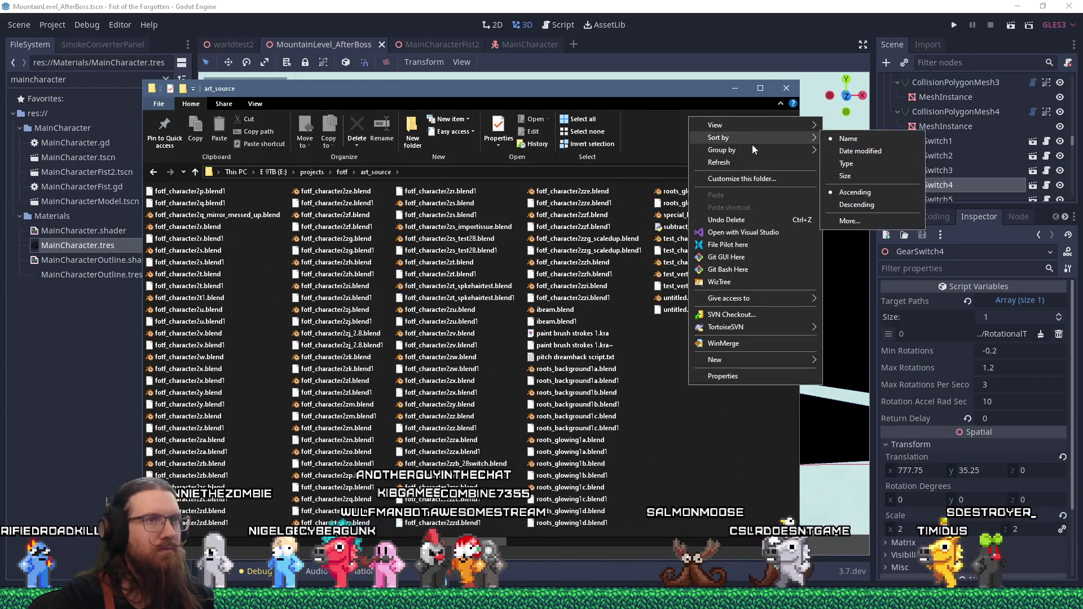
pyautogui.click(835, 150)
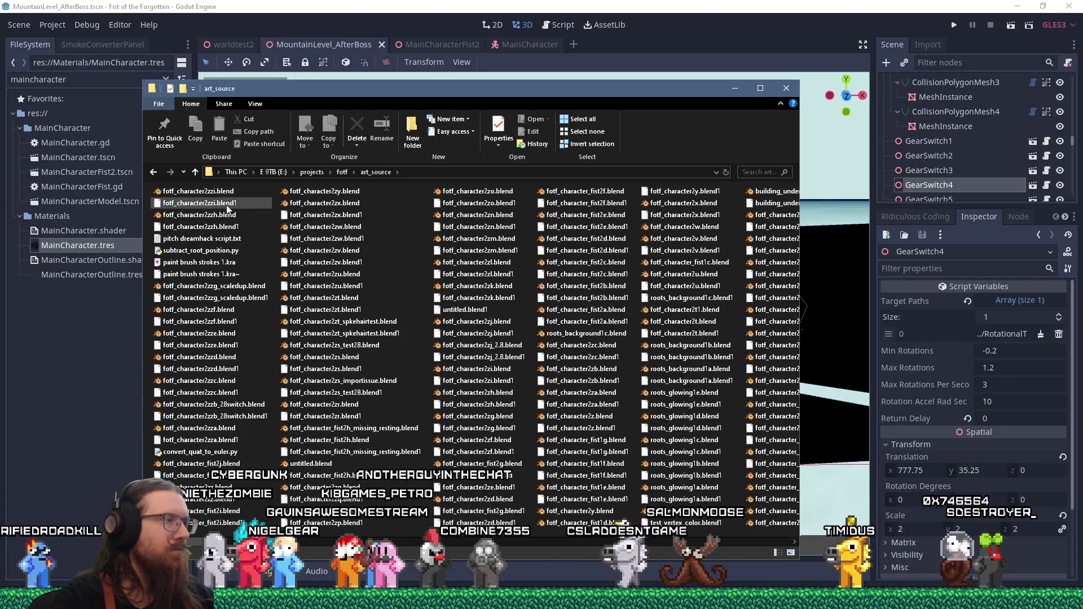
pyautogui.scroll(-10, 280, 311)
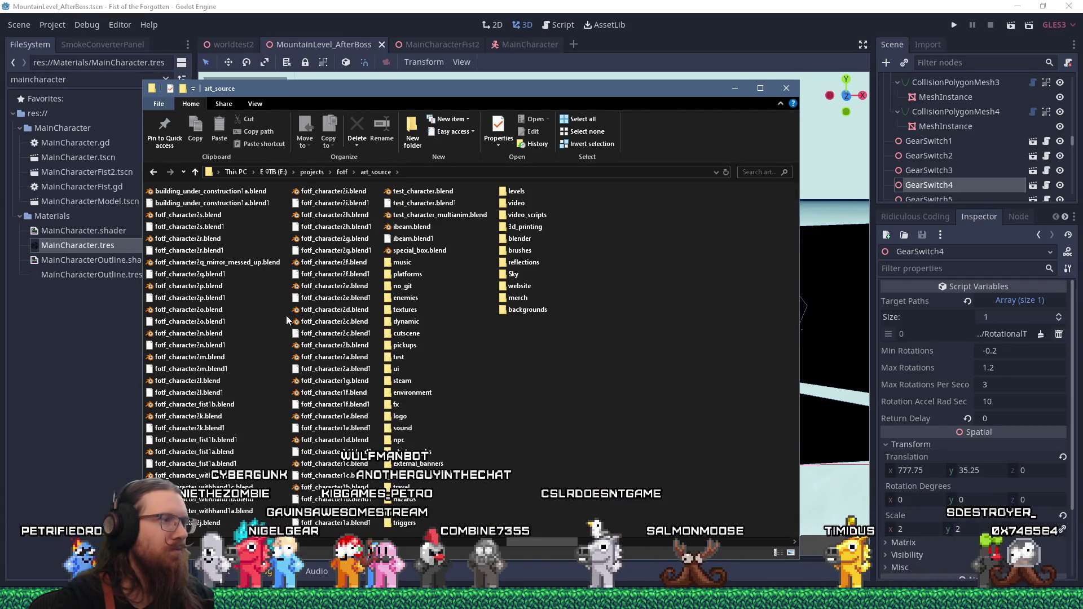
pyautogui.scroll(3, 286, 316)
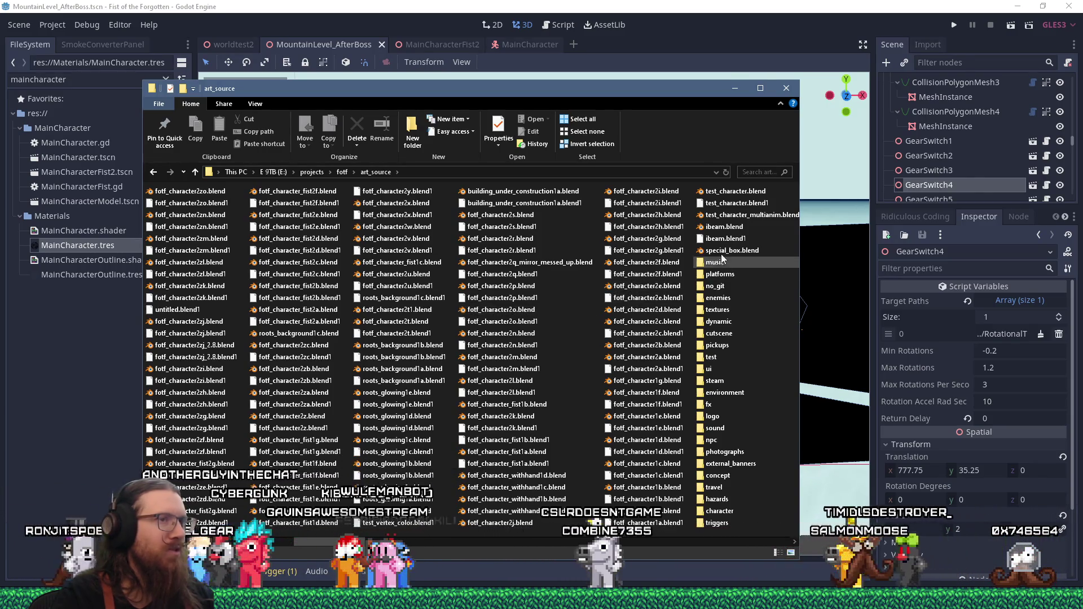
pyautogui.scroll(2, 496, 349)
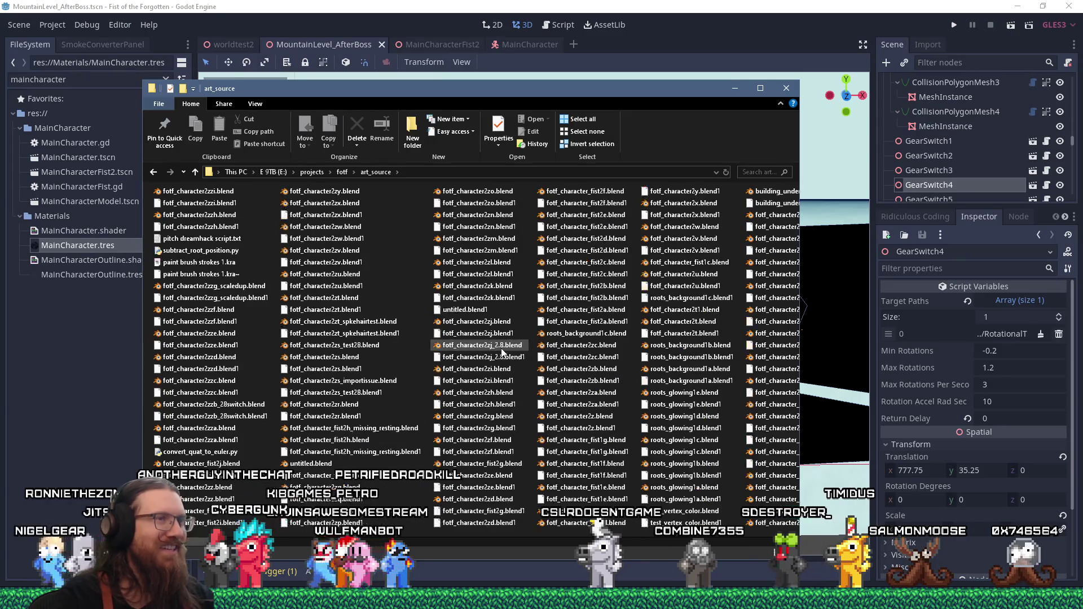
# - Check fotf_character2zzi.blend's properties: 24.6 MB, opens with Blender 5.0
pyautogui.rightClick(197, 198)
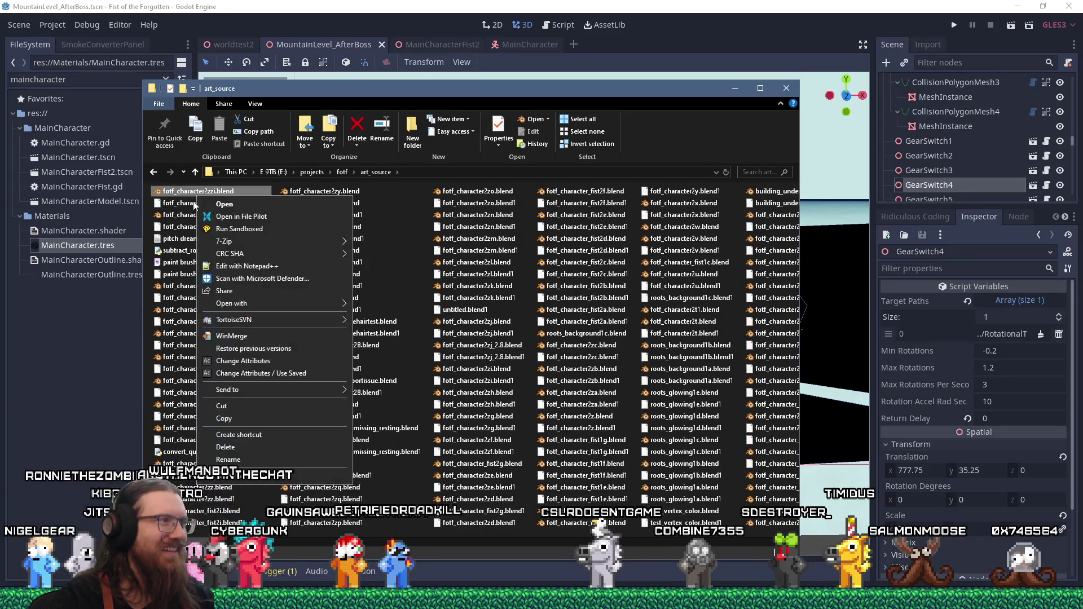
pyautogui.click(234, 481)
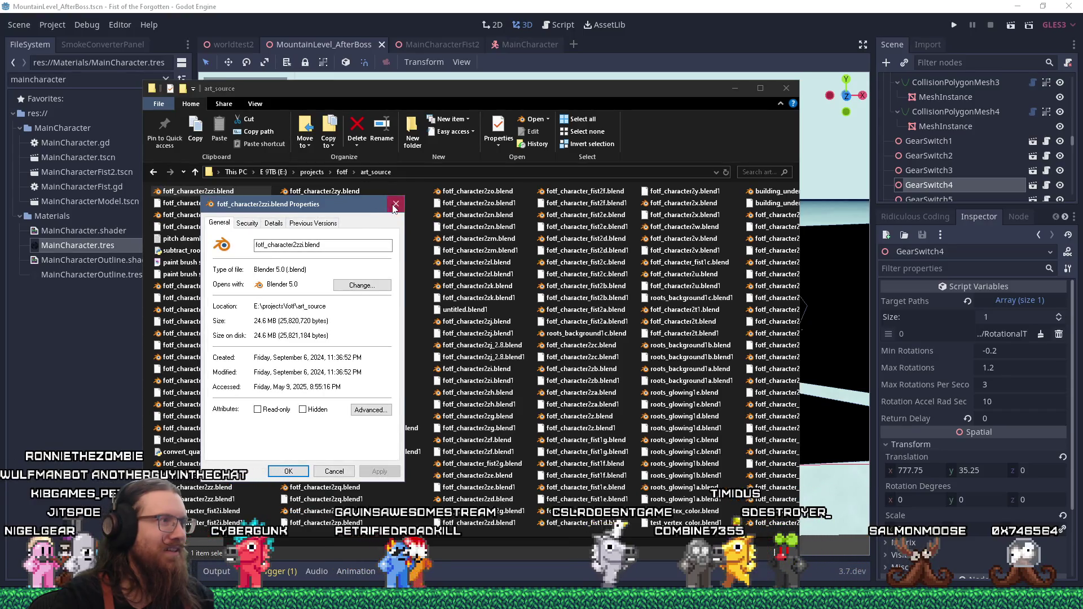
pyautogui.press('Escape')
pyautogui.rightClick(212, 192)
pyautogui.click(249, 266)
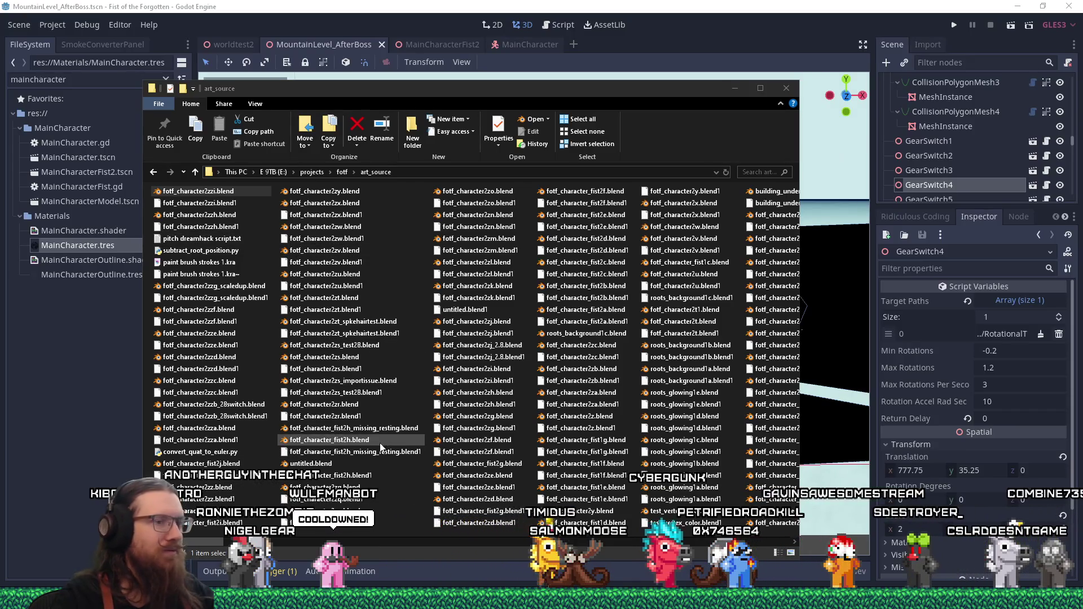
pyautogui.press('super')
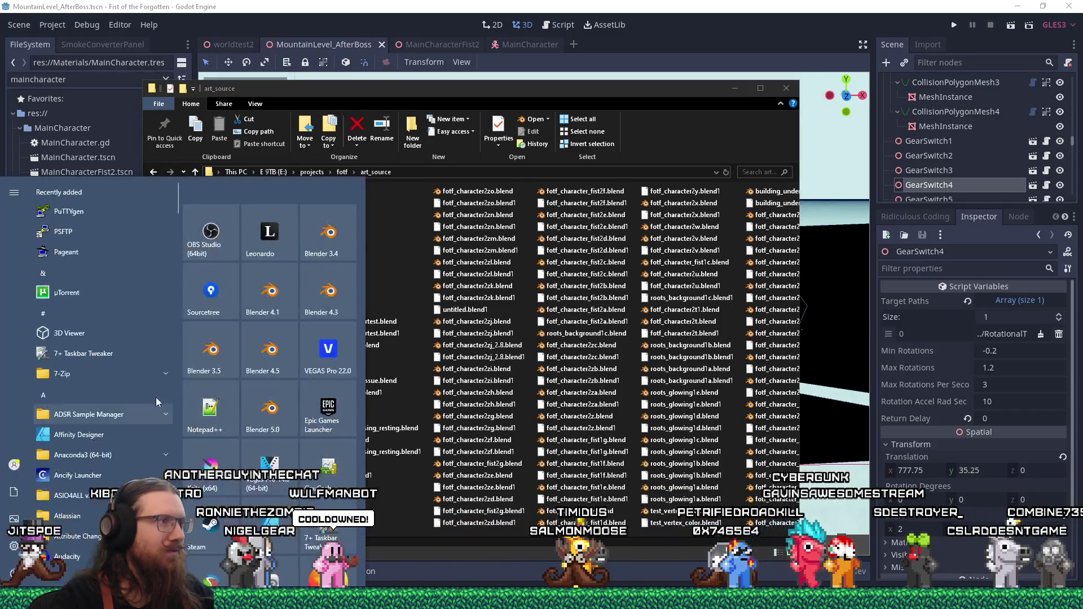
# - Launch Blender 3.4 and open fotf_character2zzi.blend by dropping it onto the window
pyautogui.press('super')
pyautogui.doubleClick(367, 301)
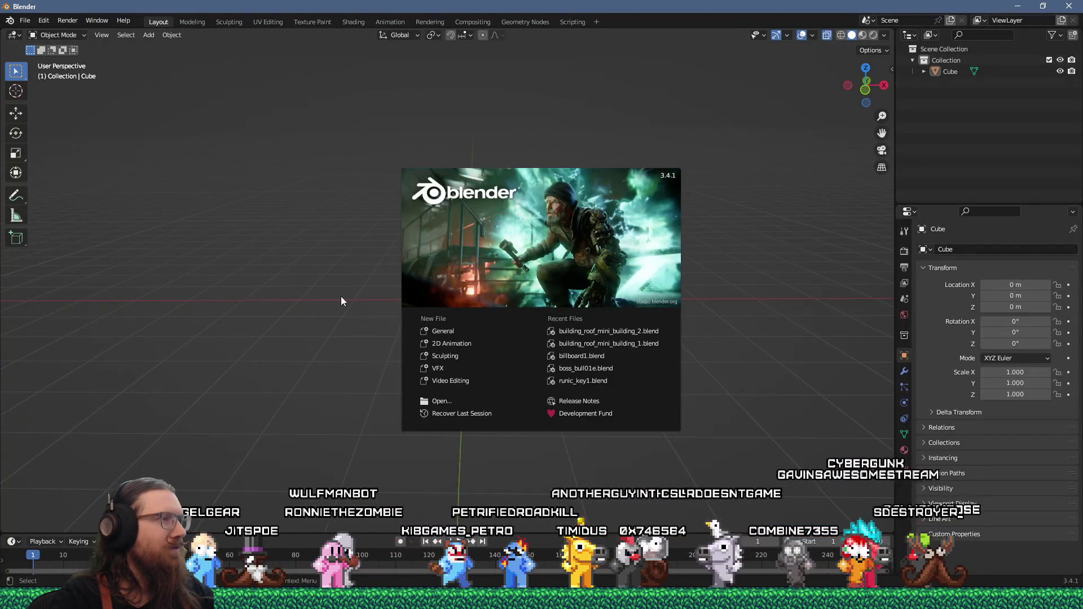
pyautogui.click(341, 296)
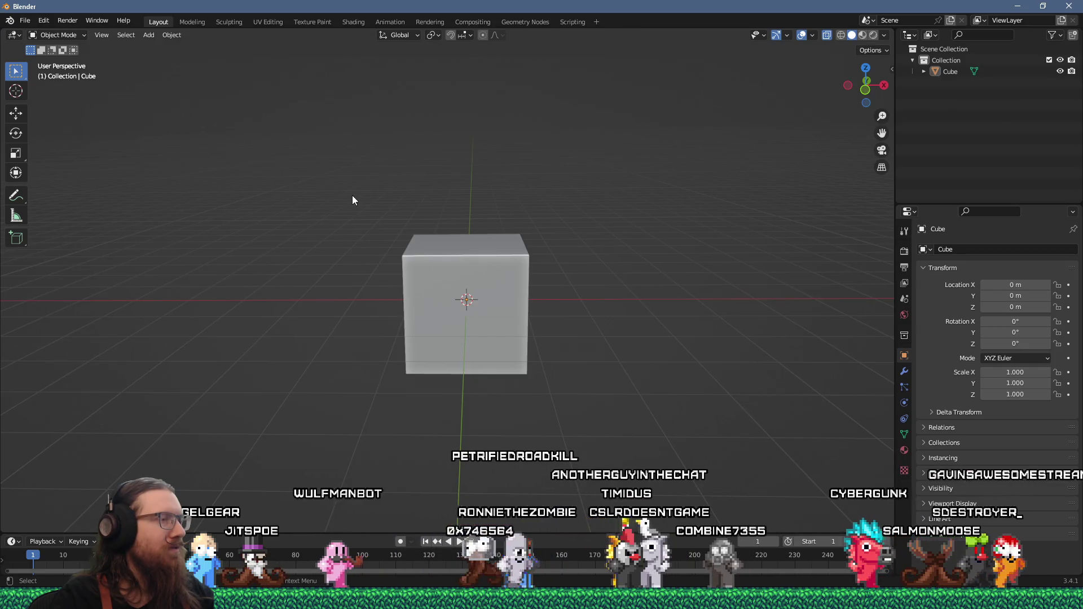
pyautogui.hotkey('alt', 'Tab')
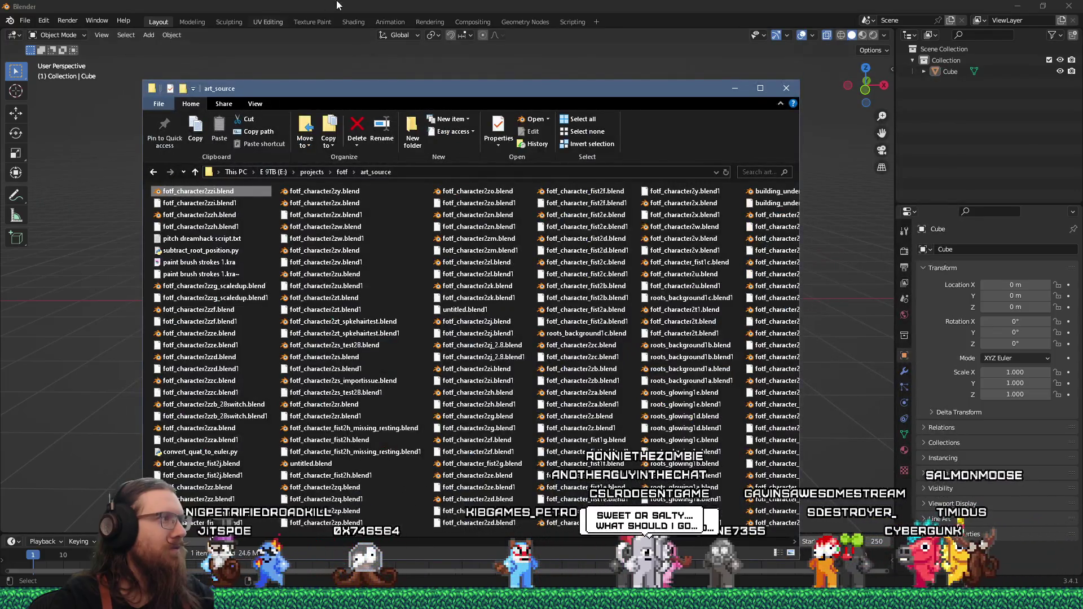
pyautogui.moveTo(121, 202); pyautogui.dragTo(116, 202)
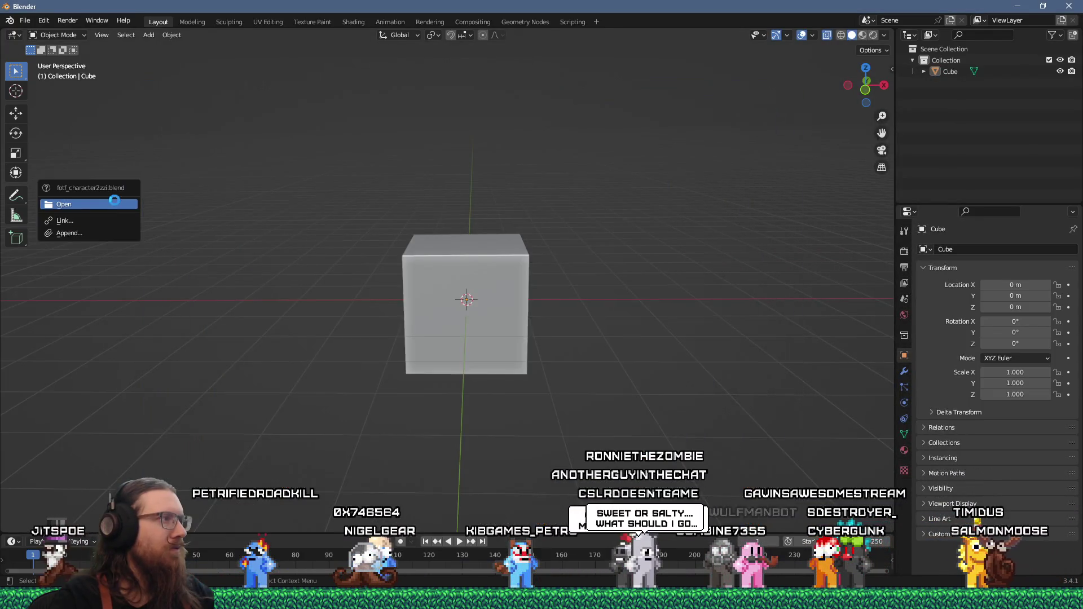
pyautogui.click(116, 203)
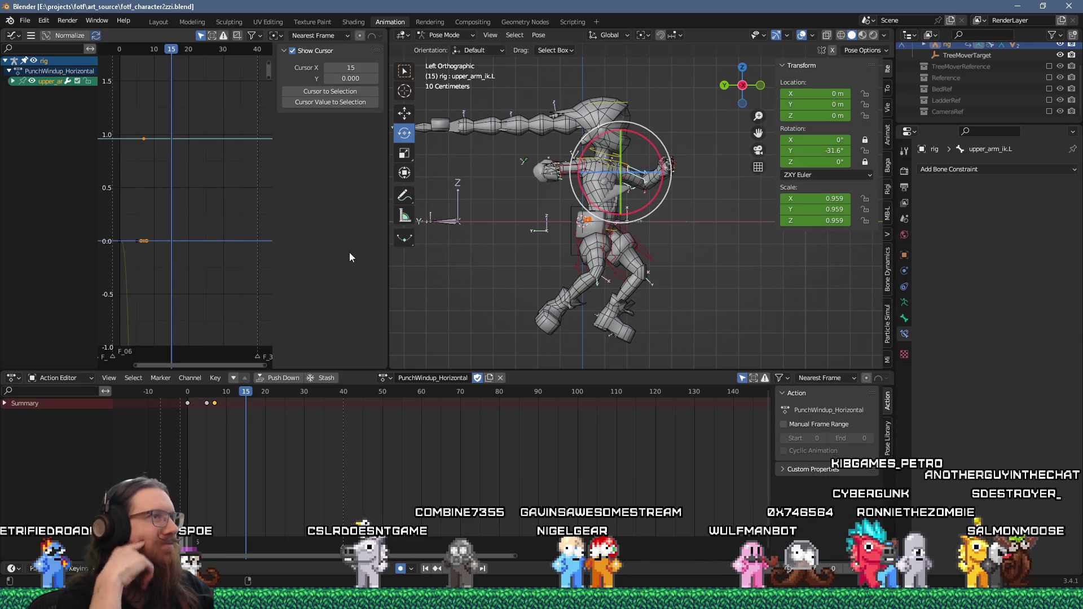
# - Select the hand_ik.R bone and switch to the Texture Paint workspace
pyautogui.moveTo(455, 226)
pyautogui.mouseDown(button='middle')
pyautogui.moveTo(637, 221)
pyautogui.moveTo(592, 208)
pyautogui.moveTo(553, 231)
pyautogui.moveTo(542, 224)
pyautogui.mouseUp(button='middle')
pyautogui.scroll(3, 638, 222)
pyautogui.click(562, 238)
pyautogui.press('Tab')
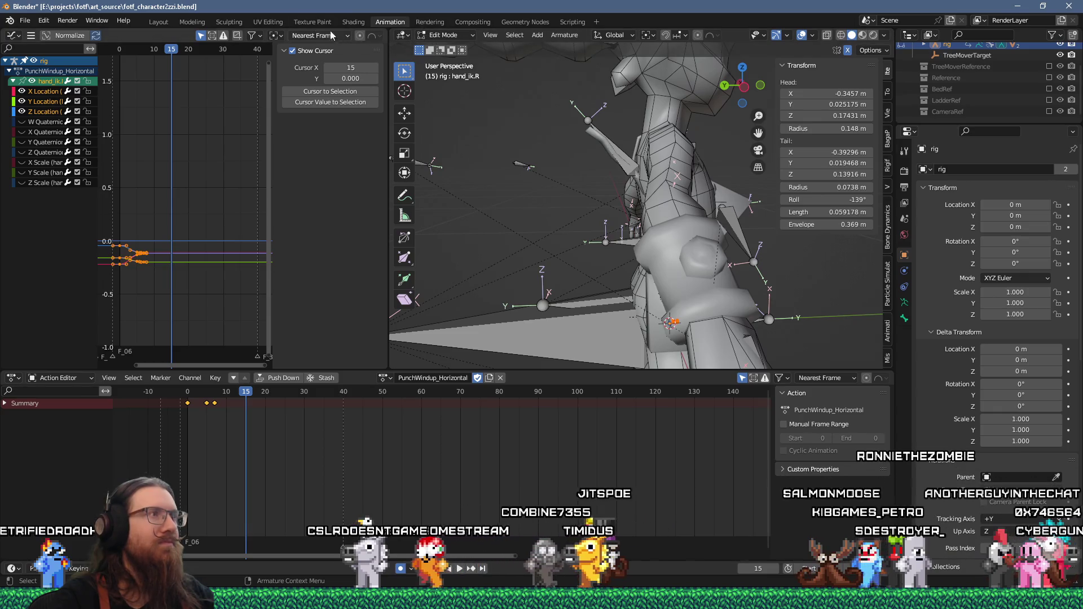
pyautogui.click(310, 21)
pyautogui.scroll(9, 582, 329)
pyautogui.moveTo(582, 329)
pyautogui.mouseDown(button='middle')
pyautogui.moveTo(719, 349)
pyautogui.moveTo(652, 331)
pyautogui.mouseUp(button='middle')
# - Put the rig in Object Mode, select the Overalls mesh and enter its Edit Mode
pyautogui.hotkey('ctrl', 'Tab')
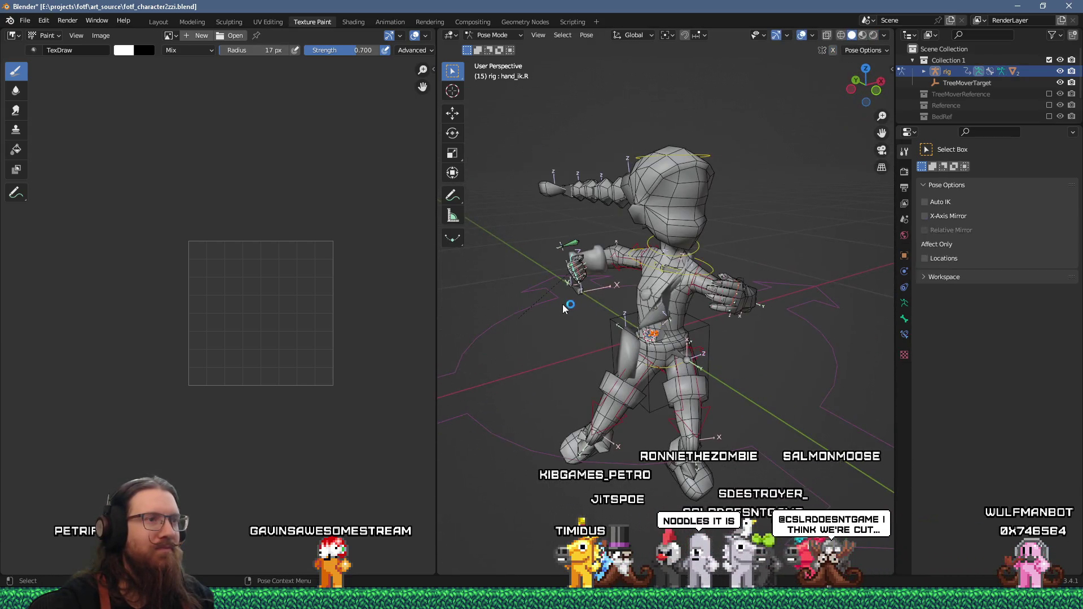
pyautogui.hotkey('ctrl', 'Tab')
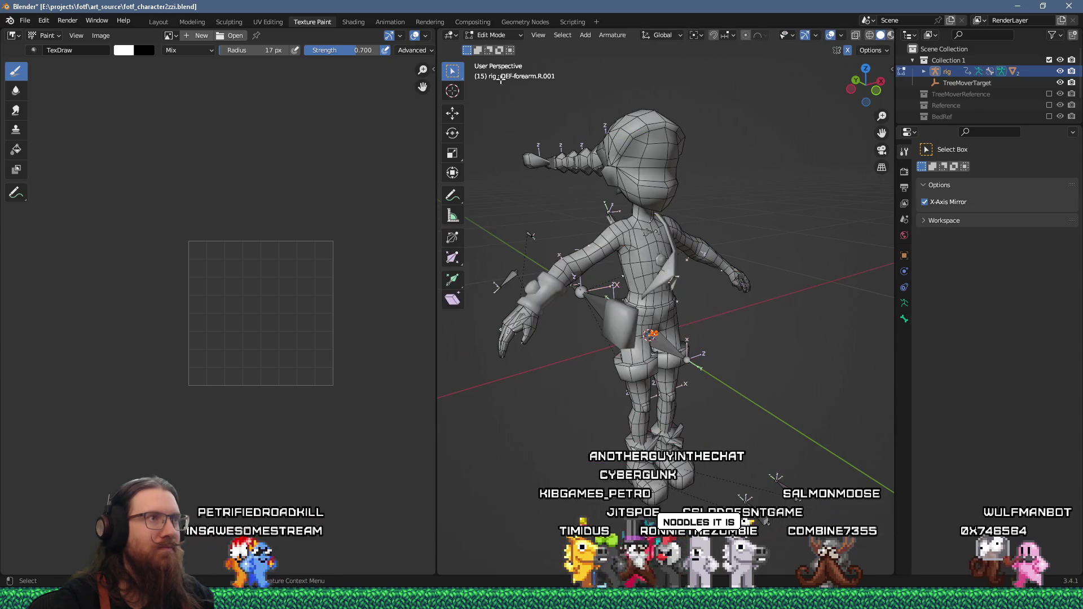
pyautogui.click(496, 35)
pyautogui.click(500, 49)
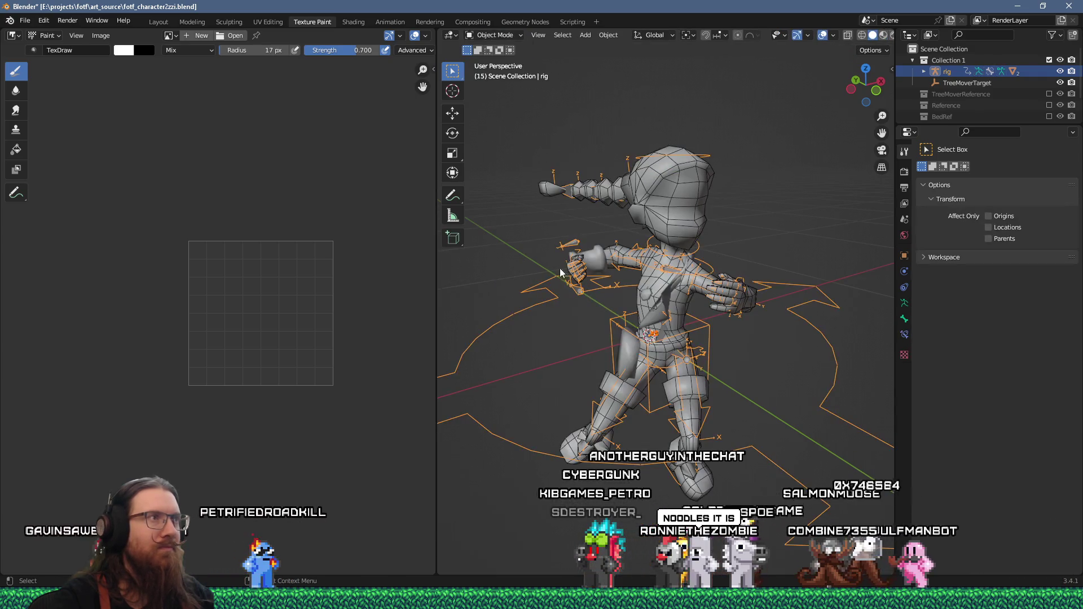
pyautogui.click(602, 263)
pyautogui.press('Tab')
pyautogui.moveTo(601, 263)
pyautogui.mouseDown(button='middle')
pyautogui.moveTo(712, 286)
pyautogui.moveTo(655, 290)
pyautogui.mouseUp(button='middle')
pyautogui.scroll(4, 632, 276)
pyautogui.scroll(3, 676, 320)
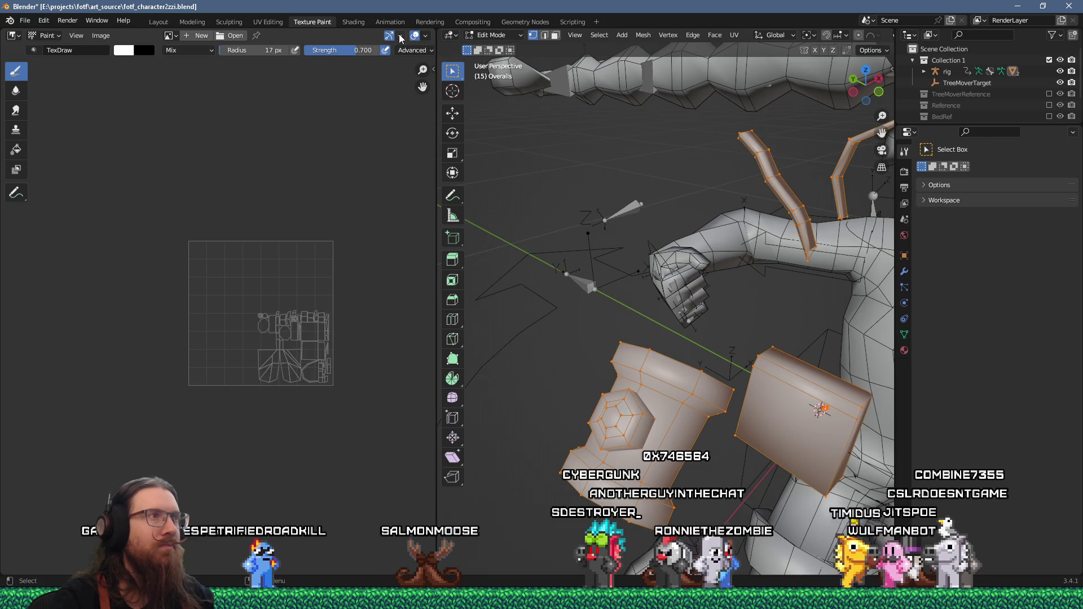
pyautogui.click(496, 36)
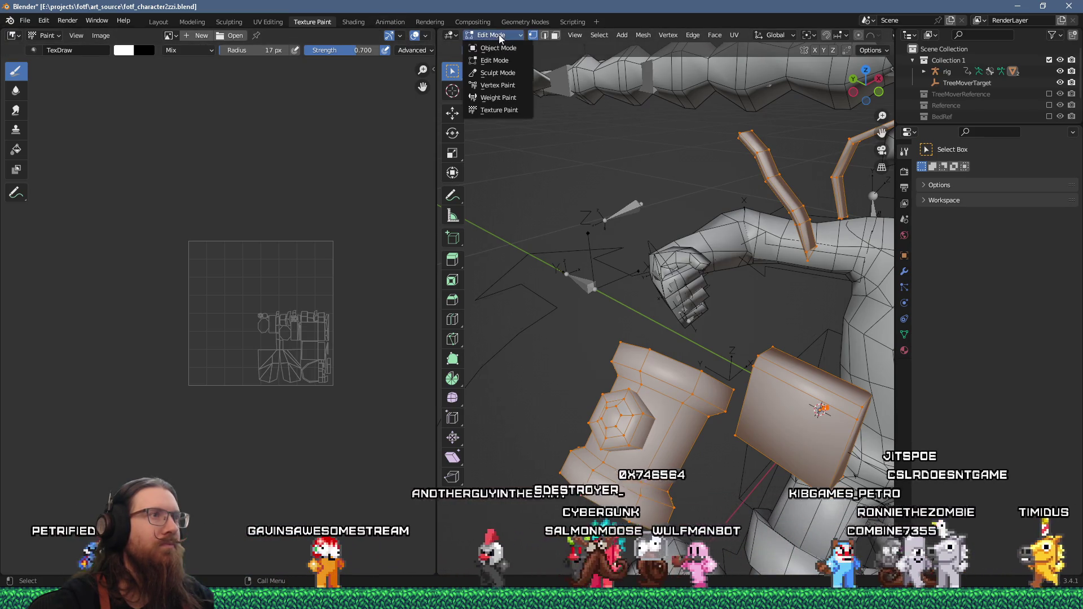
pyautogui.click(497, 85)
pyautogui.moveTo(621, 254)
pyautogui.mouseDown(button='middle')
pyautogui.moveTo(763, 321)
pyautogui.moveTo(717, 299)
pyautogui.moveTo(701, 325)
pyautogui.moveTo(643, 328)
pyautogui.moveTo(689, 322)
pyautogui.moveTo(672, 317)
pyautogui.moveTo(584, 415)
pyautogui.moveTo(678, 353)
pyautogui.mouseUp(button='middle')
pyautogui.scroll(6, 710, 295)
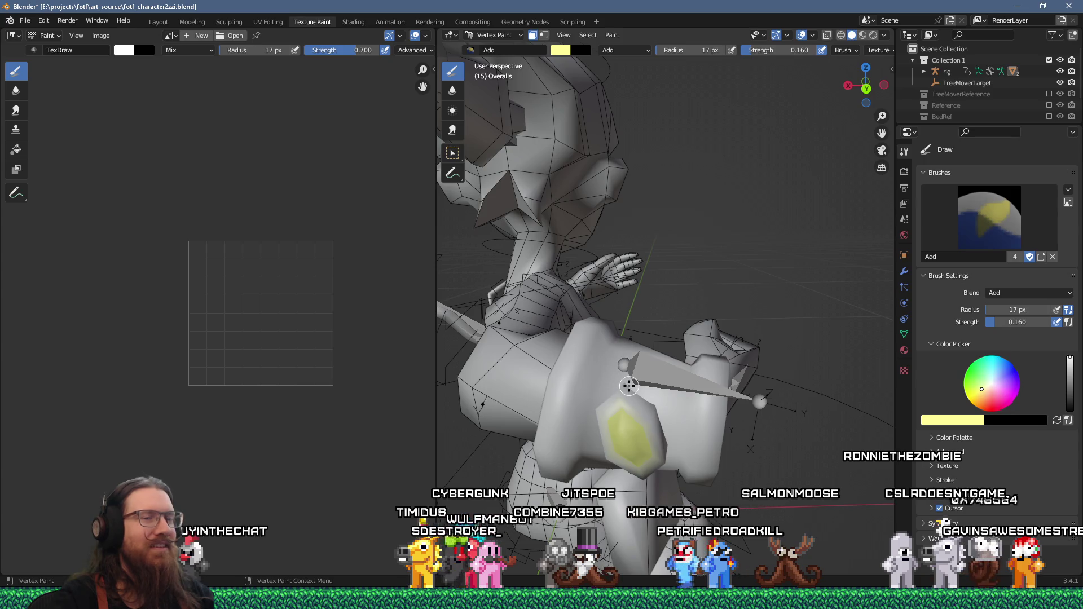
pyautogui.scroll(5, 630, 370)
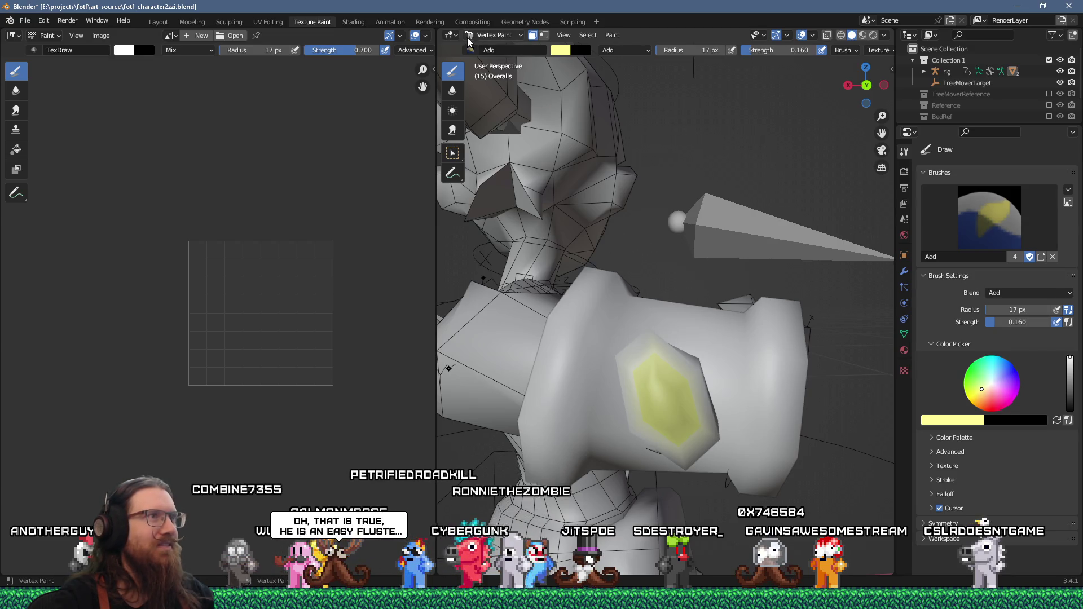
pyautogui.press('Tab')
pyautogui.press('Tab')
pyautogui.press('Tab')
pyautogui.moveTo(684, 338)
pyautogui.mouseDown(button='middle')
pyautogui.moveTo(626, 351)
pyautogui.moveTo(677, 339)
pyautogui.moveTo(635, 427)
pyautogui.mouseUp(button='middle')
pyautogui.scroll(3, 679, 339)
pyautogui.hotkey('alt', 'a')
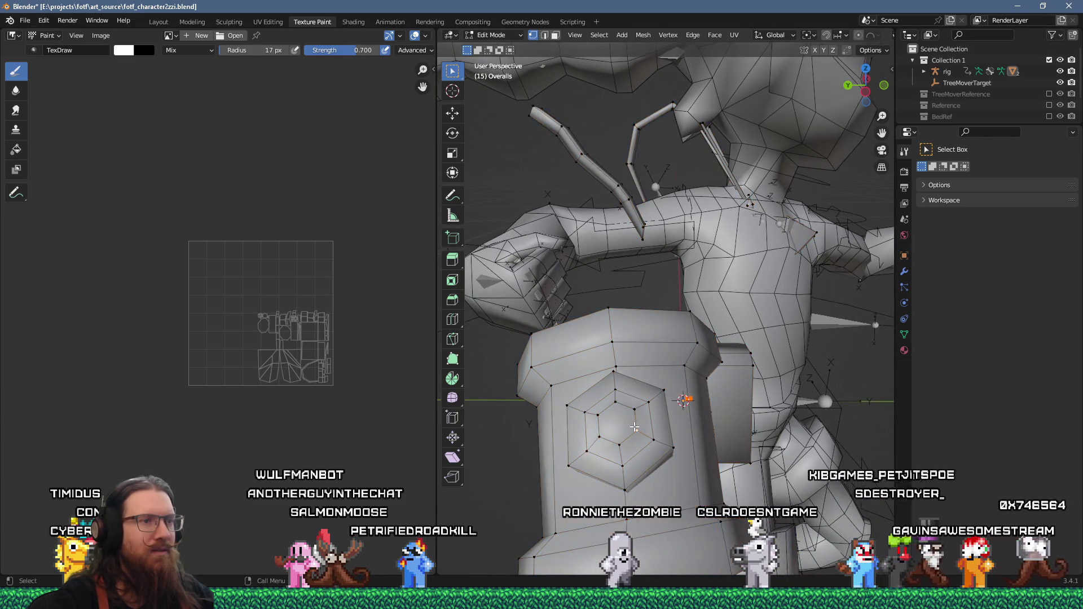
# - Select one hexagon vertex on the shoulder patch and show its details in the N sidebar
pyautogui.click(635, 428)
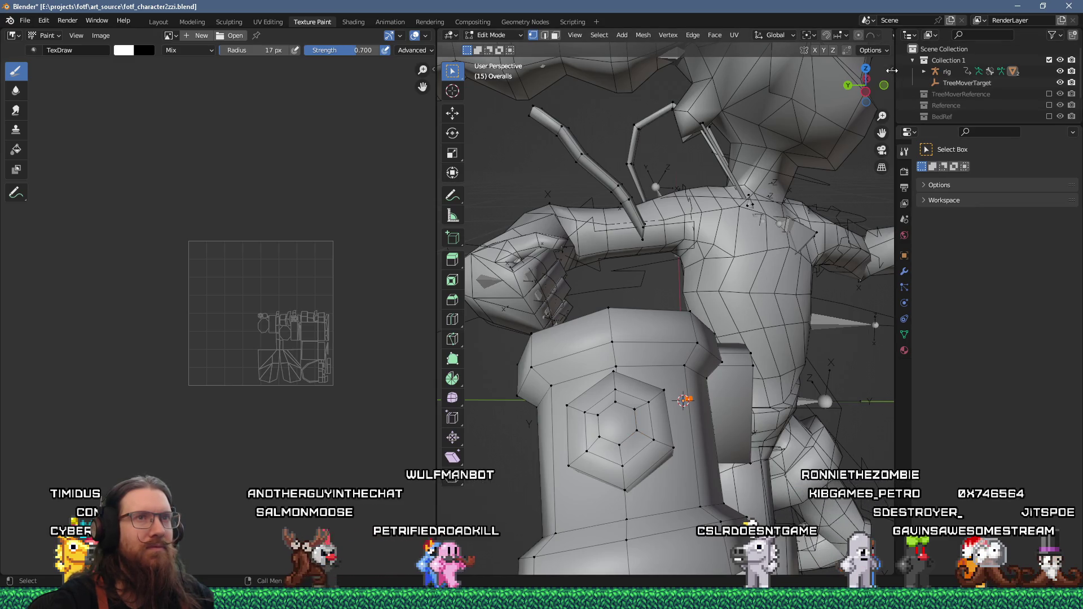
pyautogui.press('n')
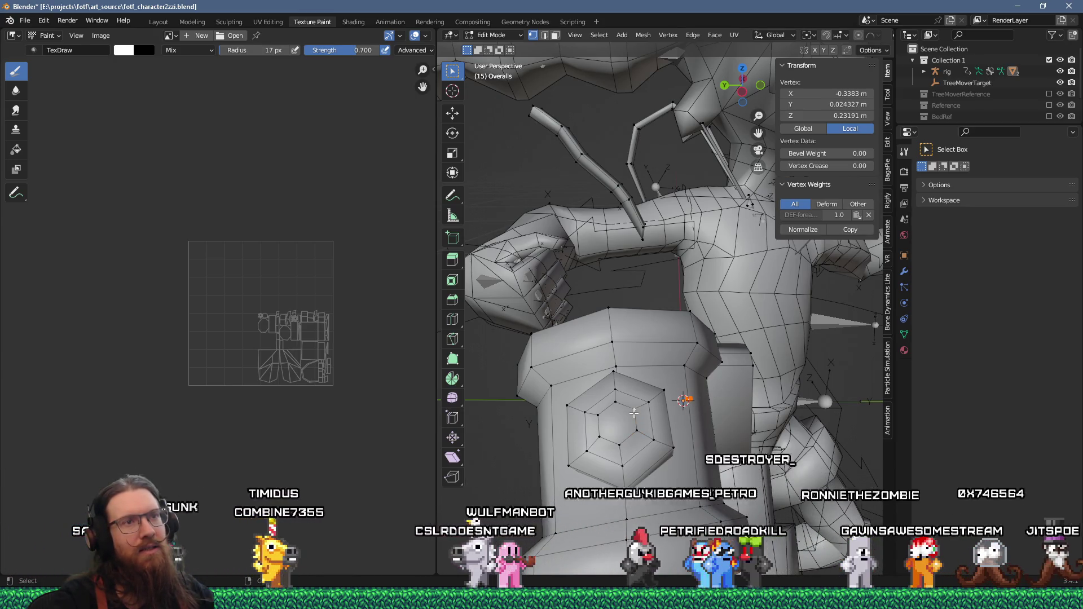
pyautogui.click(624, 466)
pyautogui.moveTo(625, 489); pyautogui.dragTo(641, 371, button='middle')
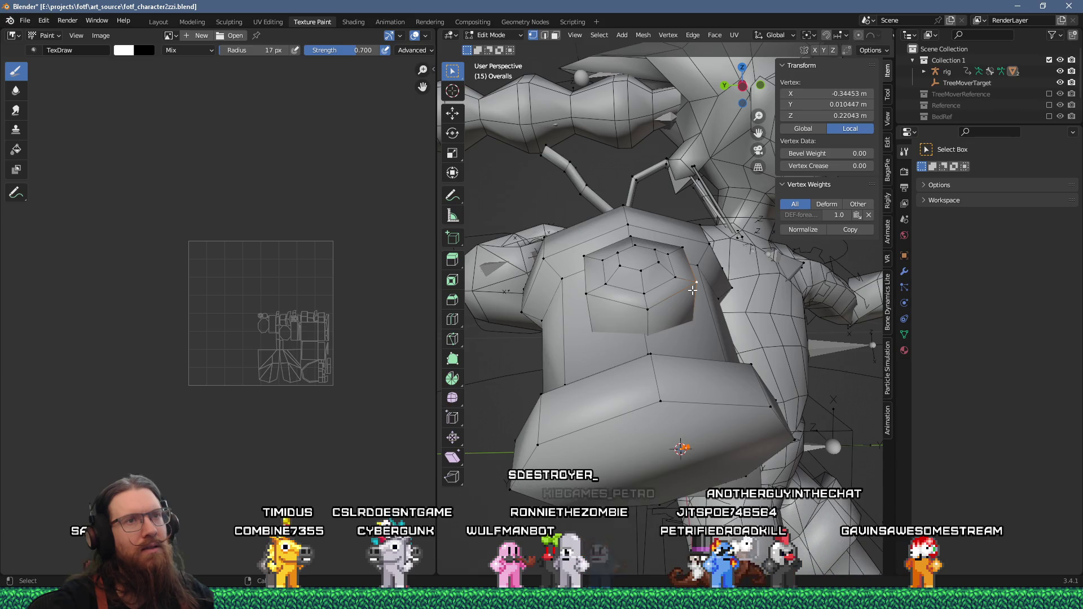
pyautogui.moveTo(693, 291)
pyautogui.mouseDown(button='middle')
pyautogui.moveTo(759, 320)
pyautogui.moveTo(746, 201)
pyautogui.moveTo(651, 303)
pyautogui.mouseUp(button='middle')
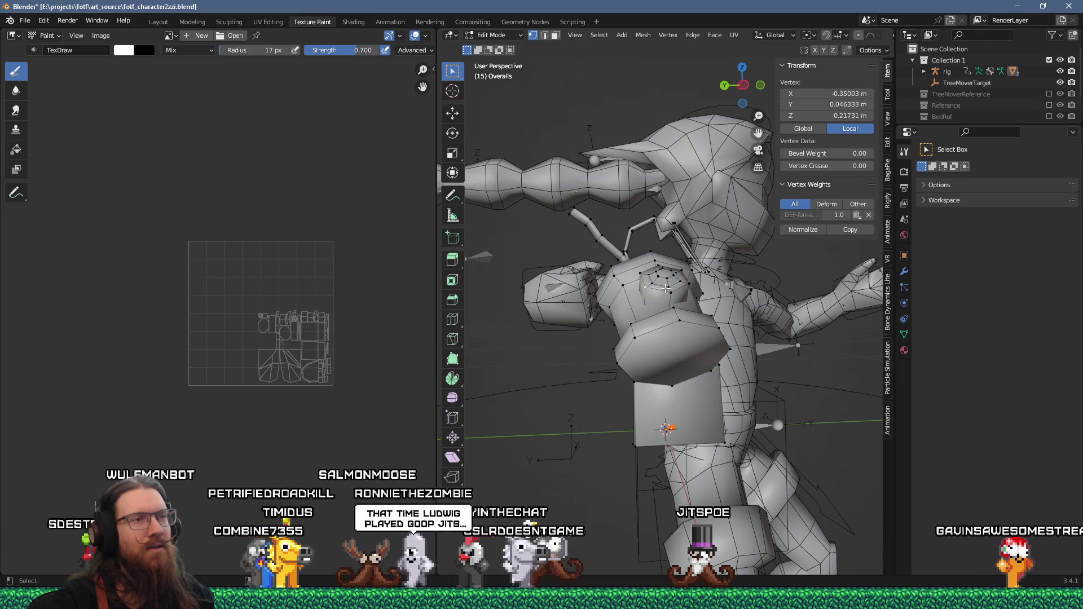
pyautogui.moveTo(666, 275); pyautogui.dragTo(619, 334, button='middle')
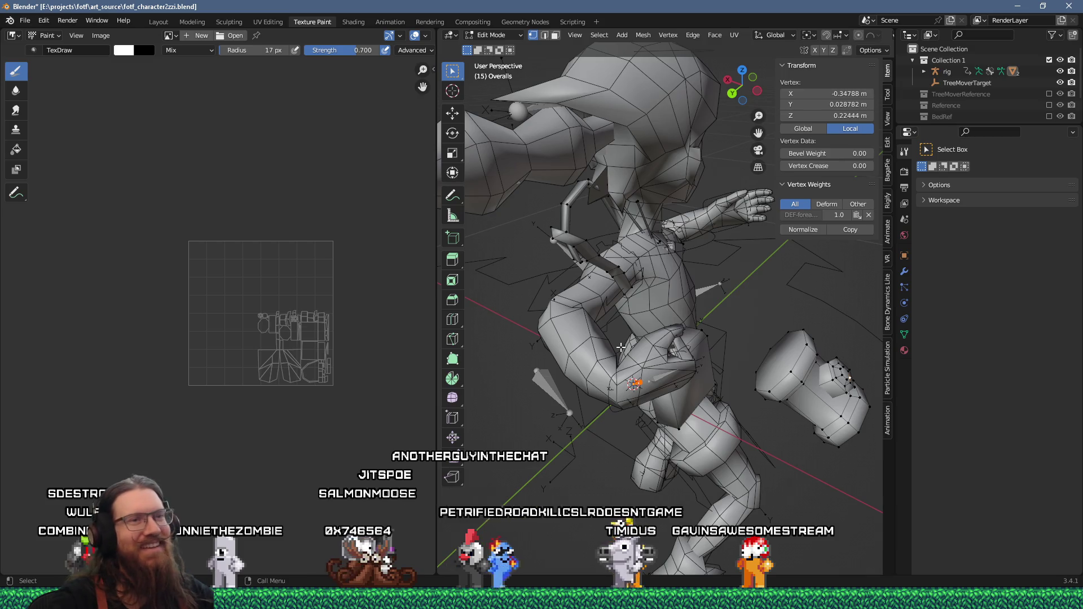
pyautogui.moveTo(760, 404); pyautogui.dragTo(734, 389, button='middle')
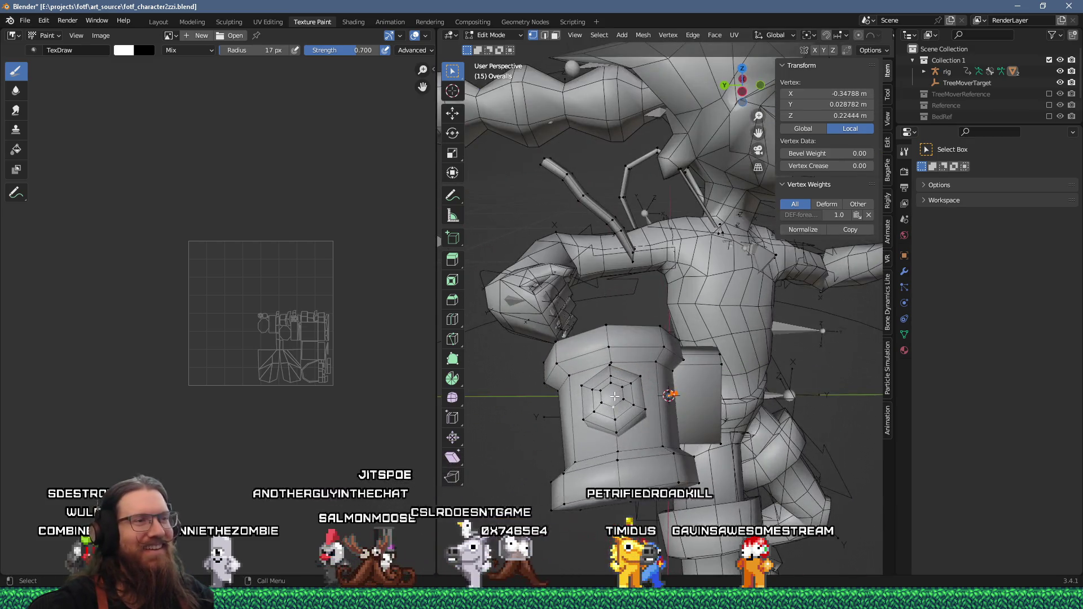
pyautogui.scroll(5, 614, 397)
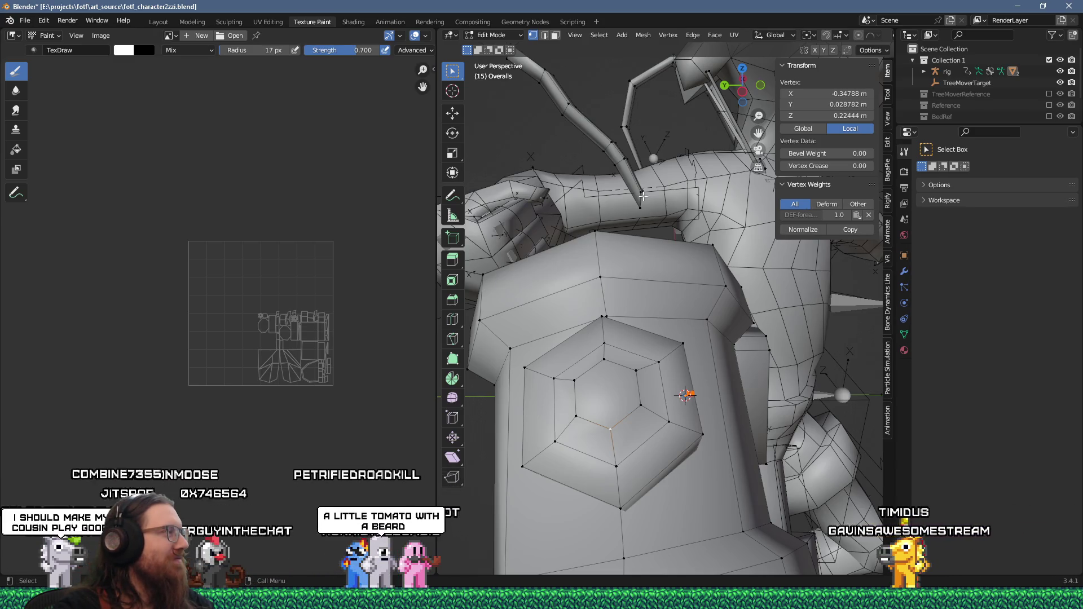
pyautogui.click(512, 35)
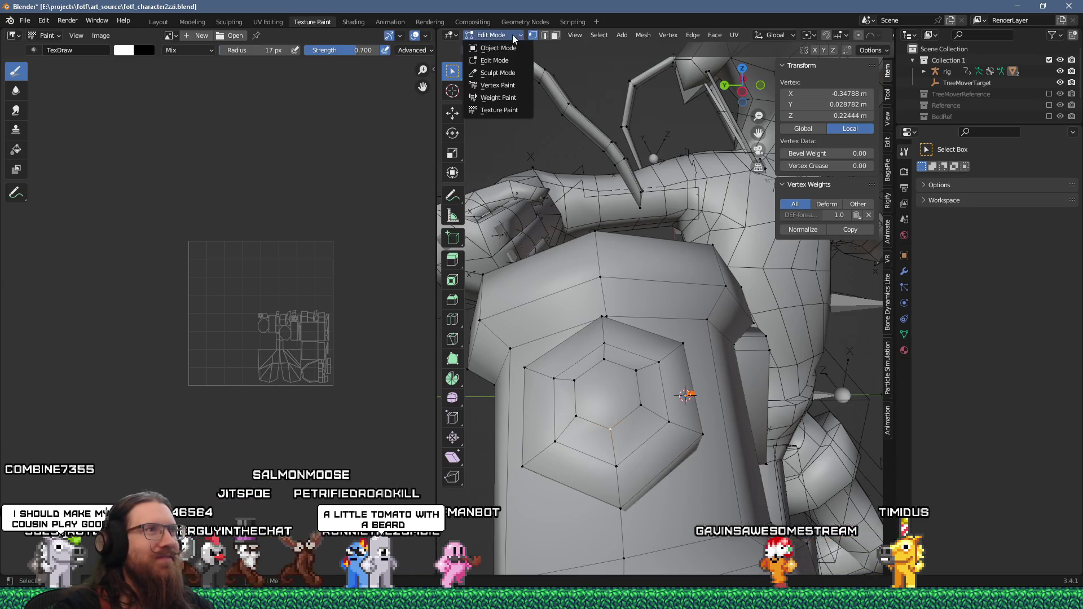
# - Switch Overalls to Vertex Paint, lower the brush blue value, and enable vertex selection masking
pyautogui.click(513, 86)
pyautogui.moveTo(733, 310)
pyautogui.mouseDown(button='middle')
pyautogui.moveTo(669, 290)
pyautogui.moveTo(769, 292)
pyautogui.mouseUp(button='middle')
pyautogui.scroll(5, 700, 293)
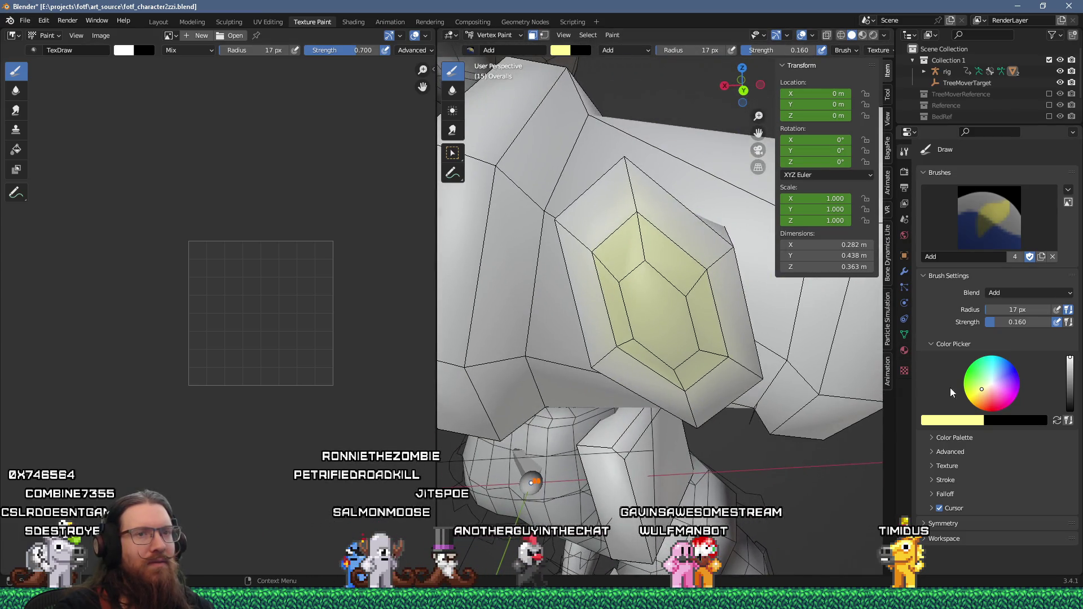
pyautogui.click(972, 425)
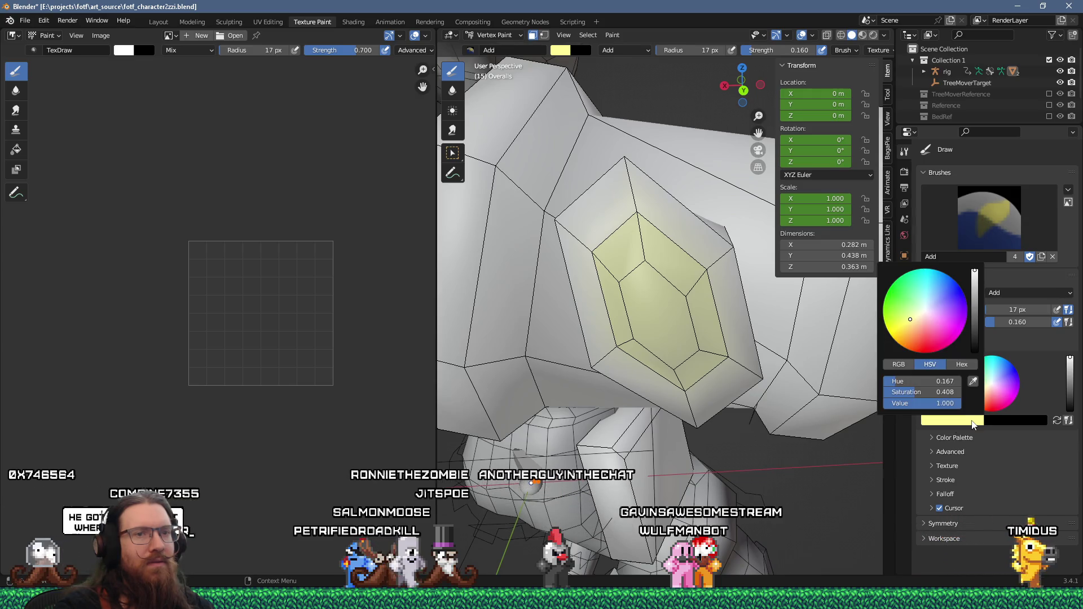
pyautogui.click(906, 364)
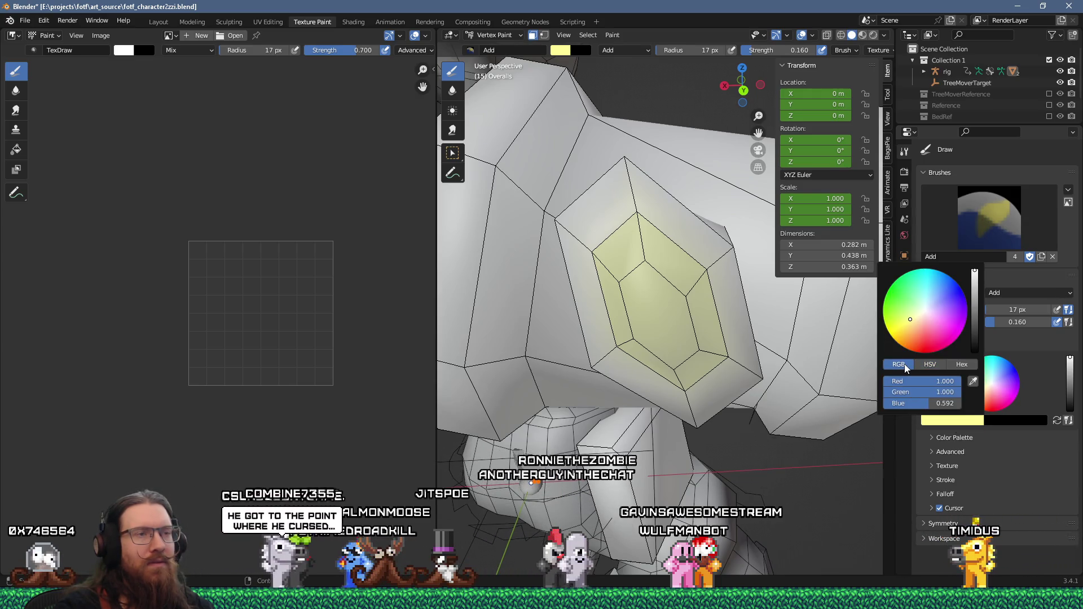
pyautogui.moveTo(929, 402); pyautogui.dragTo(876, 402)
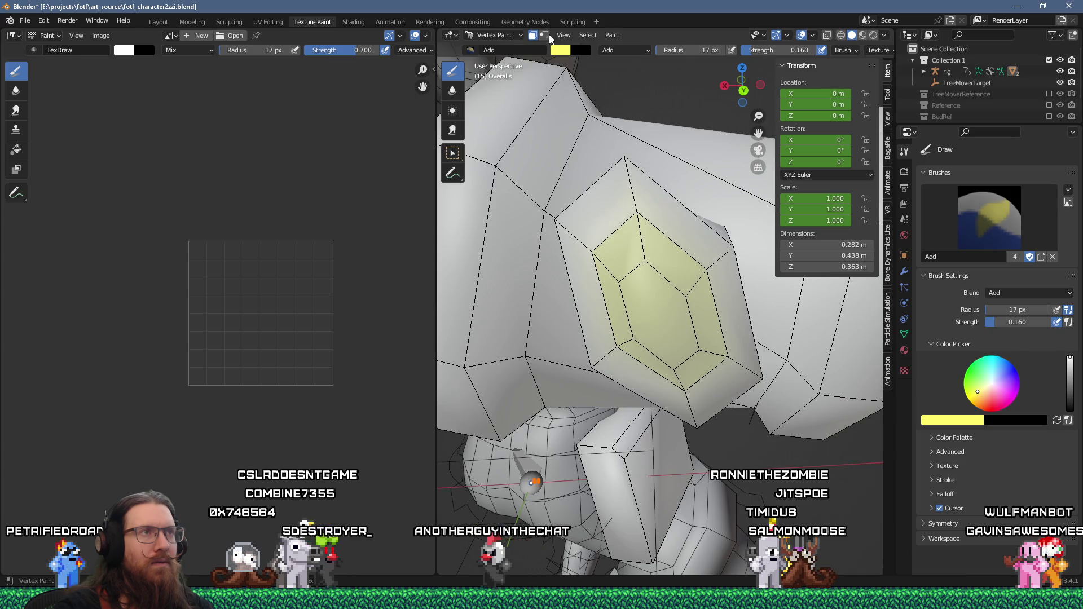
pyautogui.click(532, 35)
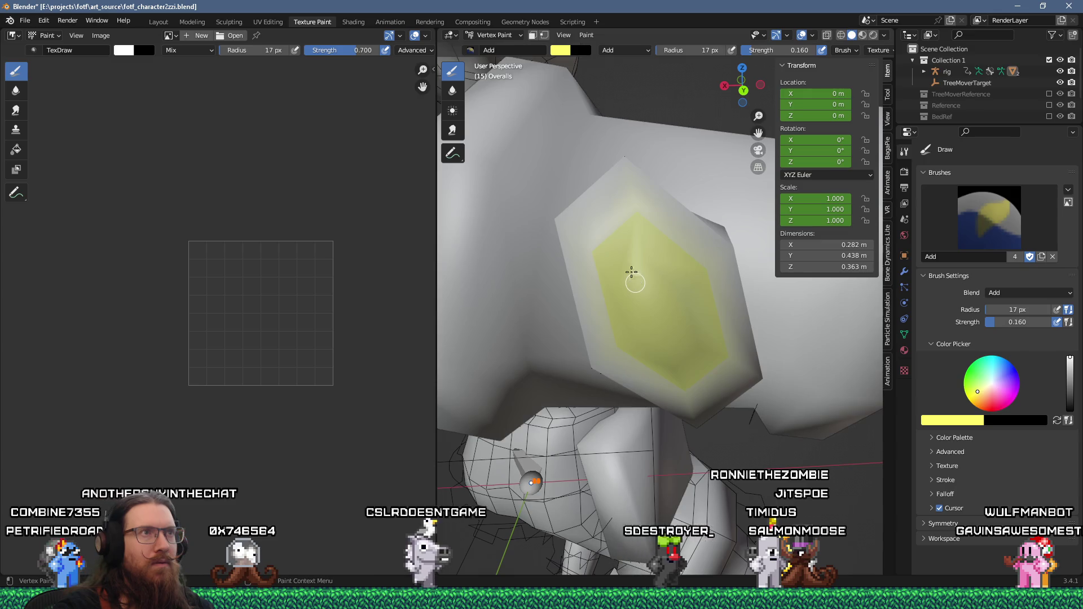
pyautogui.click(534, 35)
pyautogui.click(545, 35)
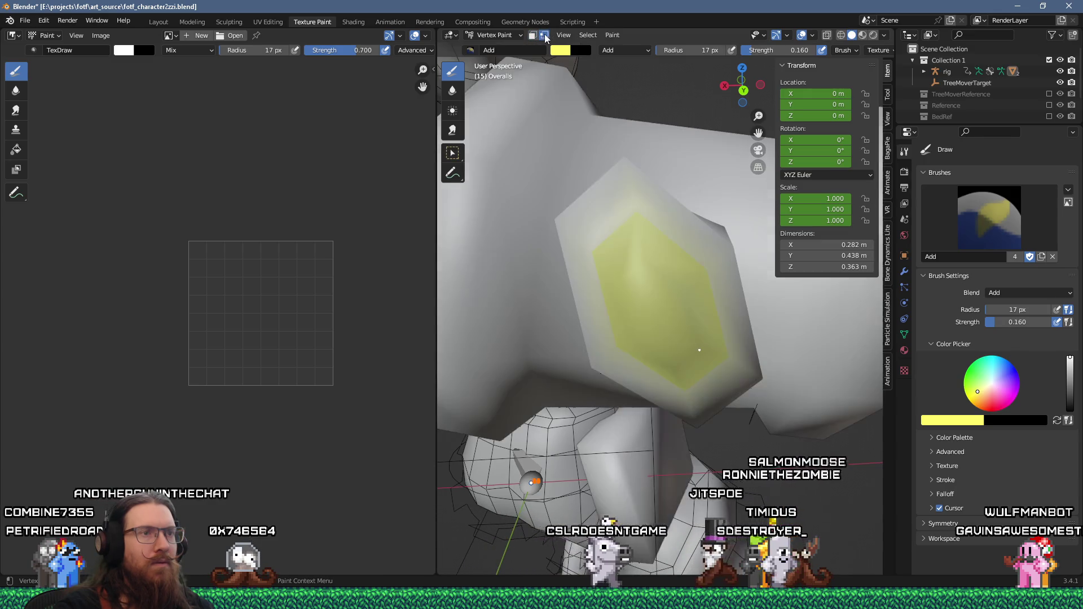
# - Select the hexagon ring at the arm gem's centre in Edit Mode, then return to Vertex Paint
pyautogui.press('Tab')
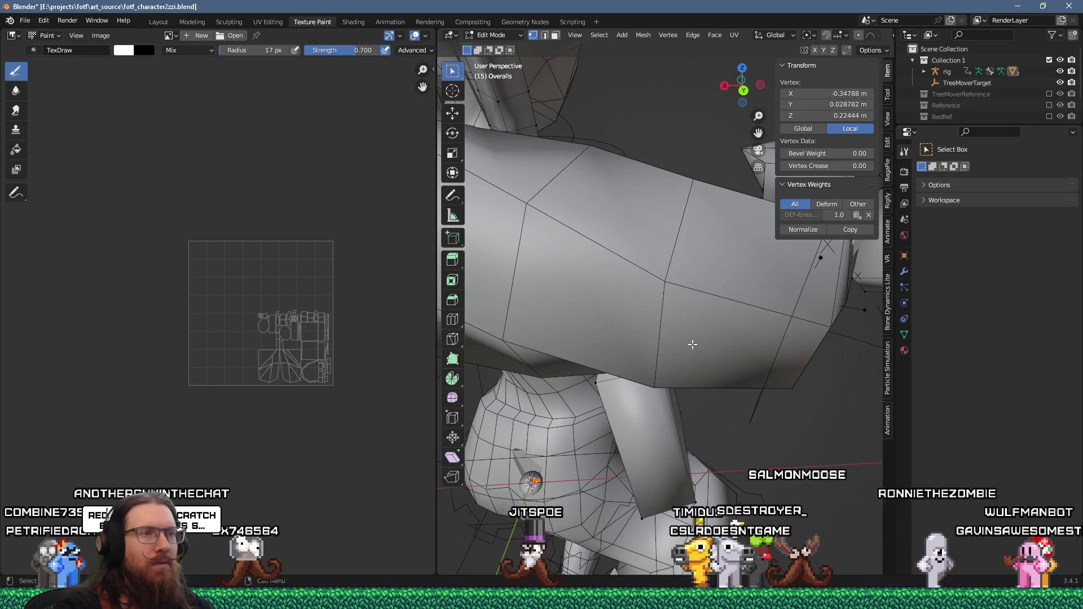
pyautogui.scroll(-5, 687, 351)
pyautogui.moveTo(687, 351)
pyautogui.mouseDown(button='middle')
pyautogui.moveTo(658, 319)
pyautogui.moveTo(527, 314)
pyautogui.mouseUp(button='middle')
pyautogui.scroll(5, 527, 314)
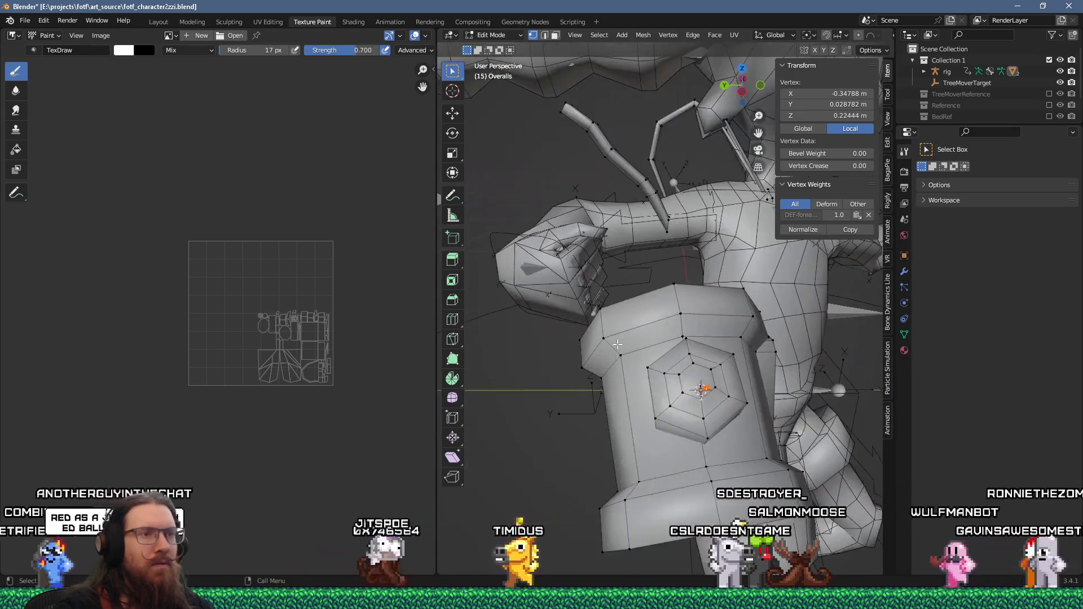
pyautogui.moveTo(705, 395); pyautogui.dragTo(734, 427, button='middle')
pyautogui.keyDown('alt'); pyautogui.click(733, 428); pyautogui.keyUp('alt')
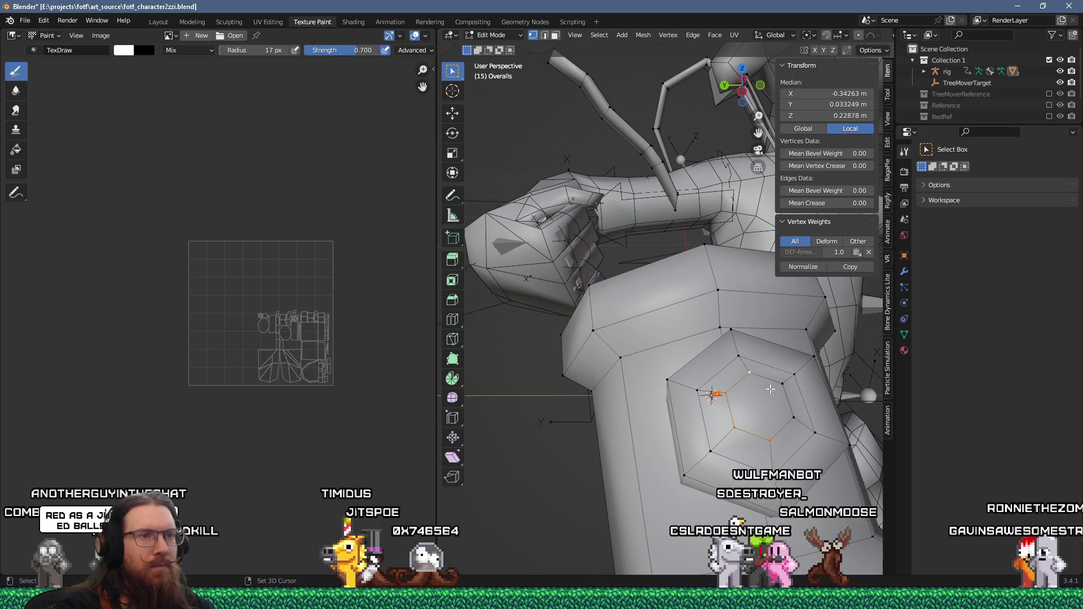
pyautogui.scroll(-5, 690, 370)
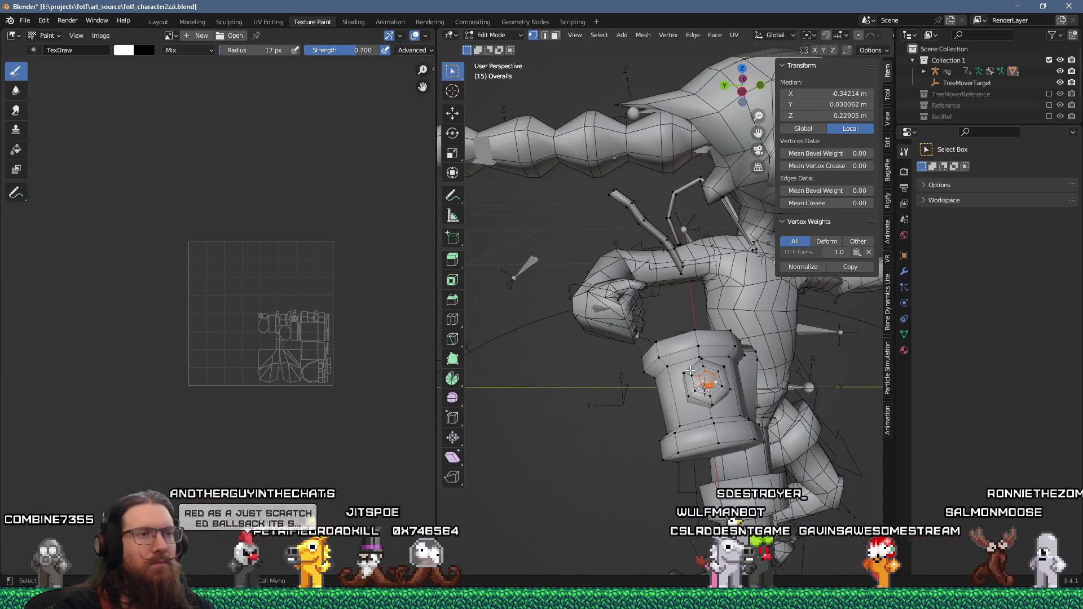
pyautogui.press('Tab')
pyautogui.moveTo(641, 332); pyautogui.dragTo(694, 324, button='middle')
pyautogui.scroll(6, 696, 320)
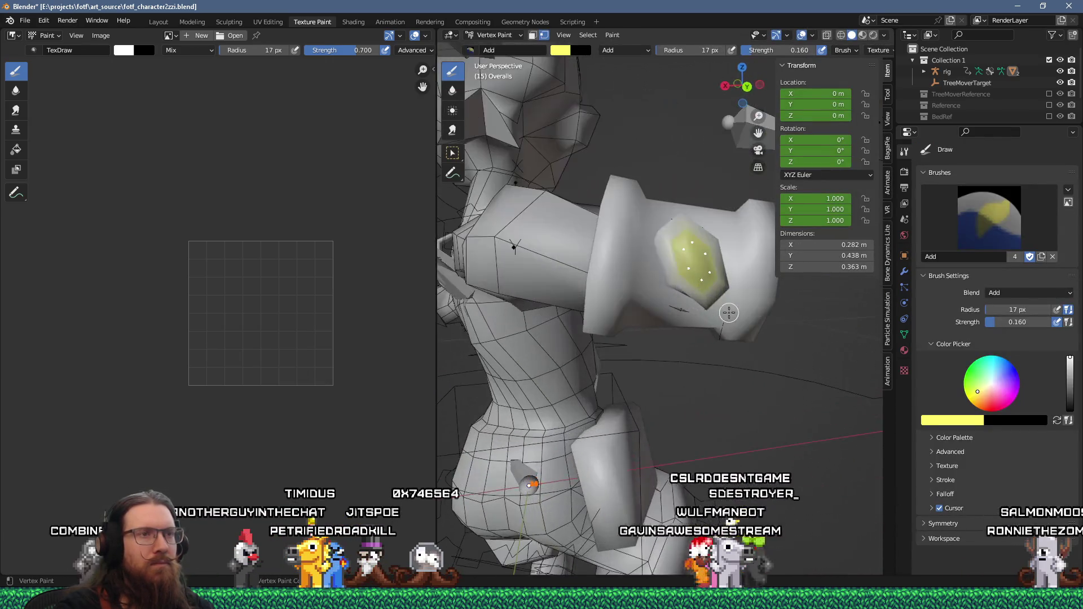
# - Try saturated yellow, pale cream and white brush colours in the colour picker
pyautogui.scroll(6, 677, 325)
pyautogui.scroll(-3, 663, 344)
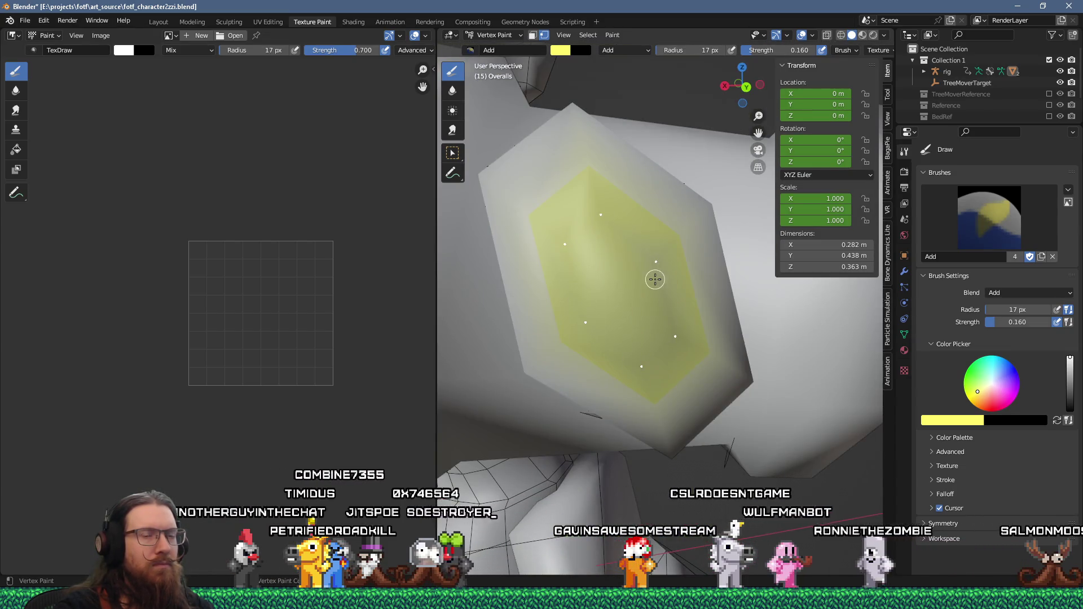
pyautogui.click(952, 421)
pyautogui.click(892, 319)
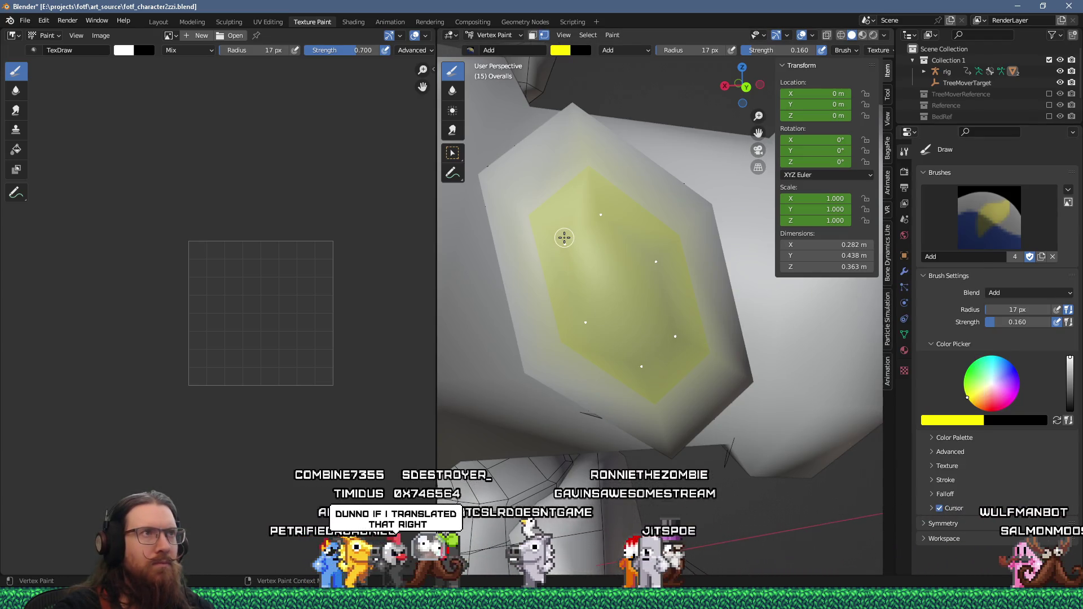
pyautogui.click(952, 420)
pyautogui.click(917, 311)
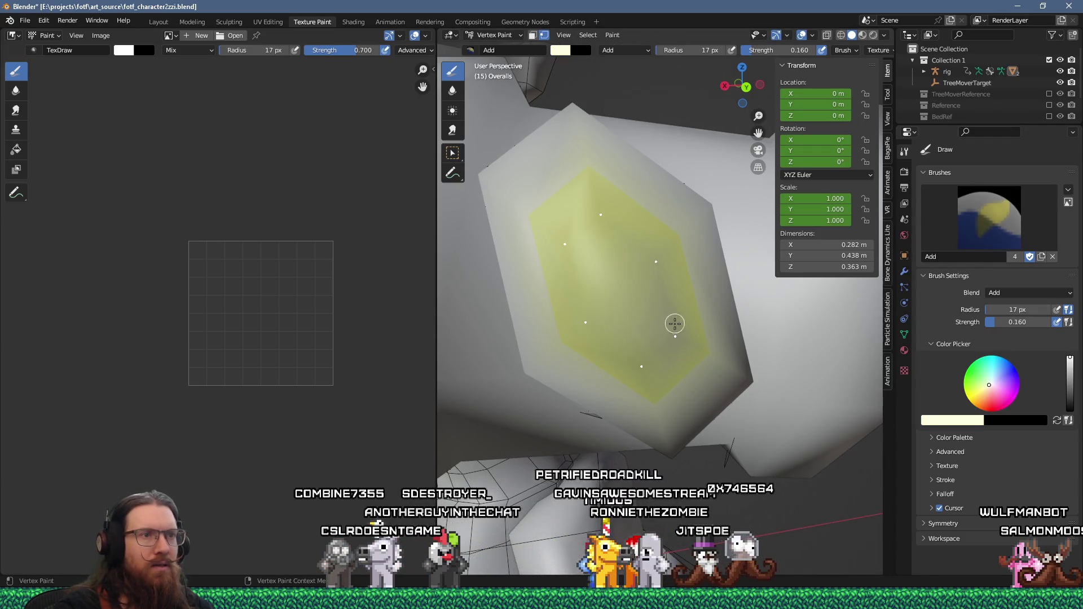
pyautogui.click(941, 421)
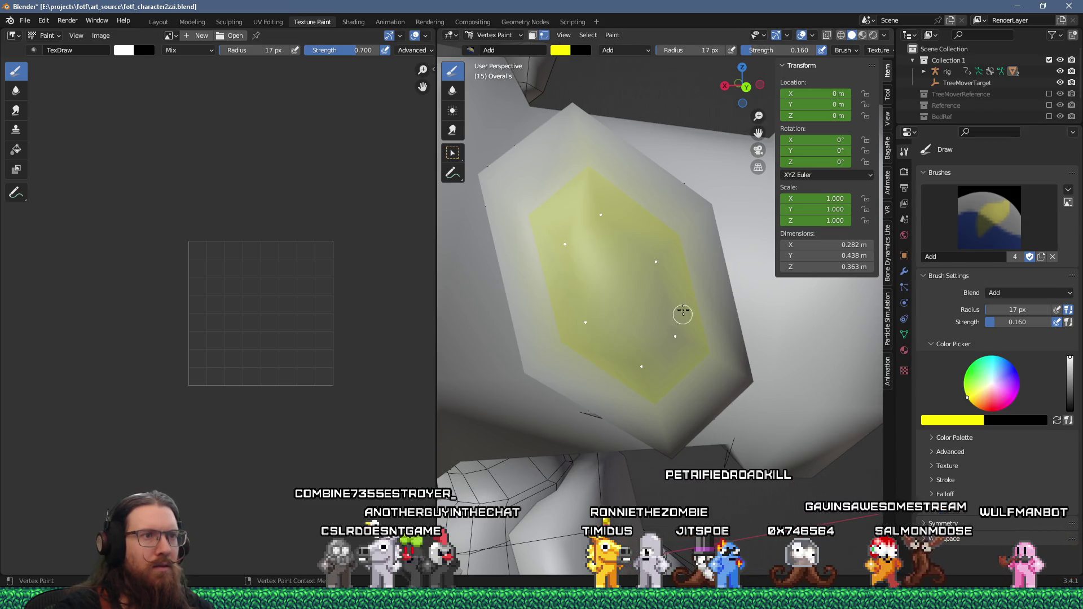
pyautogui.moveTo(682, 329)
pyautogui.keyDown('shift'); pyautogui.mouseDown(button='middle')
pyautogui.moveTo(630, 284)
pyautogui.moveTo(670, 316)
pyautogui.mouseUp(button='middle'); pyautogui.keyUp('shift')
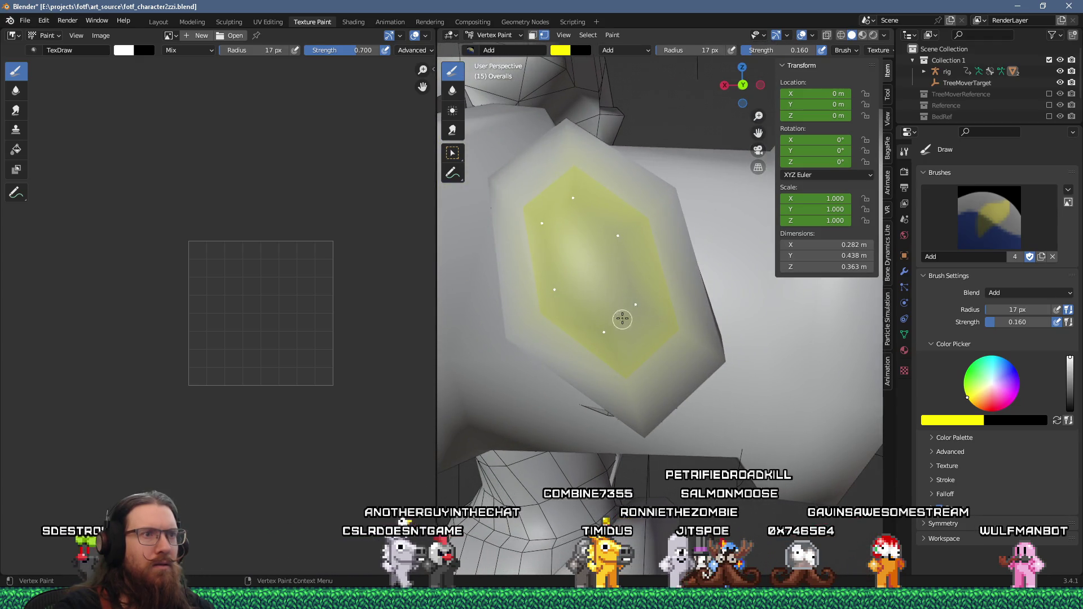
pyautogui.click(948, 420)
pyautogui.moveTo(945, 403); pyautogui.dragTo(962, 403)
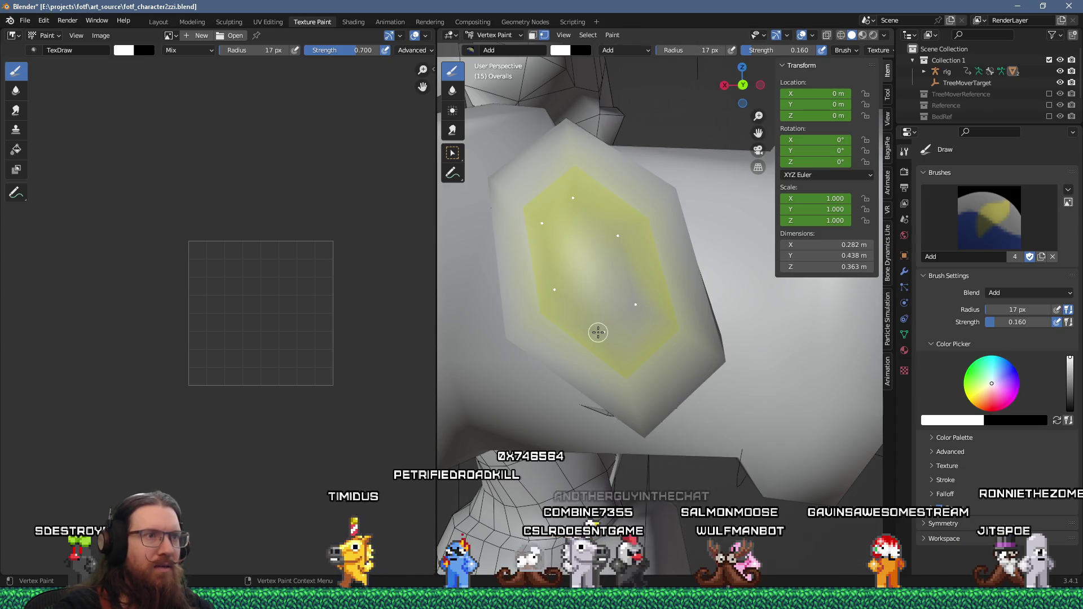
# - Settle on a paler yellow brush by raising its blue value
pyautogui.click(944, 423)
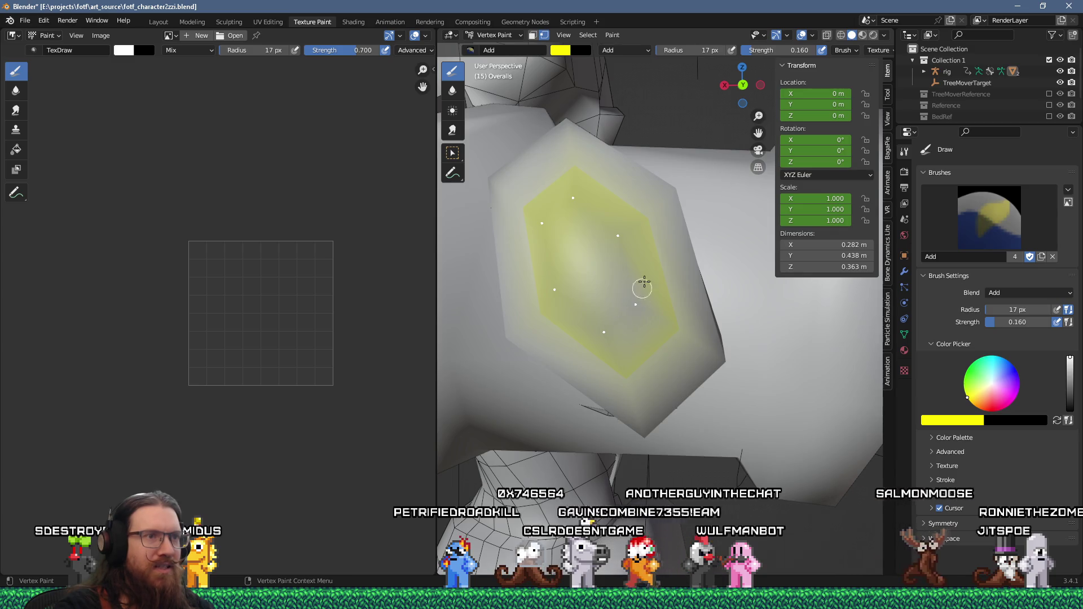
pyautogui.scroll(2, 638, 286)
pyautogui.scroll(-2, 651, 296)
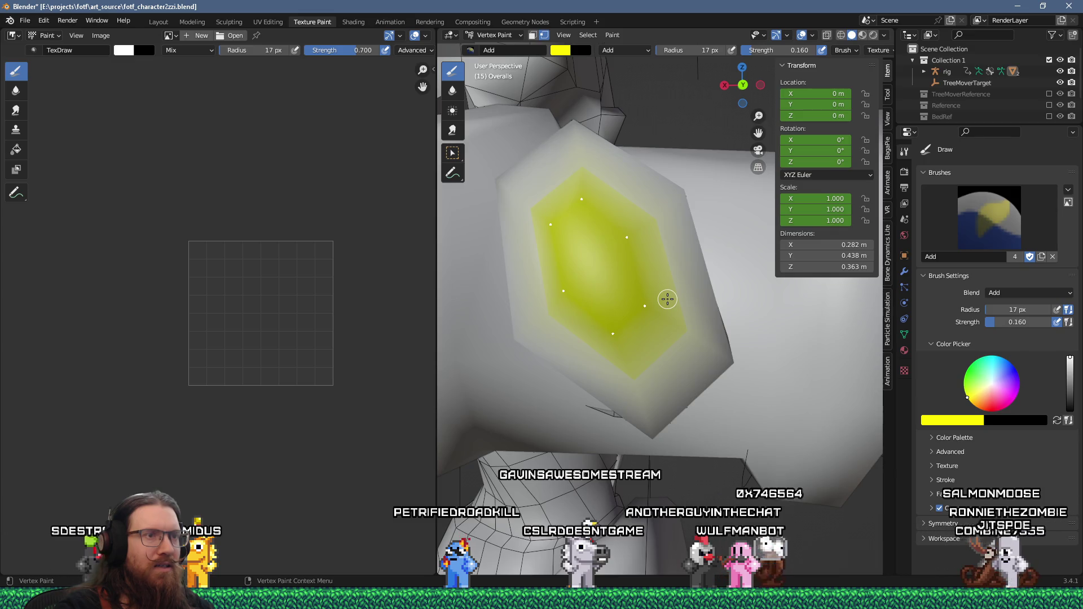
pyautogui.scroll(-5, 667, 299)
pyautogui.scroll(3, 668, 299)
pyautogui.scroll(-3, 668, 299)
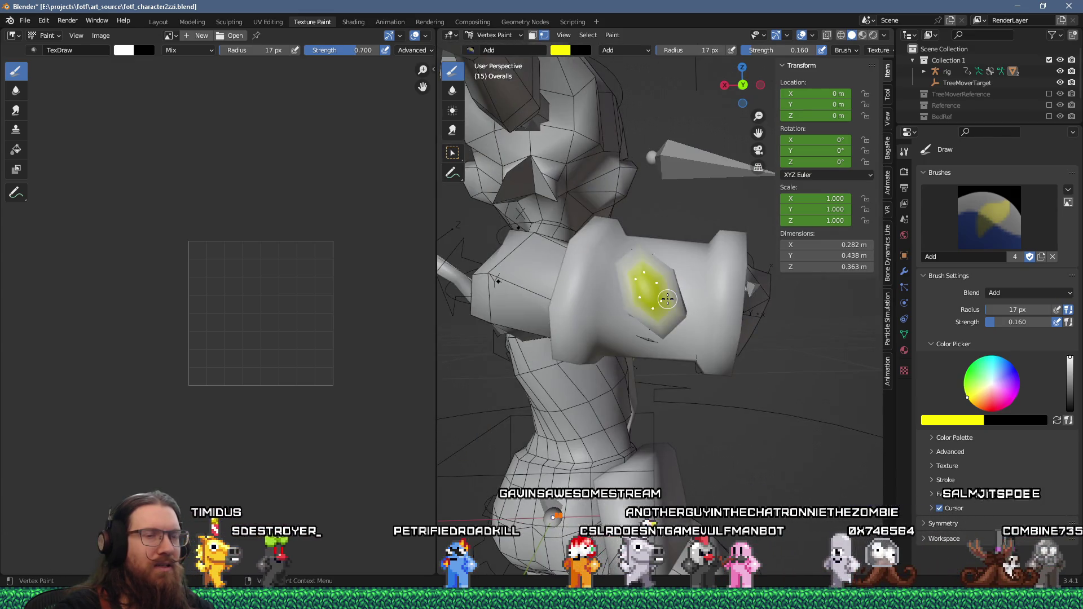
pyautogui.click(959, 420)
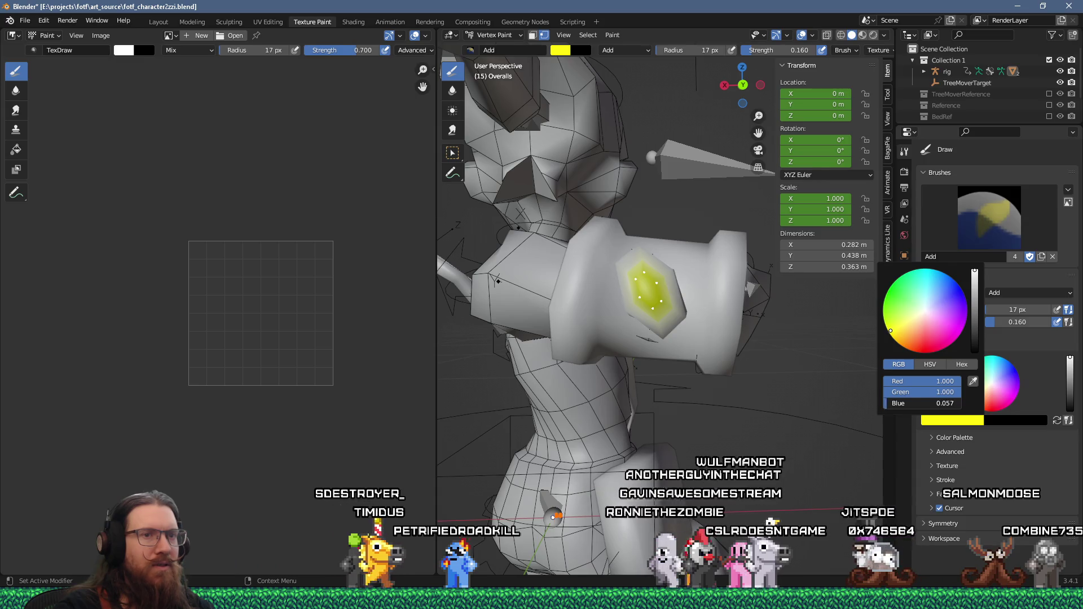
pyautogui.moveTo(903, 403); pyautogui.dragTo(937, 404)
pyautogui.scroll(3, 707, 309)
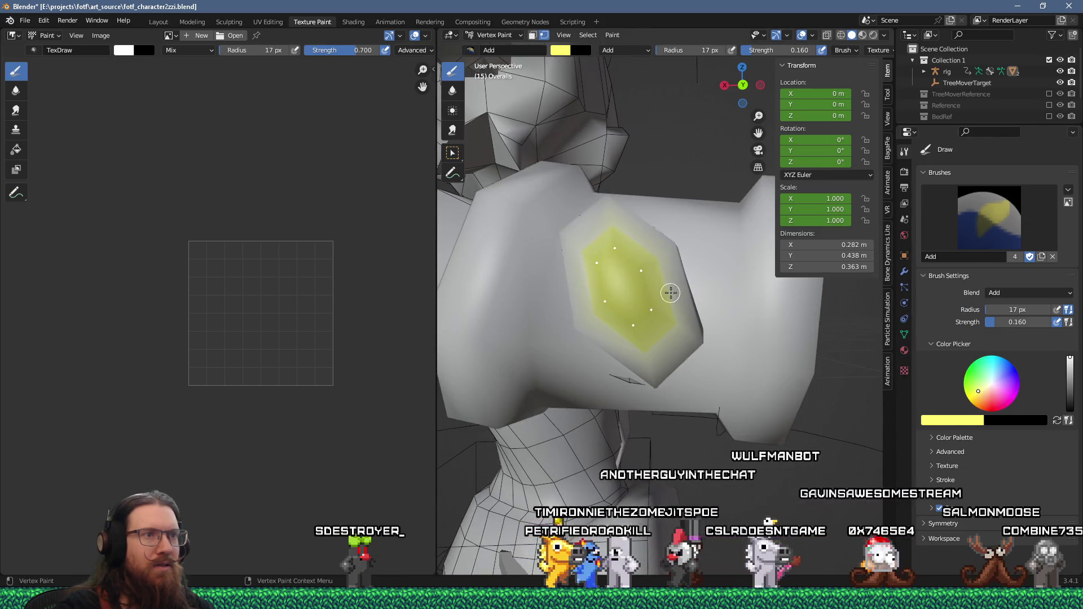
pyautogui.scroll(-5, 874, 387)
# - Orbit around the character to check the painted gem, then return to Edit Mode
pyautogui.moveTo(874, 386)
pyautogui.mouseDown(button='middle')
pyautogui.moveTo(649, 316)
pyautogui.moveTo(698, 359)
pyautogui.mouseUp(button='middle')
pyautogui.scroll(3, 666, 333)
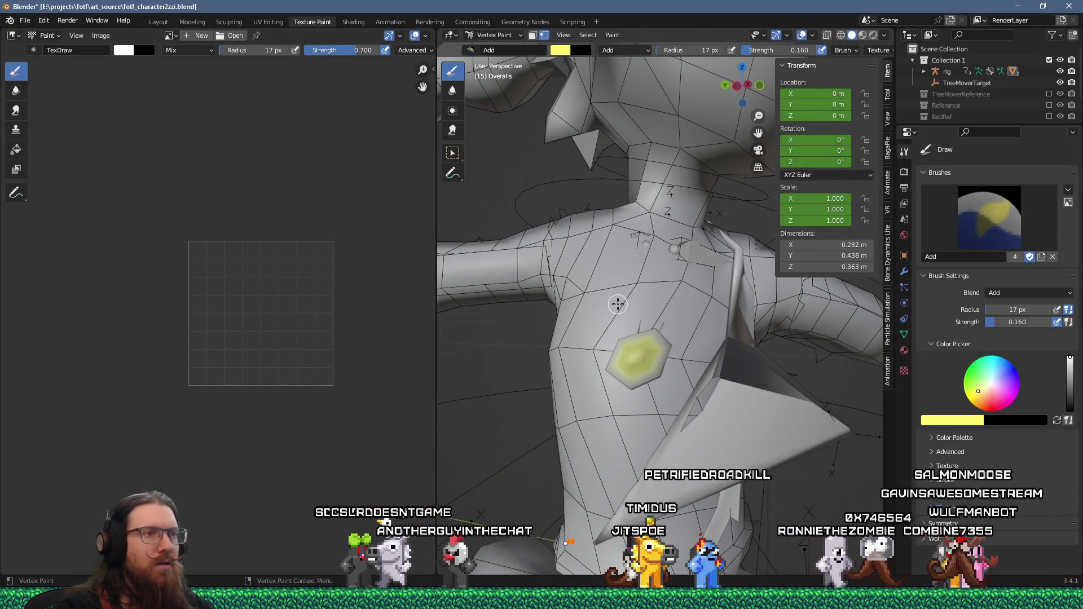
pyautogui.scroll(-3, 613, 304)
pyautogui.moveTo(613, 304); pyautogui.dragTo(582, 291, button='middle')
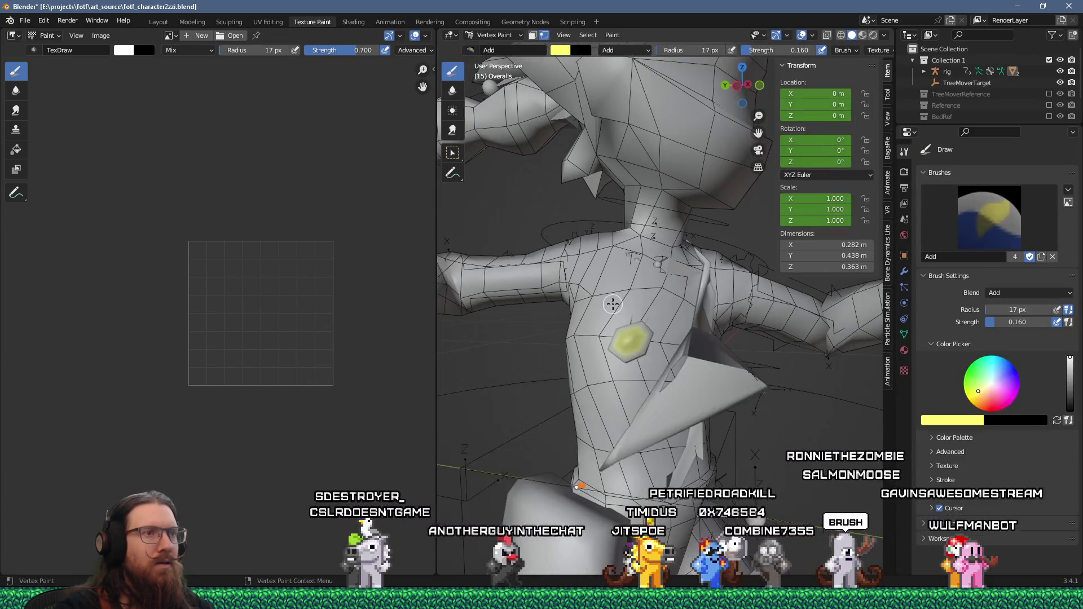
pyautogui.scroll(-3, 581, 291)
pyautogui.moveTo(509, 126); pyautogui.dragTo(559, 194, button='middle')
pyautogui.press('Tab')
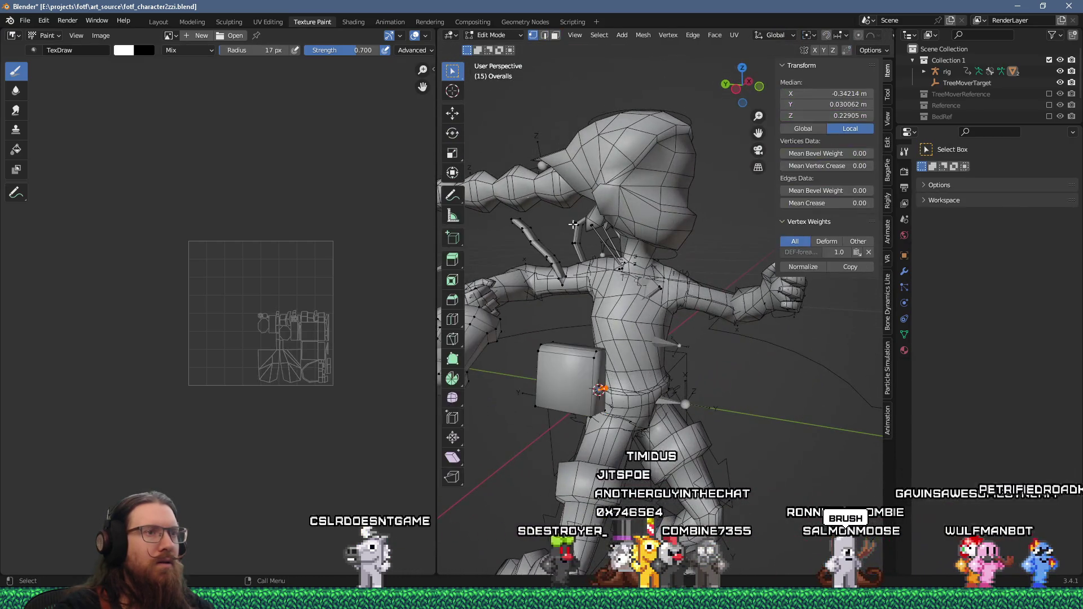
# - Expand the rig in the Outliner to list CharacterMesh and Overalls
pyautogui.scroll(5, 603, 310)
pyautogui.moveTo(603, 310)
pyautogui.mouseDown(button='middle')
pyautogui.moveTo(573, 286)
pyautogui.moveTo(551, 313)
pyautogui.moveTo(576, 342)
pyautogui.moveTo(745, 354)
pyautogui.moveTo(814, 380)
pyautogui.mouseUp(button='middle')
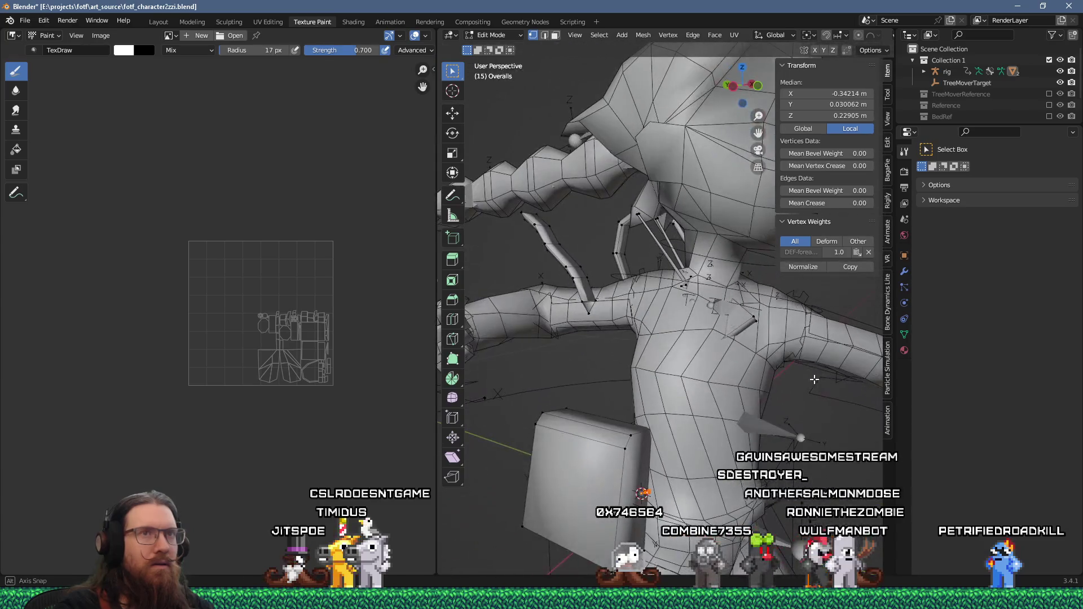
pyautogui.click(923, 71)
pyautogui.scroll(-2, 947, 92)
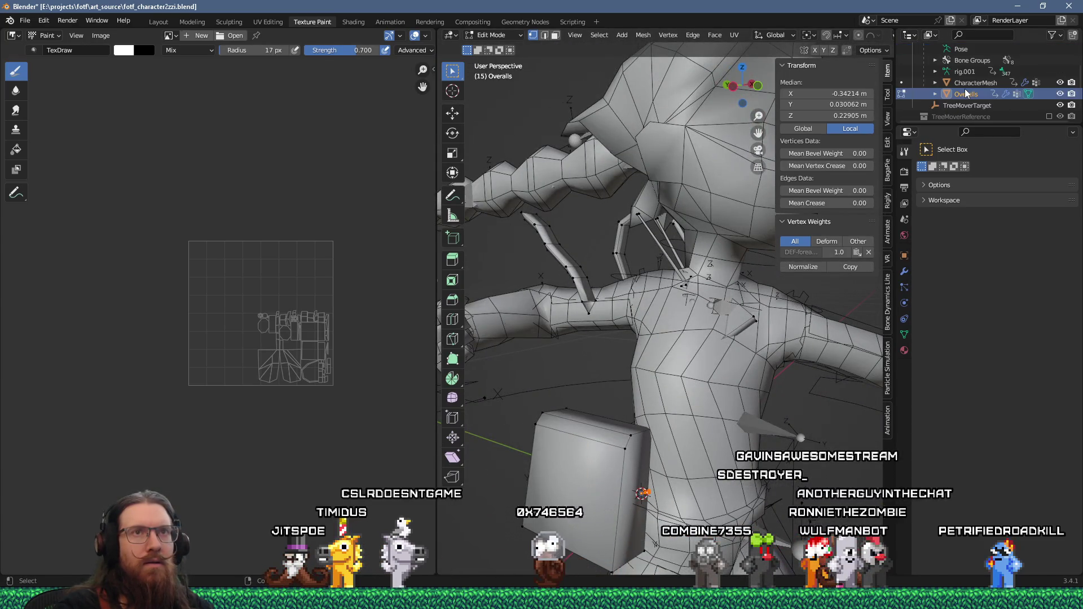
# - Hide CharacterMesh with its eye icon and select the Overalls mesh in the viewport
pyautogui.scroll(-2, 965, 89)
pyautogui.click(936, 85)
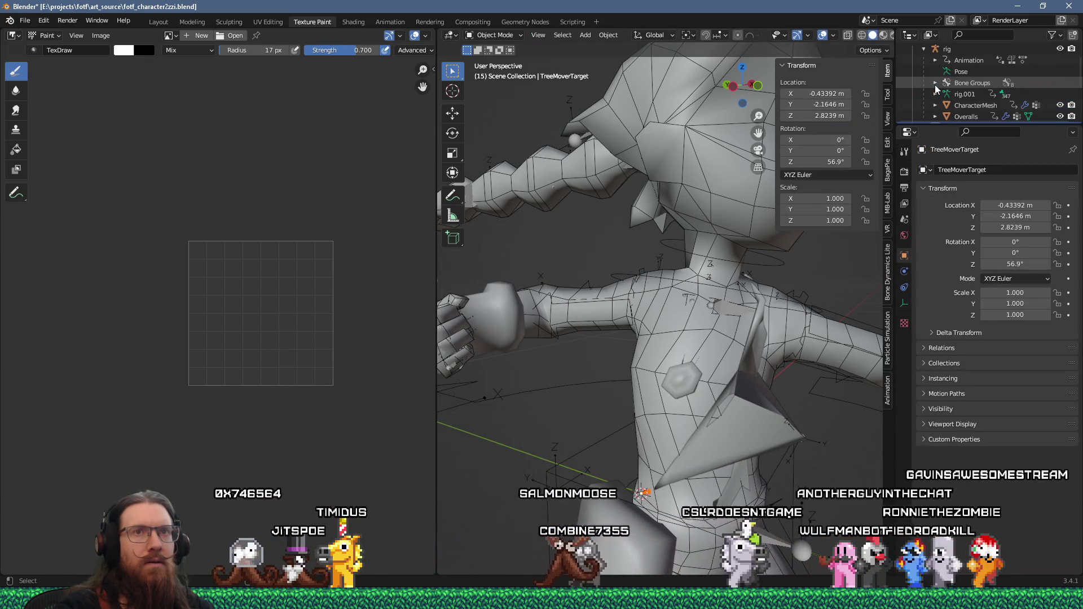
pyautogui.scroll(2, 935, 85)
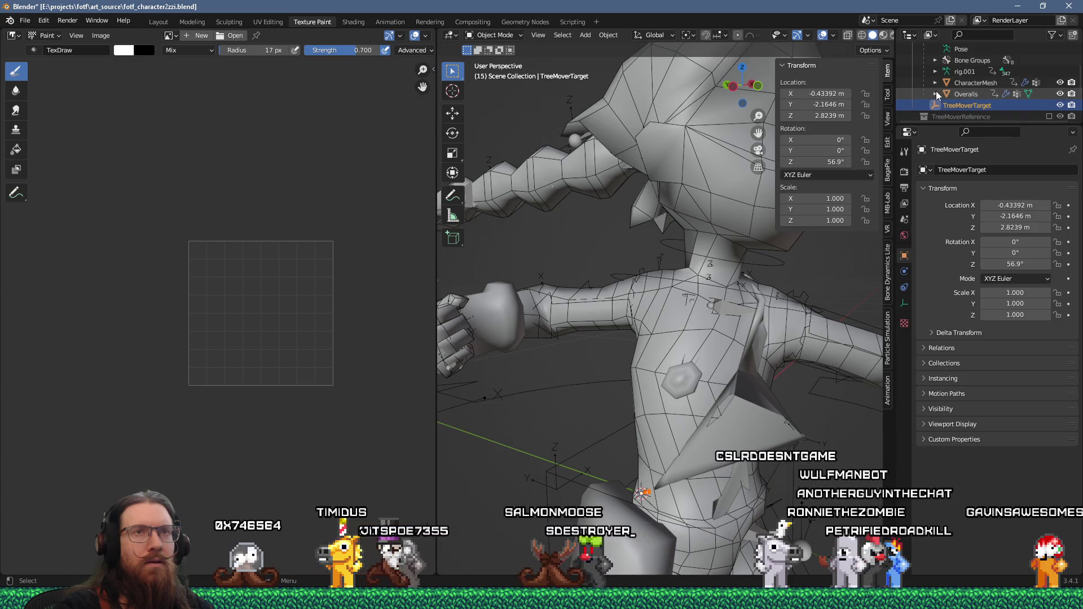
pyautogui.click(1061, 83)
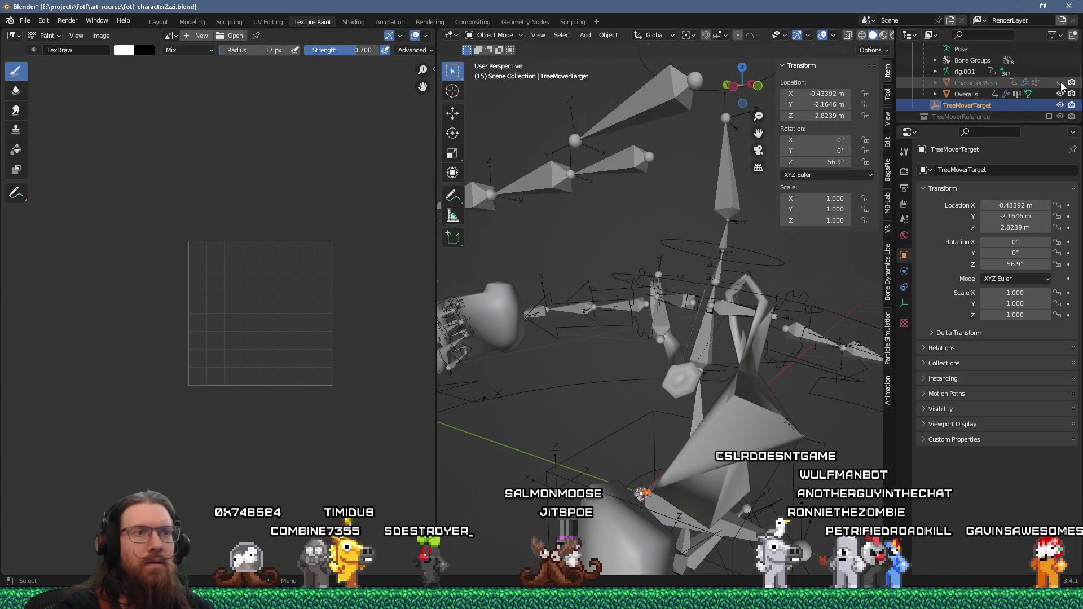
pyautogui.moveTo(754, 228); pyautogui.dragTo(715, 303, button='middle')
pyautogui.click(692, 372)
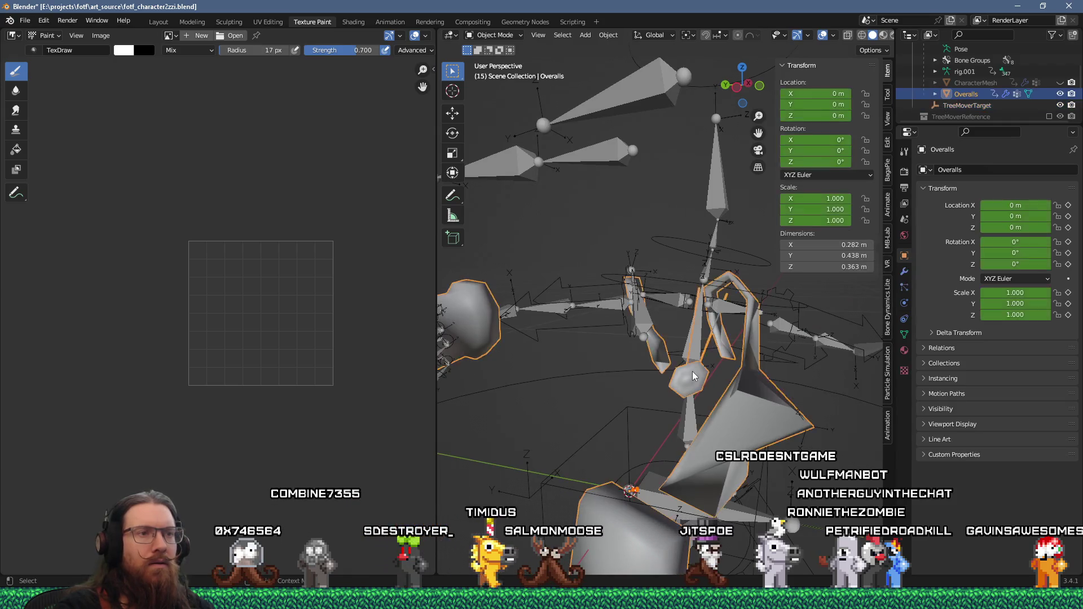
# - Select two neighbouring vertices on the Overalls in Edit Mode, then return to Object Mode and open the mode list
pyautogui.press('Tab')
pyautogui.moveTo(703, 373)
pyautogui.mouseDown(button='middle')
pyautogui.moveTo(643, 320)
pyautogui.moveTo(671, 327)
pyautogui.mouseUp(button='middle')
pyautogui.click(664, 326)
pyautogui.keyDown('shift'); pyautogui.click(677, 318); pyautogui.keyUp('shift')
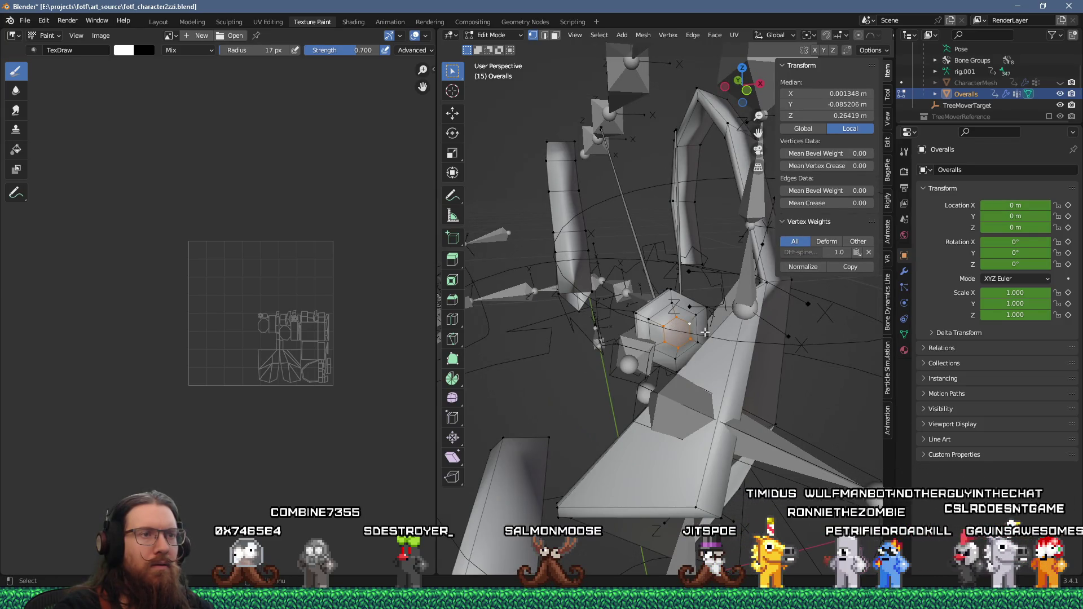
pyautogui.press('Tab')
pyautogui.moveTo(705, 332)
pyautogui.mouseDown(button='middle')
pyautogui.moveTo(635, 318)
pyautogui.moveTo(721, 331)
pyautogui.moveTo(662, 339)
pyautogui.moveTo(621, 254)
pyautogui.moveTo(542, 141)
pyautogui.mouseUp(button='middle')
pyautogui.click(513, 36)
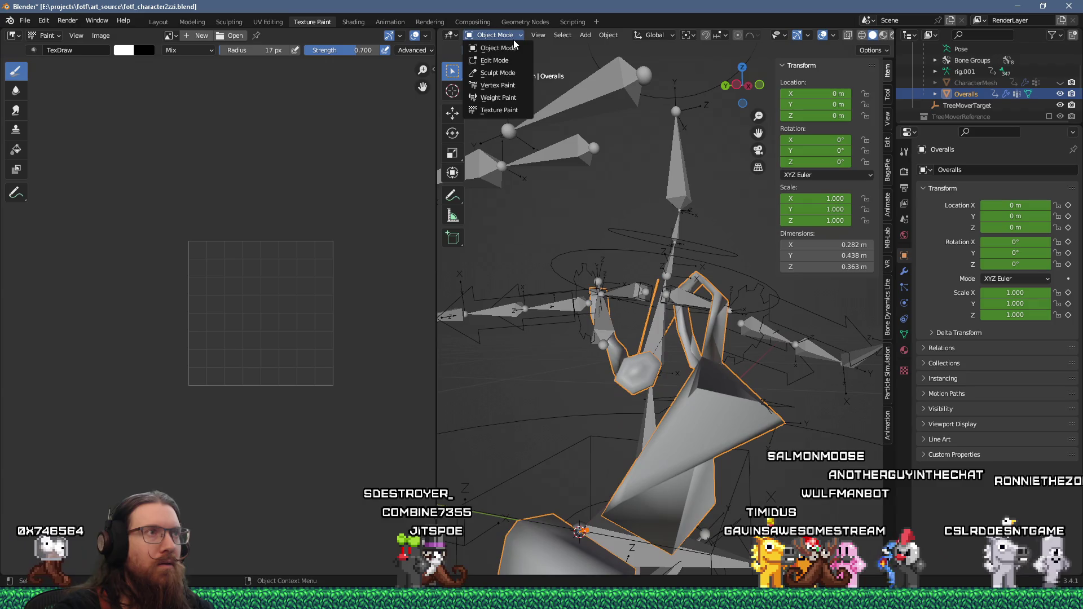
# - Switch the Overalls to Vertex Paint mode and zoom out over the rig
pyautogui.click(502, 84)
pyautogui.moveTo(604, 259); pyautogui.dragTo(676, 296, button='middle')
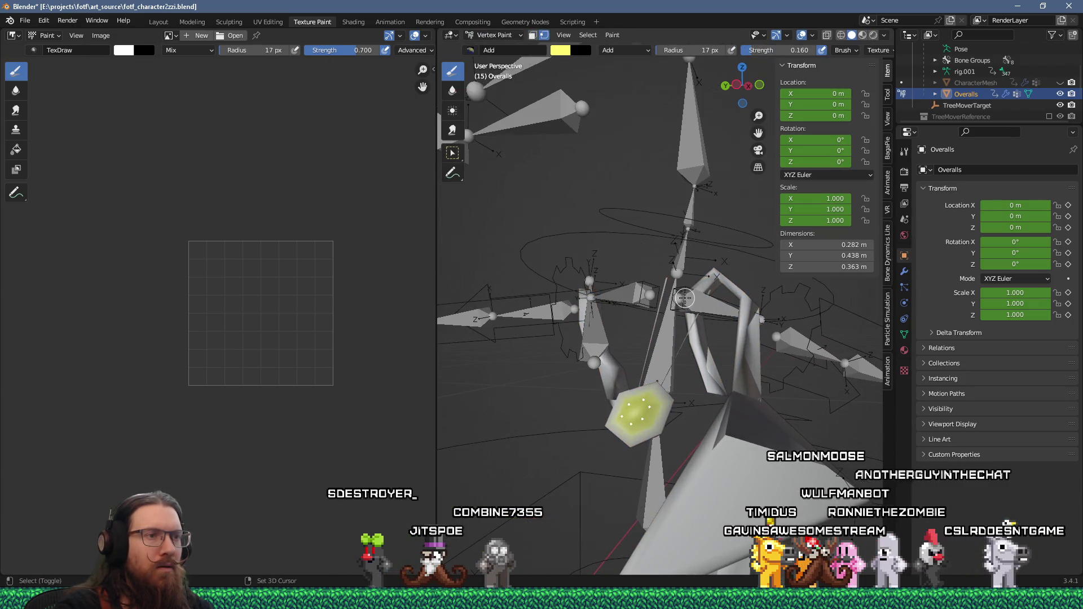
pyautogui.scroll(-5, 684, 297)
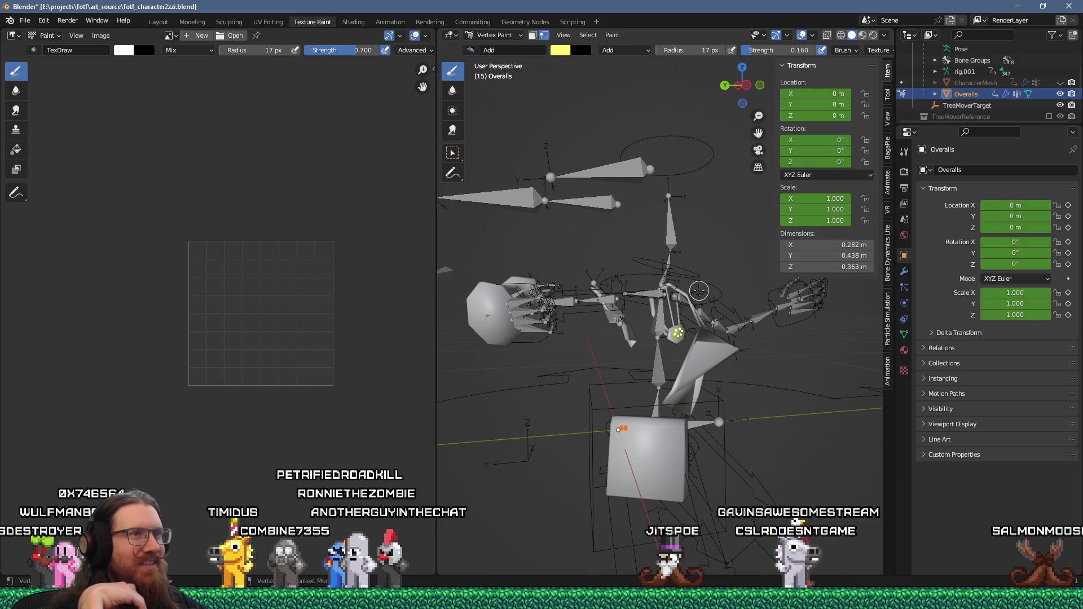
pyautogui.moveTo(699, 291)
pyautogui.mouseDown(button='middle')
pyautogui.moveTo(743, 315)
pyautogui.moveTo(610, 316)
pyautogui.moveTo(587, 387)
pyautogui.mouseUp(button='middle')
# - In Edit Mode with edge select, select the inner and upper edges of the hexagon gem
pyautogui.scroll(4, 619, 322)
pyautogui.scroll(-1, 617, 323)
pyautogui.press('Tab')
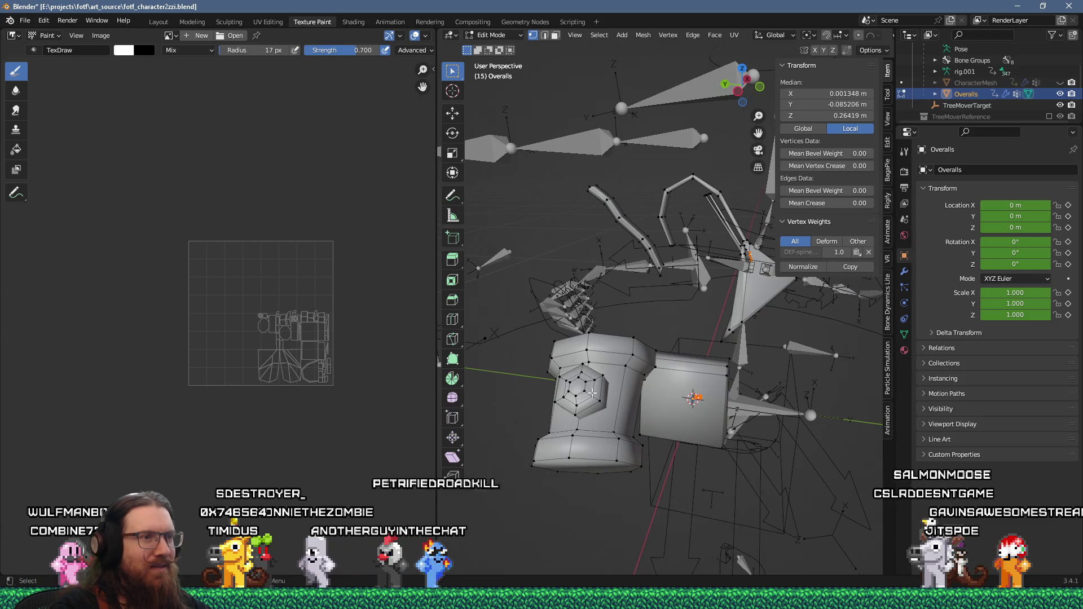
pyautogui.click(591, 386)
pyautogui.scroll(3, 598, 378)
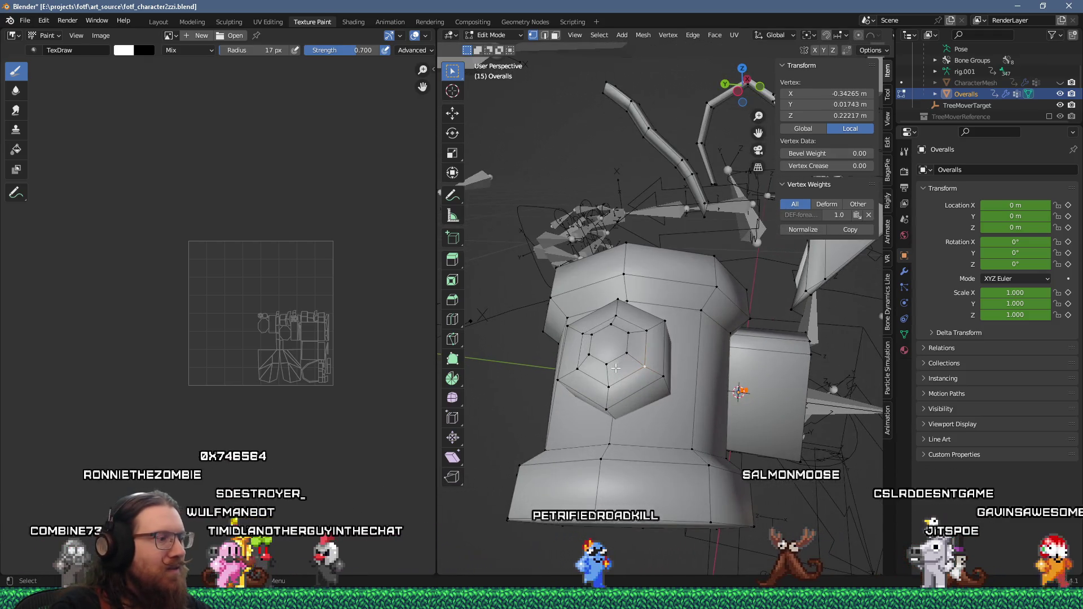
pyautogui.press('2')
pyautogui.click(624, 377)
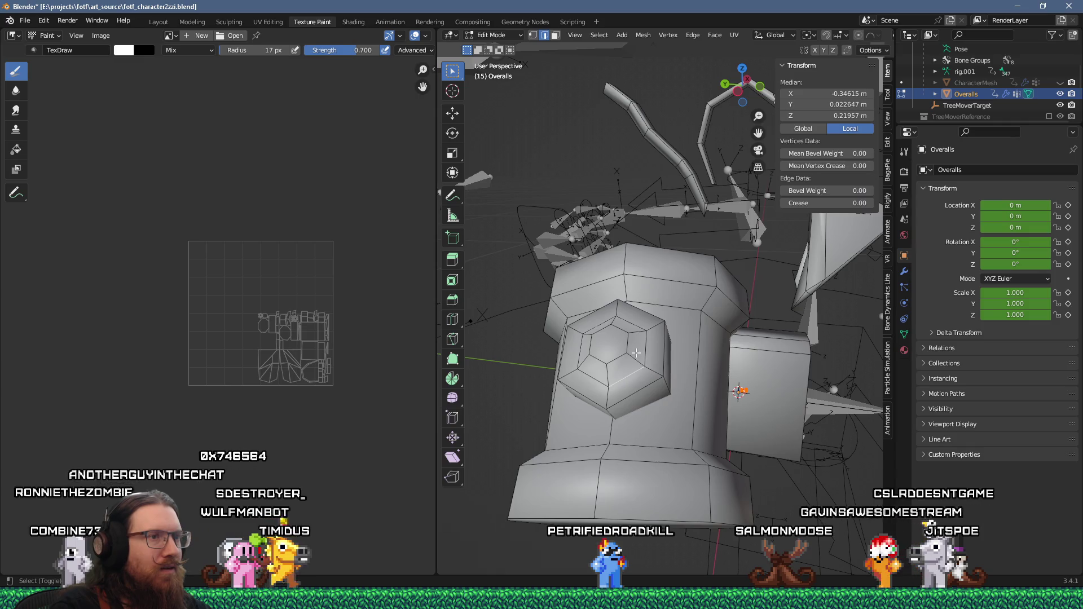
pyautogui.keyDown('shift'); pyautogui.click(612, 318); pyautogui.keyUp('shift')
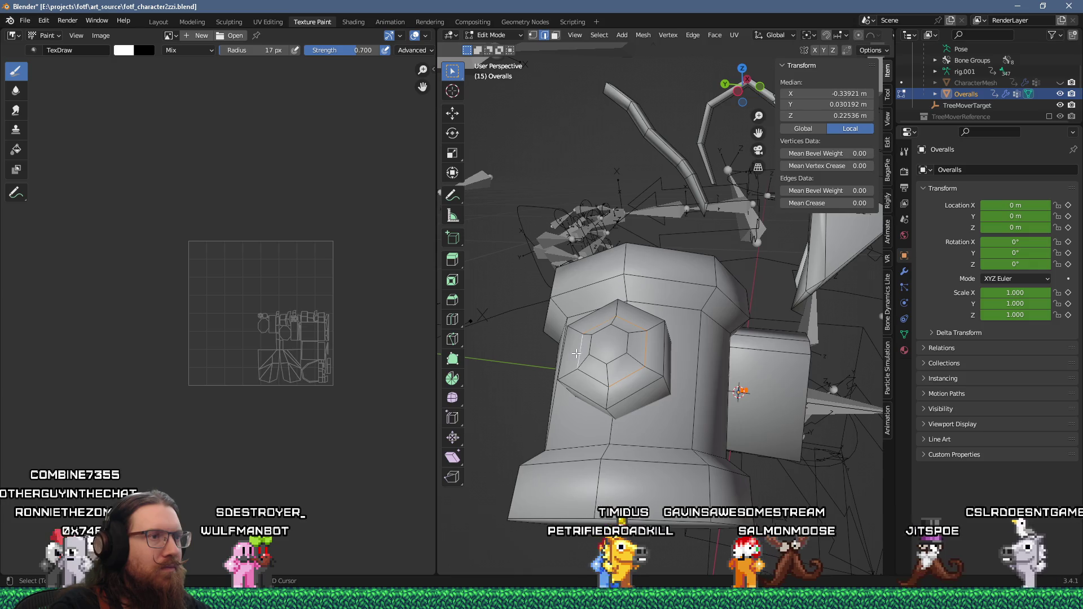
pyautogui.scroll(-3, 645, 358)
pyautogui.moveTo(645, 358); pyautogui.dragTo(720, 360, button='middle')
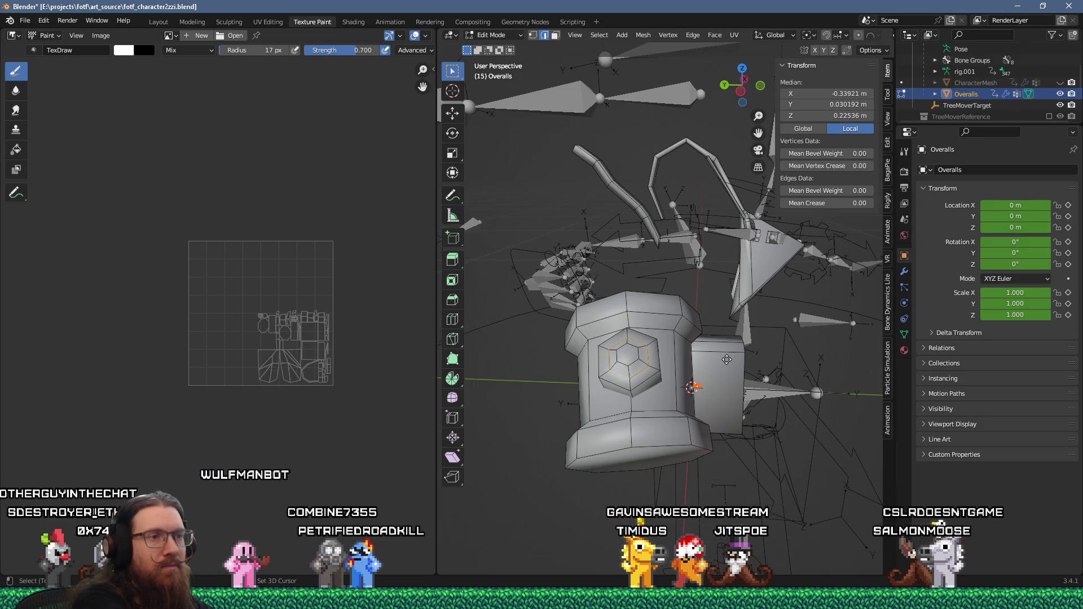
# - Extrude the hexagon gem face outward and scale its end up about 2.94 times
pyautogui.press('g')
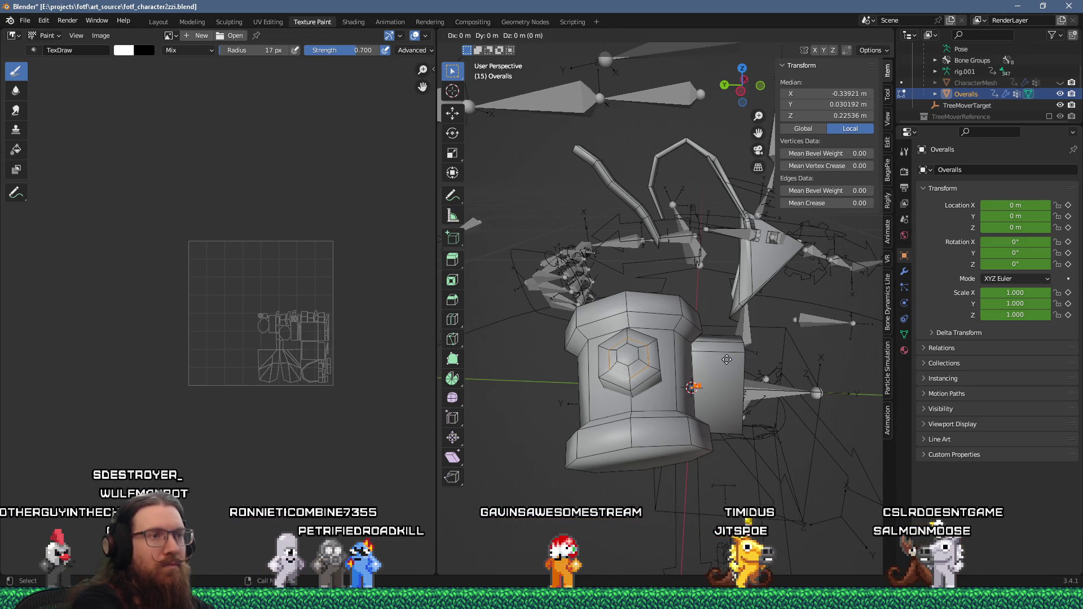
pyautogui.press('Escape')
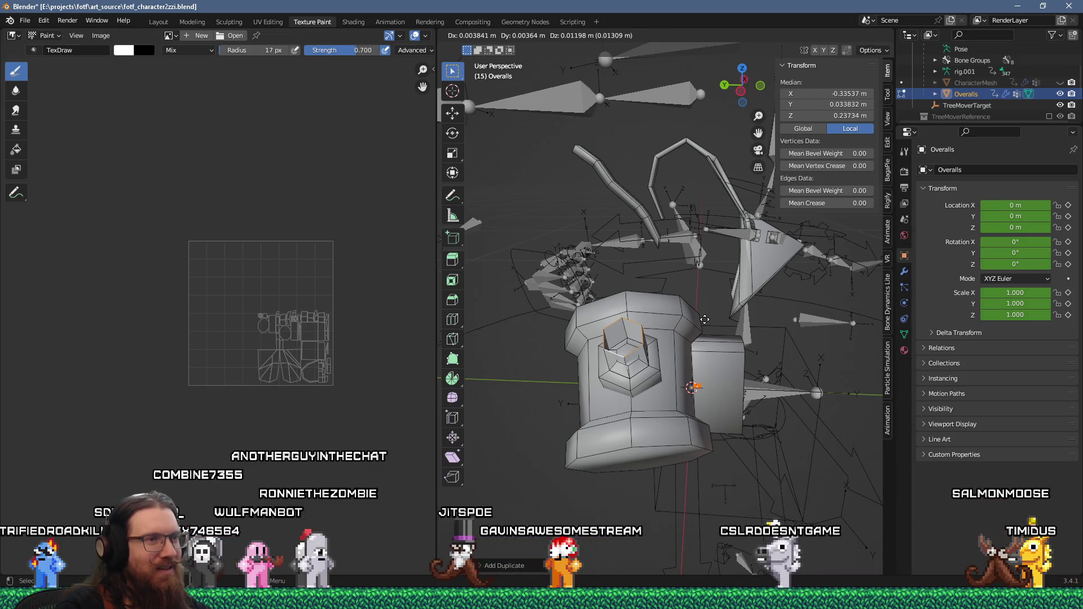
pyautogui.press('Escape')
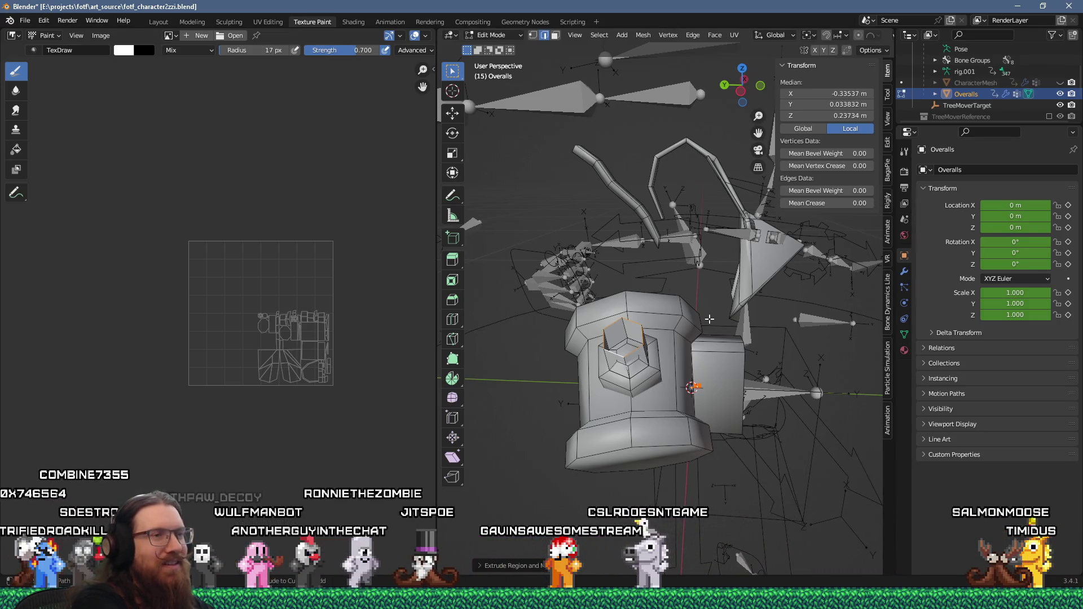
pyautogui.press('e')
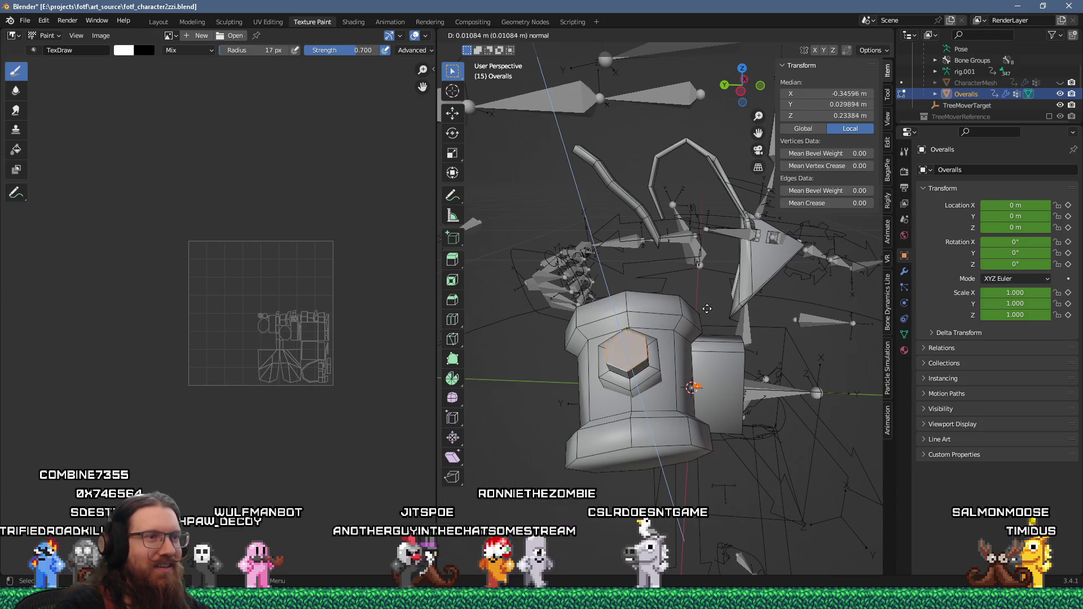
pyautogui.click(728, 316)
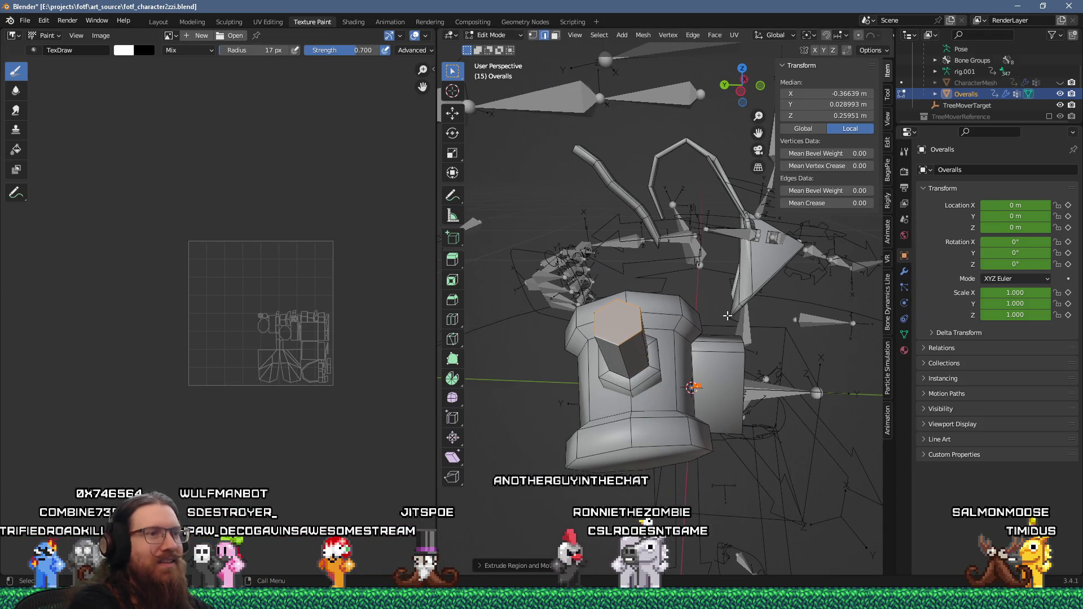
pyautogui.press('s')
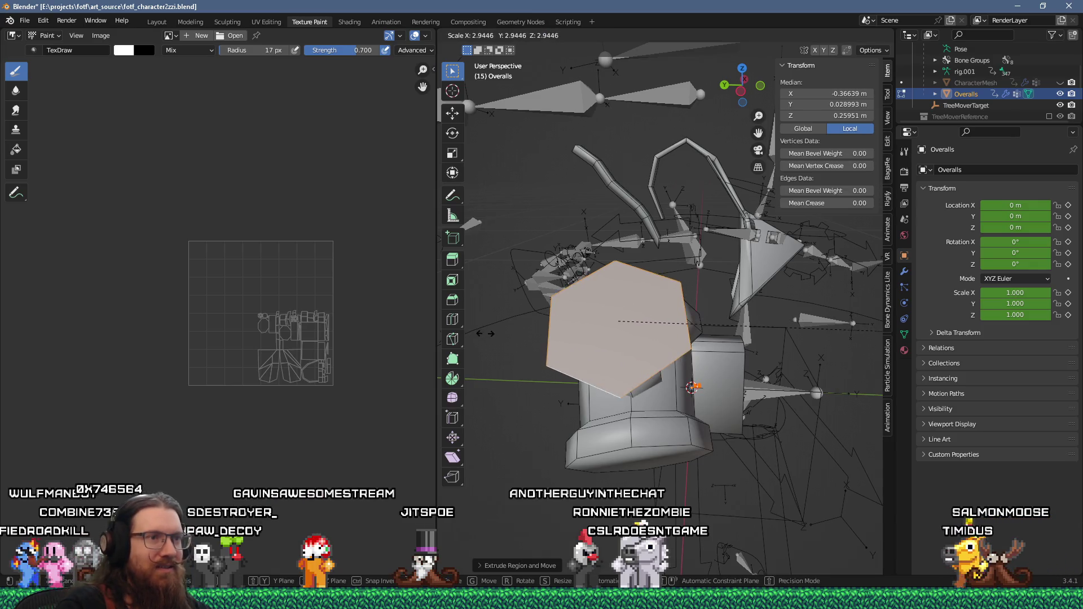
pyautogui.click(492, 436)
pyautogui.moveTo(492, 436); pyautogui.dragTo(498, 438, button='middle')
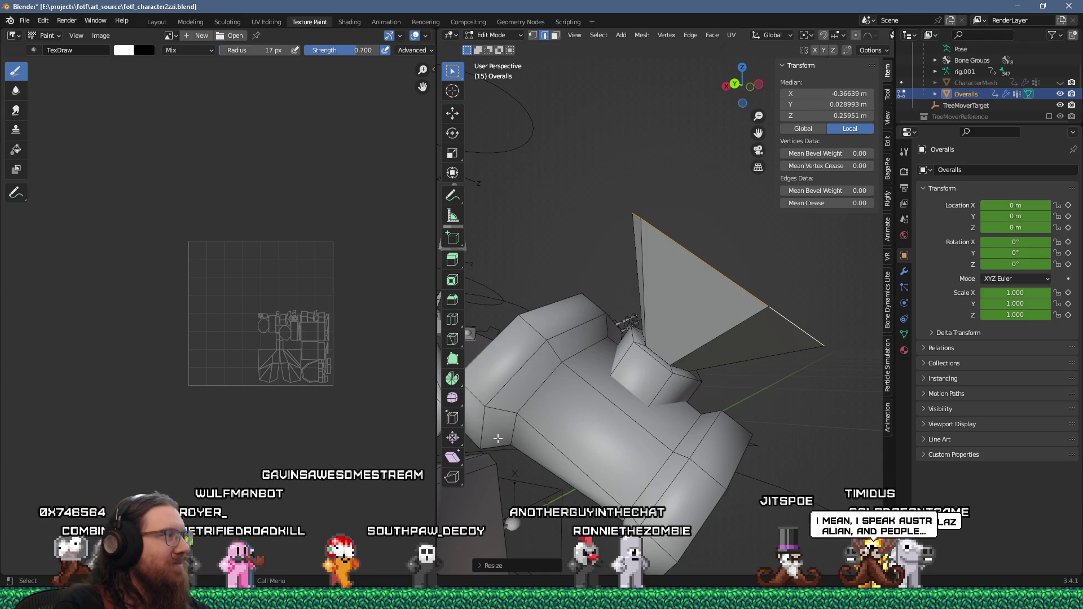
# - Scale the flared gem end up by about 1.2
pyautogui.moveTo(498, 439); pyautogui.dragTo(635, 408, button='middle')
pyautogui.scroll(5, 647, 411)
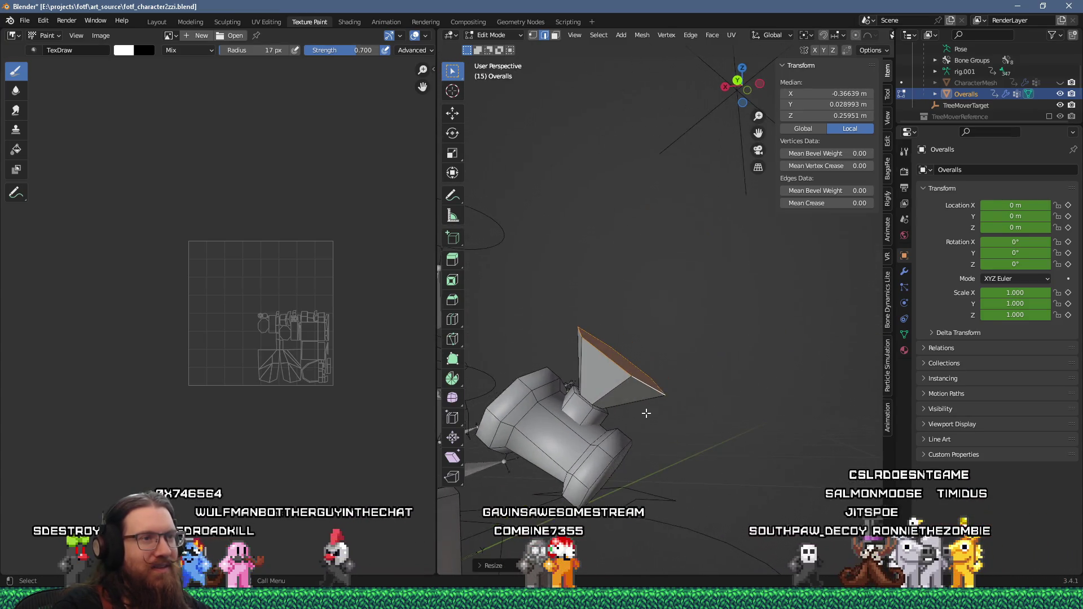
pyautogui.press('s')
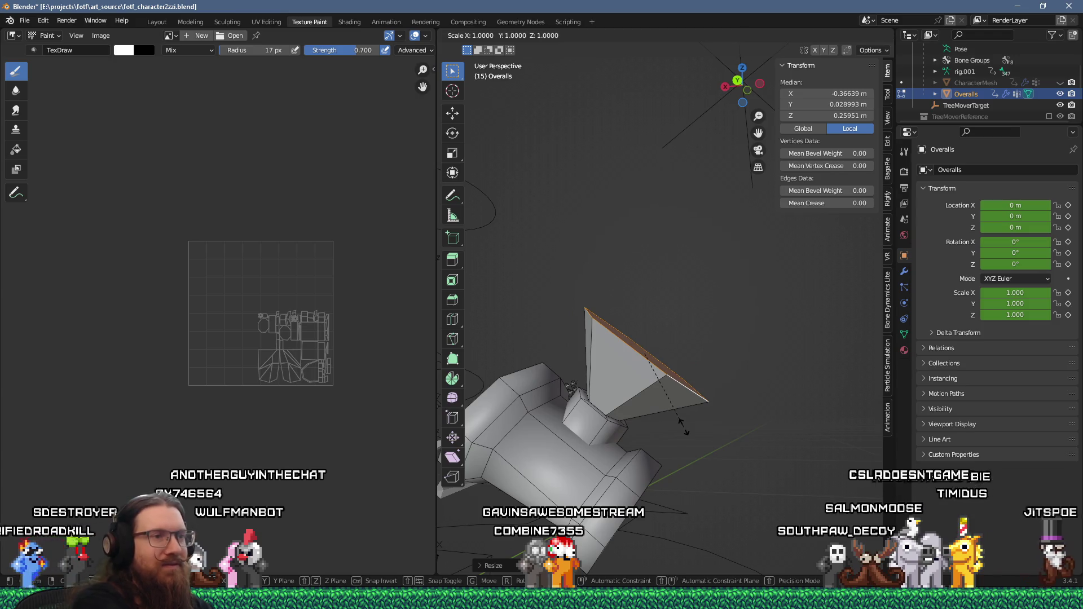
pyautogui.click(728, 424)
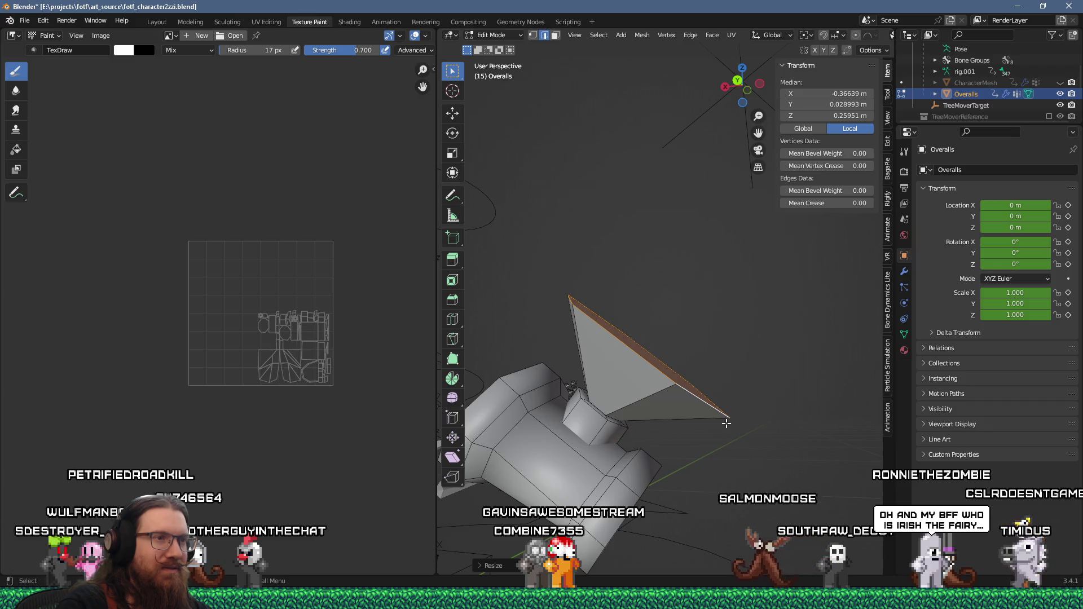
pyautogui.moveTo(721, 421); pyautogui.dragTo(714, 427, button='middle')
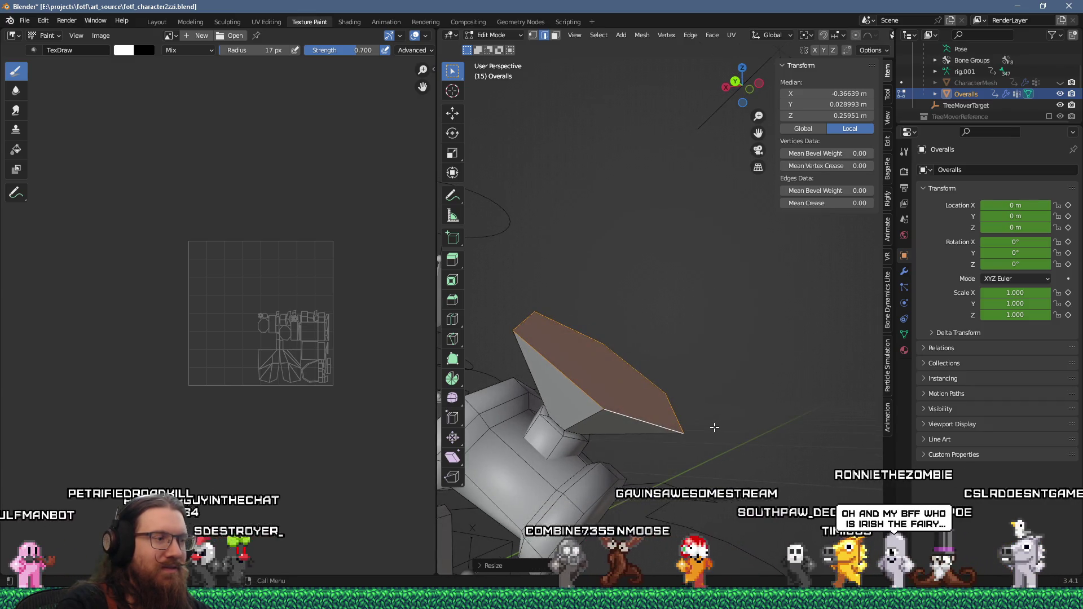
# - Delete the flared end's cap face and select the whole linked funnel piece
pyautogui.press('x')
pyautogui.click(702, 443)
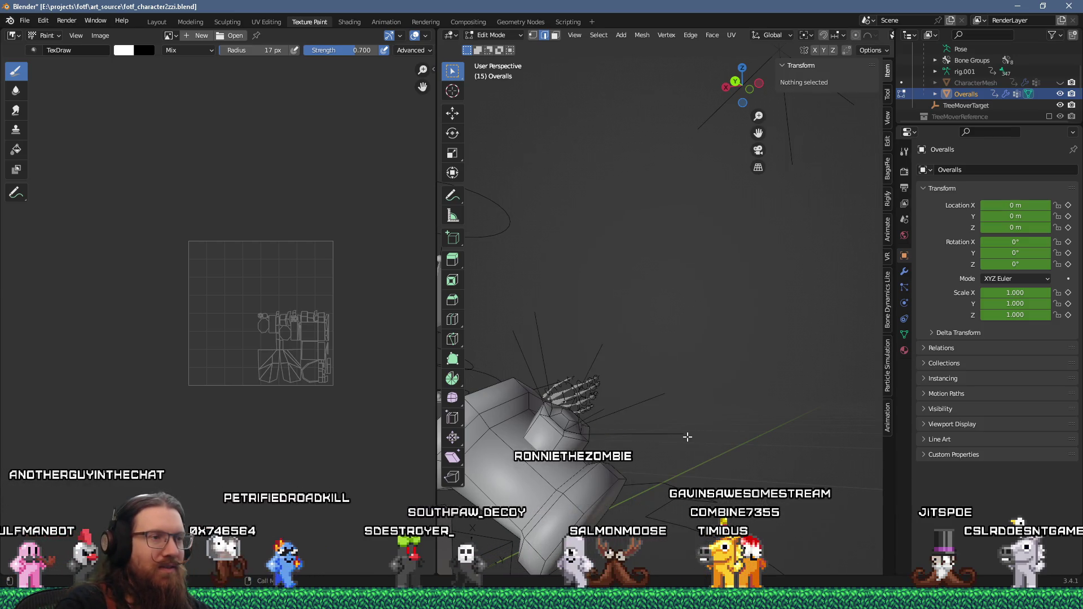
pyautogui.hotkey('ctrl', 'z')
pyautogui.press('x')
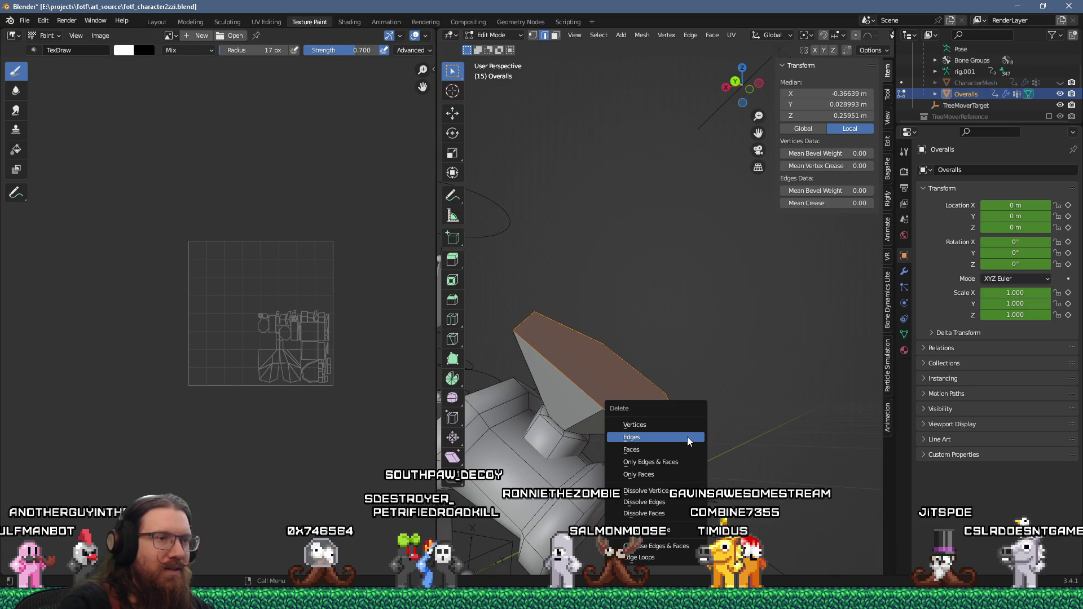
pyautogui.click(671, 456)
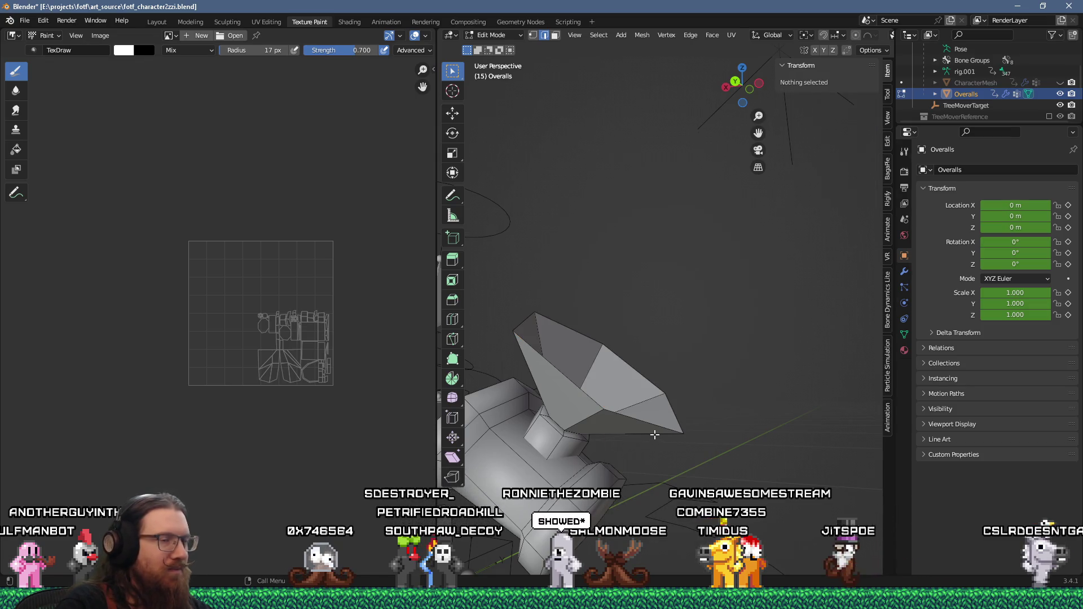
pyautogui.click(655, 435)
pyautogui.hotkey('ctrl', 'l')
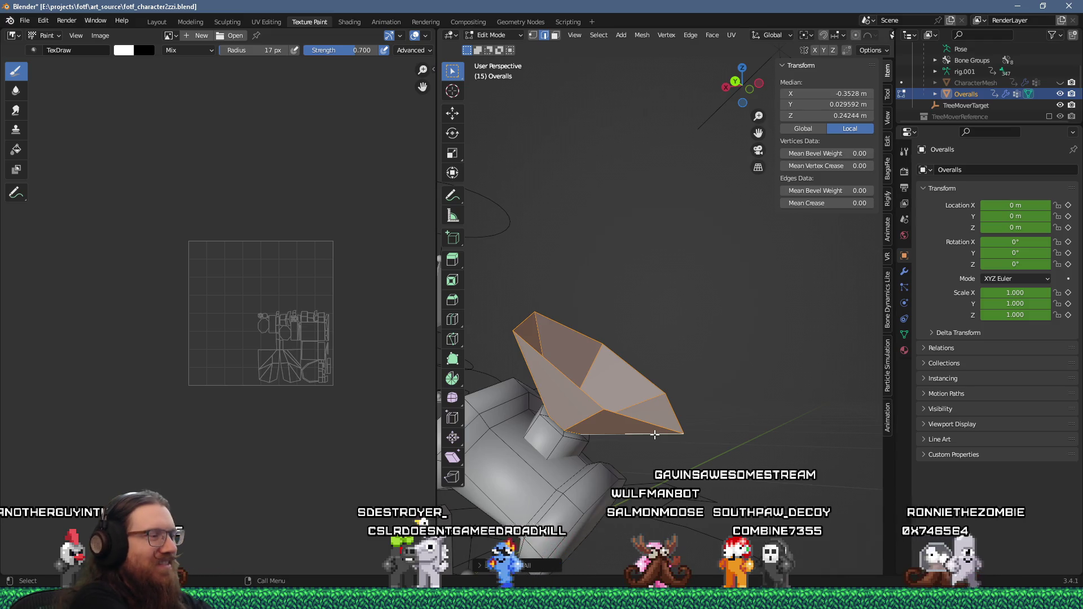
# - Apply Shade Smooth to the funnel piece via command search
pyautogui.press('F2')
pyautogui.write('shade smoo')
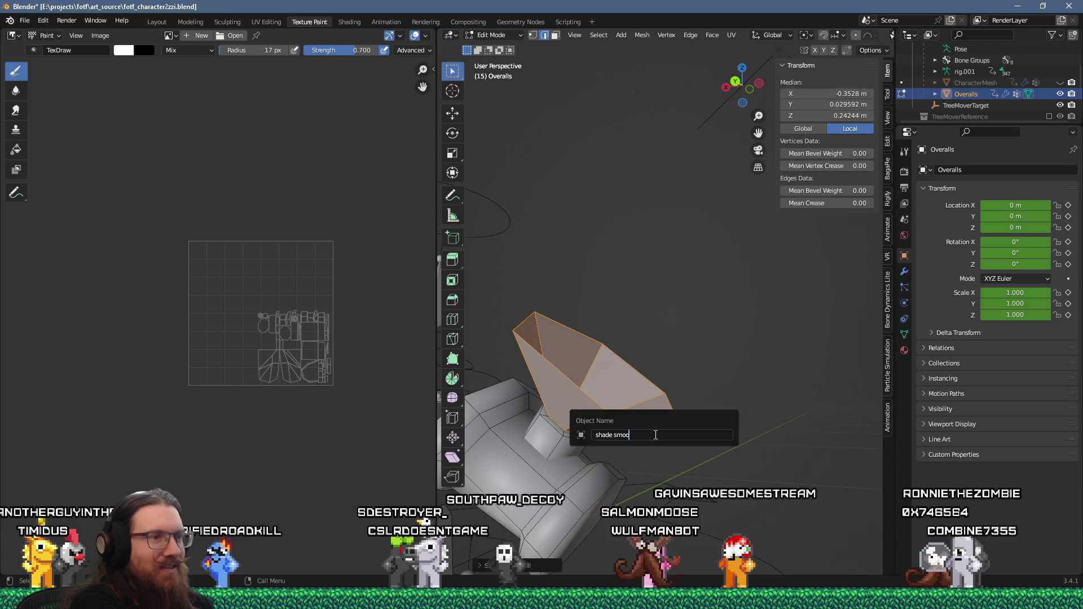
pyautogui.press('Escape')
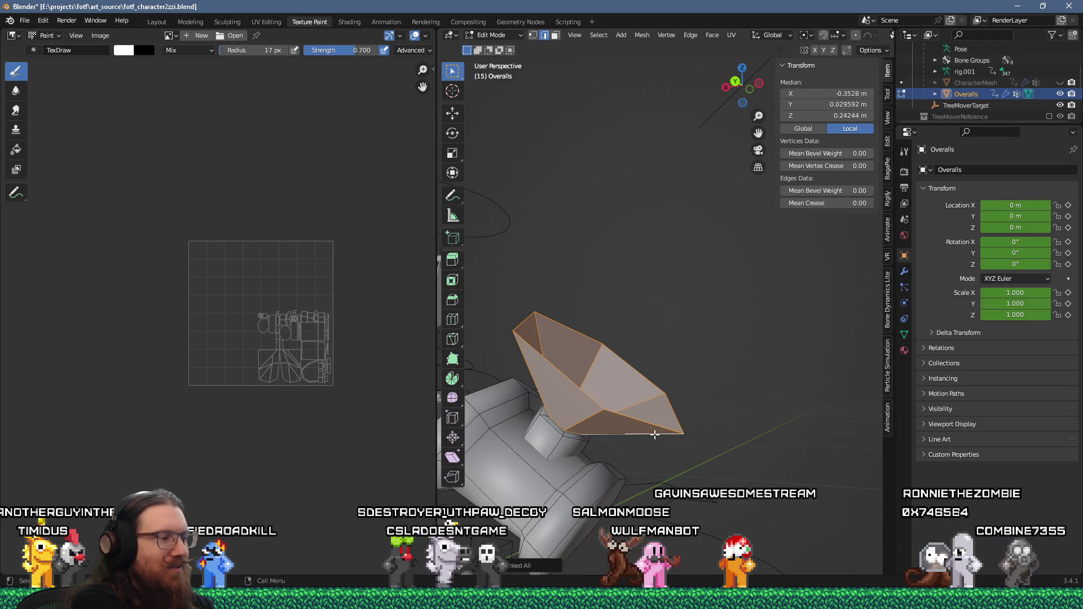
pyautogui.press('F3')
pyautogui.write('shade s')
pyautogui.press('Return')
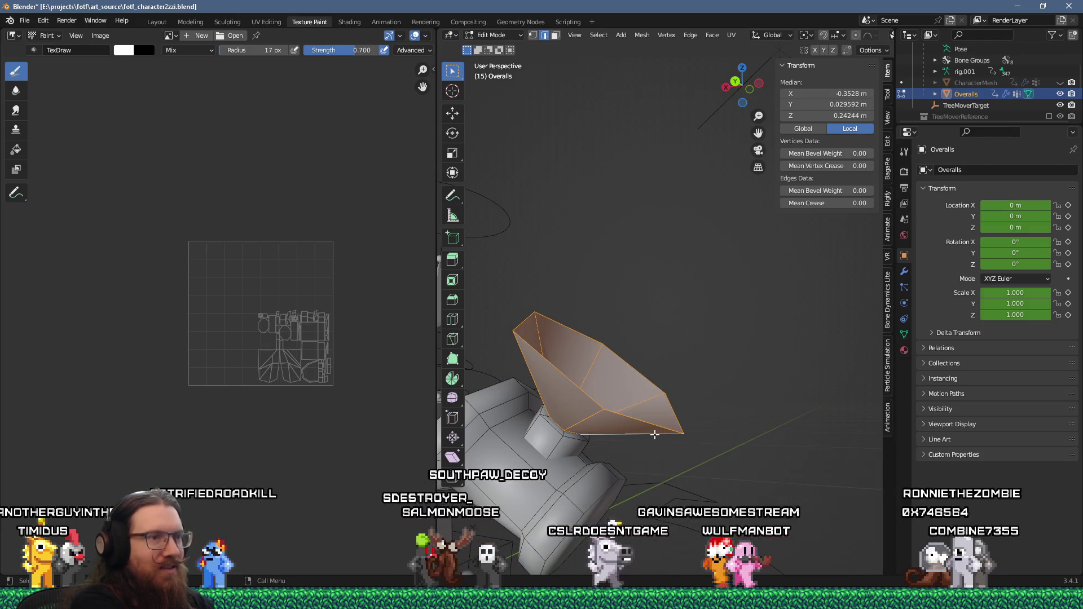
pyautogui.scroll(-5, 655, 434)
pyautogui.moveTo(655, 435); pyautogui.dragTo(587, 407, button='middle')
# - Frame the selected hexagon faces and show the Overalls Material Properties
pyautogui.press('KP_Decimal')
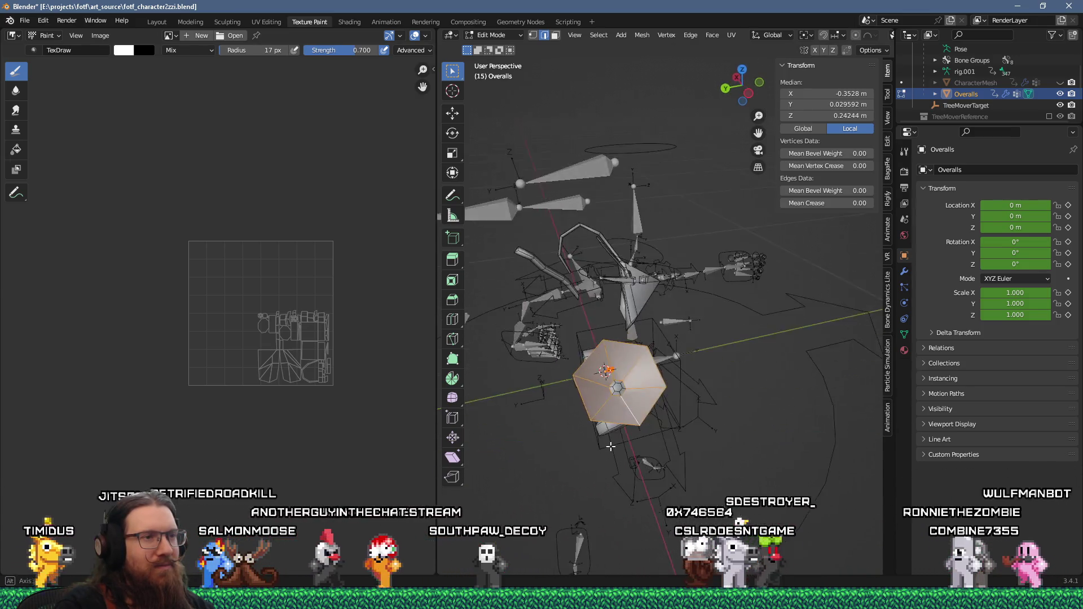
pyautogui.keyDown('shift'); pyautogui.moveTo(611, 446); pyautogui.dragTo(630, 479, button='middle'); pyautogui.keyUp('shift')
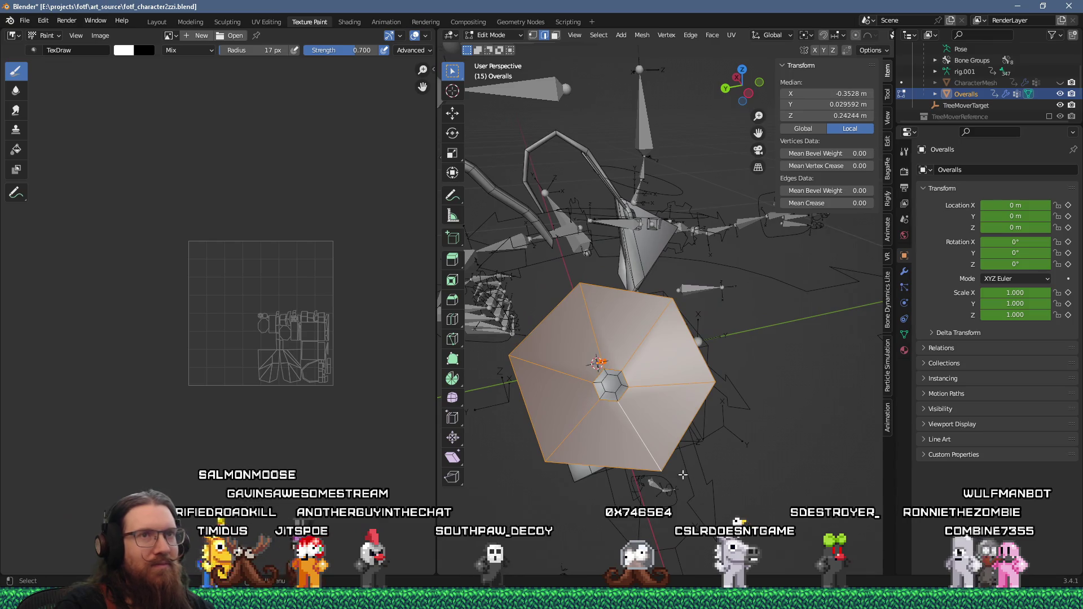
pyautogui.click(904, 350)
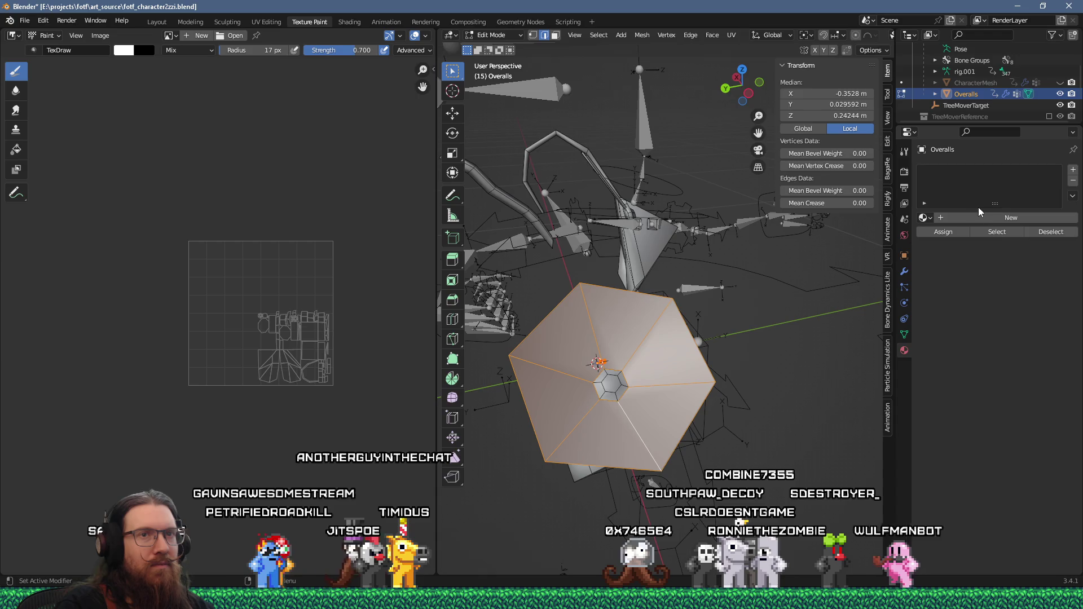
# - Add two empty slots to the Overalls material slot list with the + button
pyautogui.click(1074, 171)
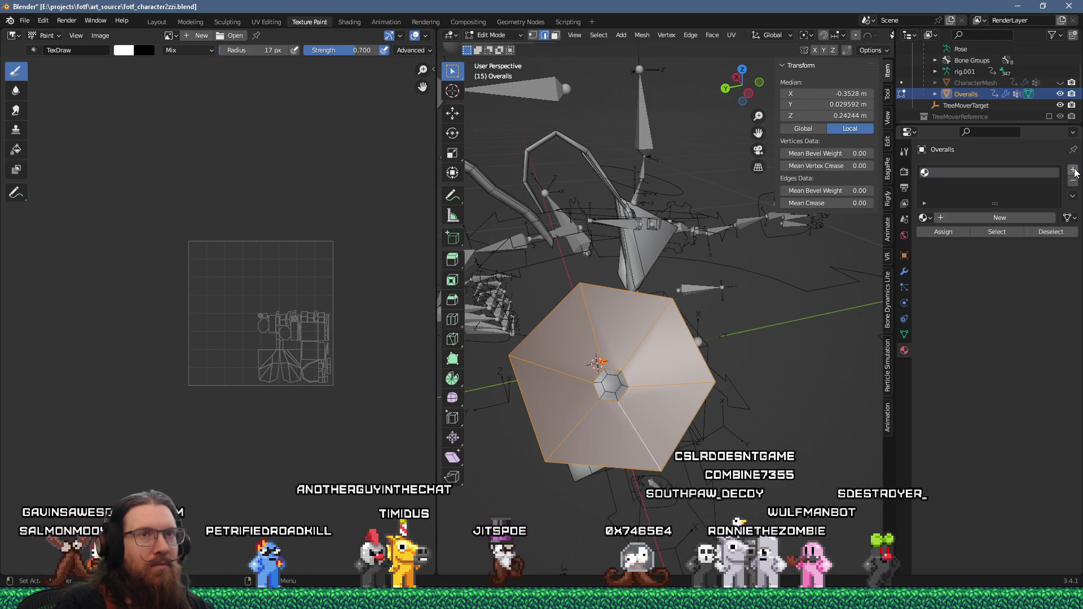
pyautogui.click(1074, 171)
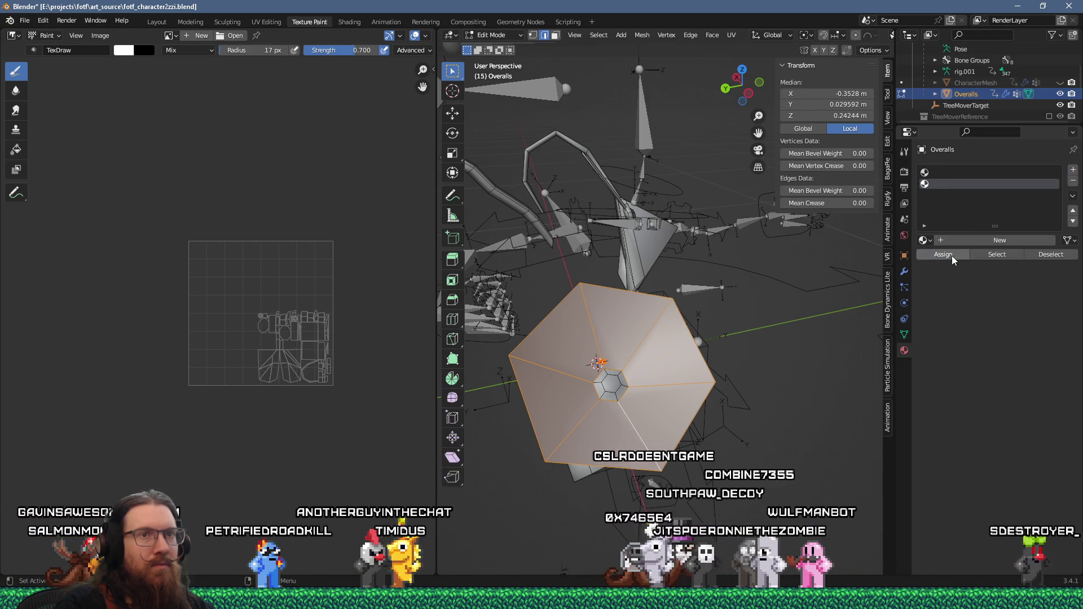
pyautogui.moveTo(705, 271)
pyautogui.mouseDown(button='middle')
pyautogui.moveTo(628, 309)
pyautogui.moveTo(667, 239)
pyautogui.moveTo(698, 317)
pyautogui.mouseUp(button='middle')
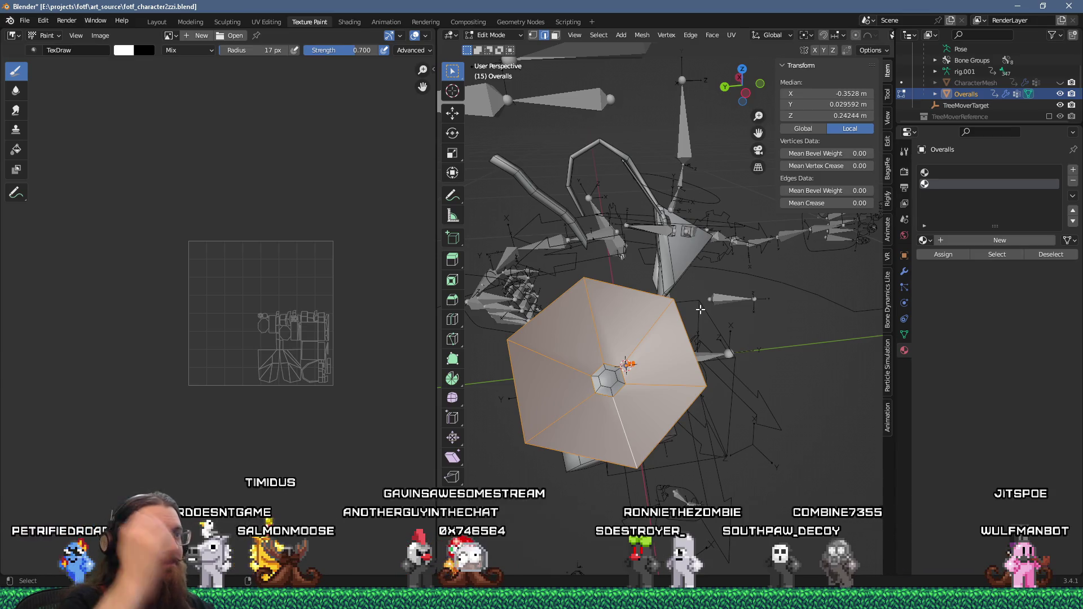
# - Extrude the gem's hexagon face about 0.042 m outward along its normal
pyautogui.moveTo(716, 297)
pyautogui.mouseDown(button='middle')
pyautogui.moveTo(616, 341)
pyautogui.moveTo(646, 404)
pyautogui.moveTo(664, 332)
pyautogui.mouseUp(button='middle')
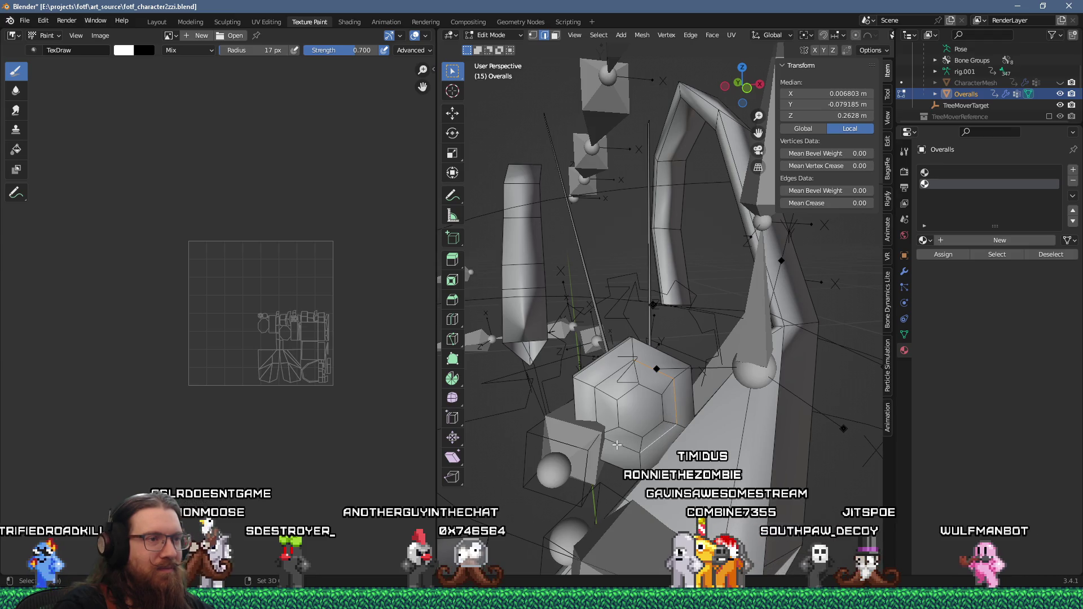
pyautogui.moveTo(608, 381); pyautogui.dragTo(776, 371, button='middle')
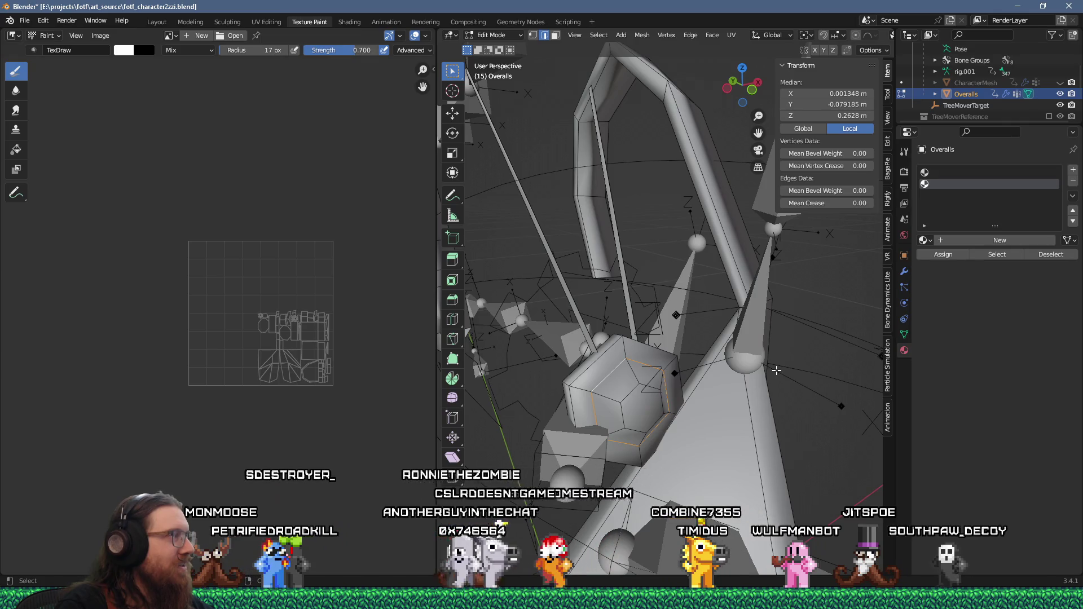
pyautogui.scroll(-3, 800, 361)
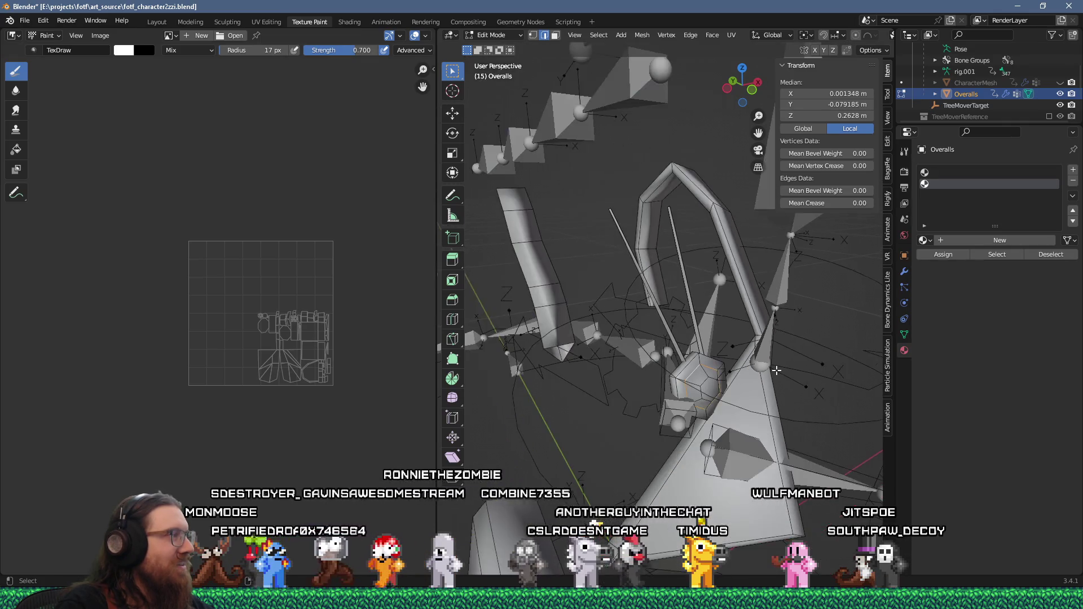
pyautogui.scroll(3, 802, 361)
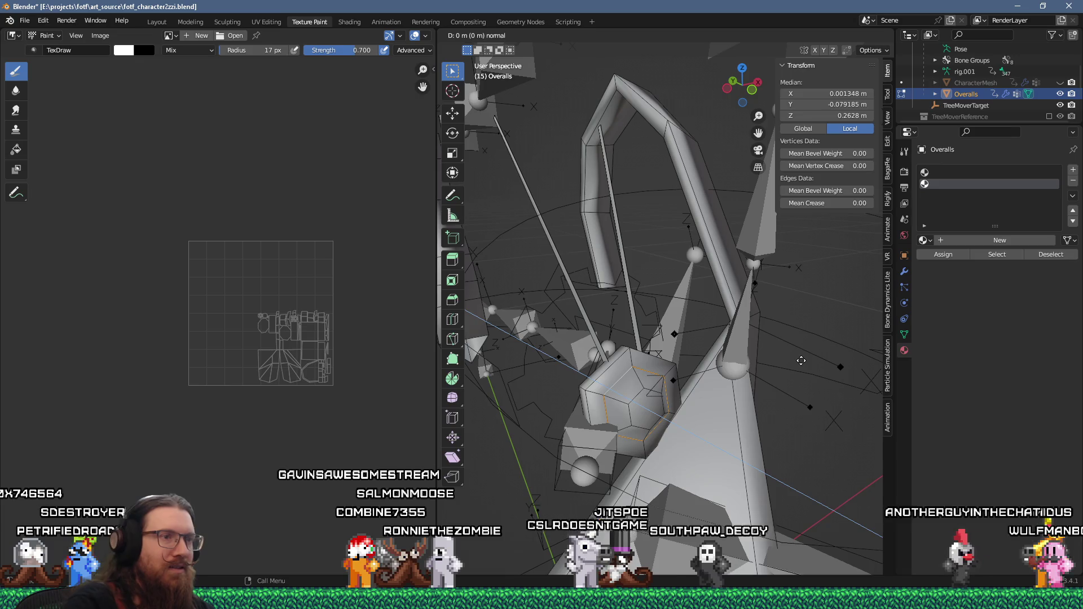
pyautogui.press('e')
pyautogui.click(865, 418)
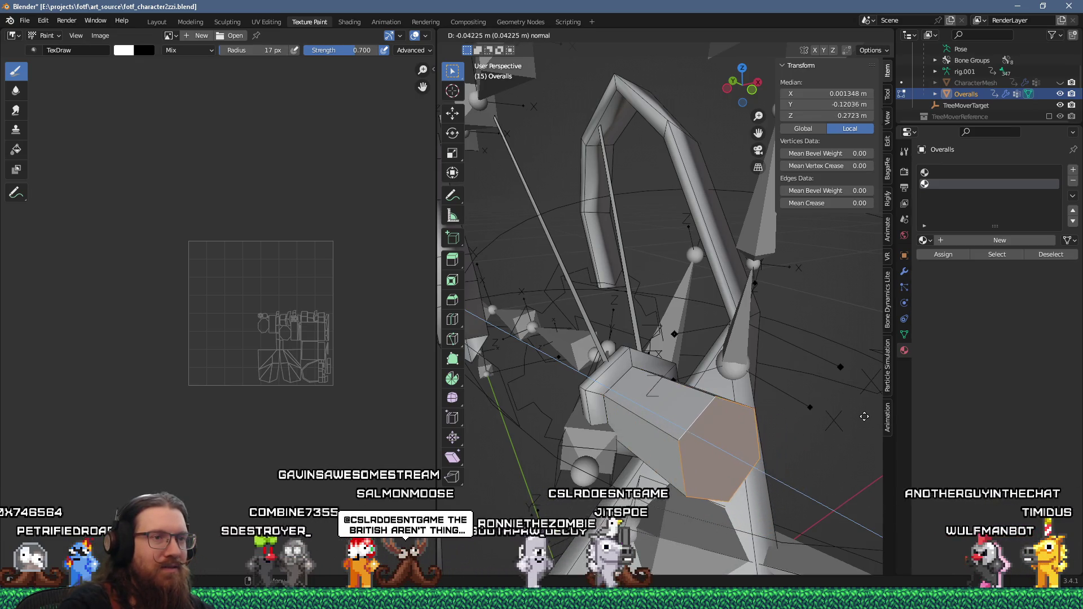
# - Scale the extruded hexagon end up about 1.66 times into a wider panel
pyautogui.moveTo(865, 417); pyautogui.dragTo(800, 395, button='middle')
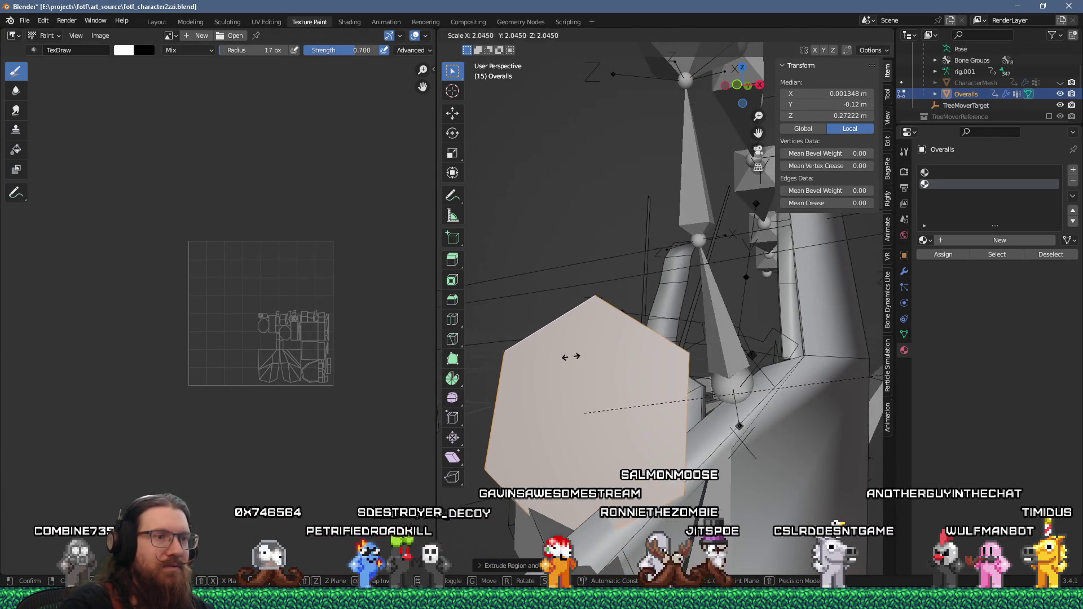
pyautogui.click(556, 427)
pyautogui.moveTo(556, 428)
pyautogui.mouseDown(button='middle')
pyautogui.moveTo(711, 464)
pyautogui.moveTo(664, 420)
pyautogui.mouseUp(button='middle')
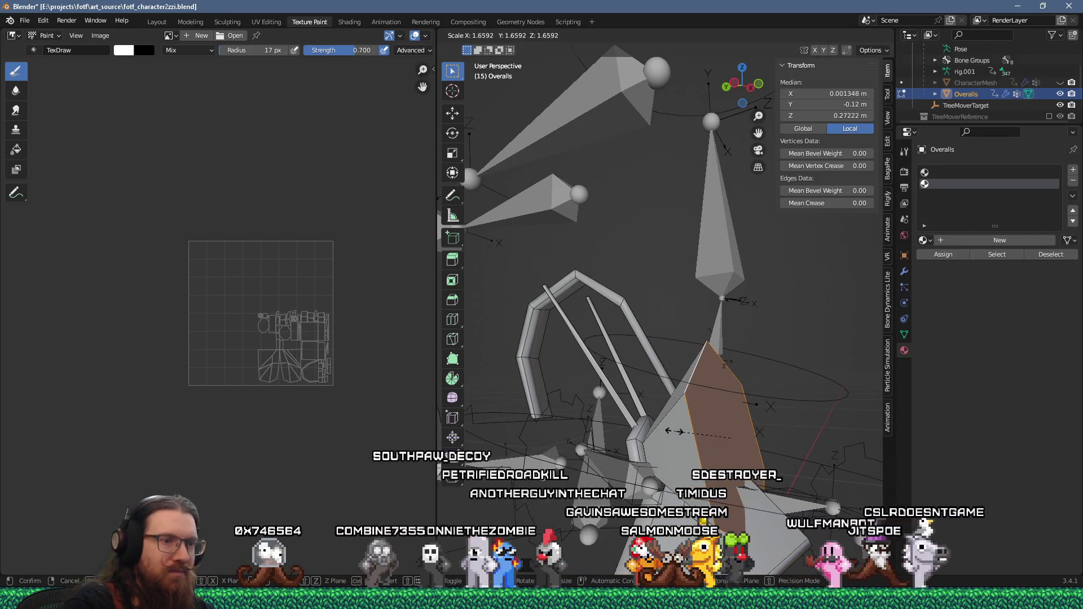
pyautogui.click(672, 432)
pyautogui.moveTo(673, 432)
pyautogui.mouseDown(button='middle')
pyautogui.moveTo(570, 435)
pyautogui.moveTo(763, 470)
pyautogui.moveTo(551, 463)
pyautogui.moveTo(527, 402)
pyautogui.moveTo(732, 523)
pyautogui.mouseUp(button='middle')
# - Delete the enlarged end face and apply Shade Smooth to the hexagon piece
pyautogui.press('x')
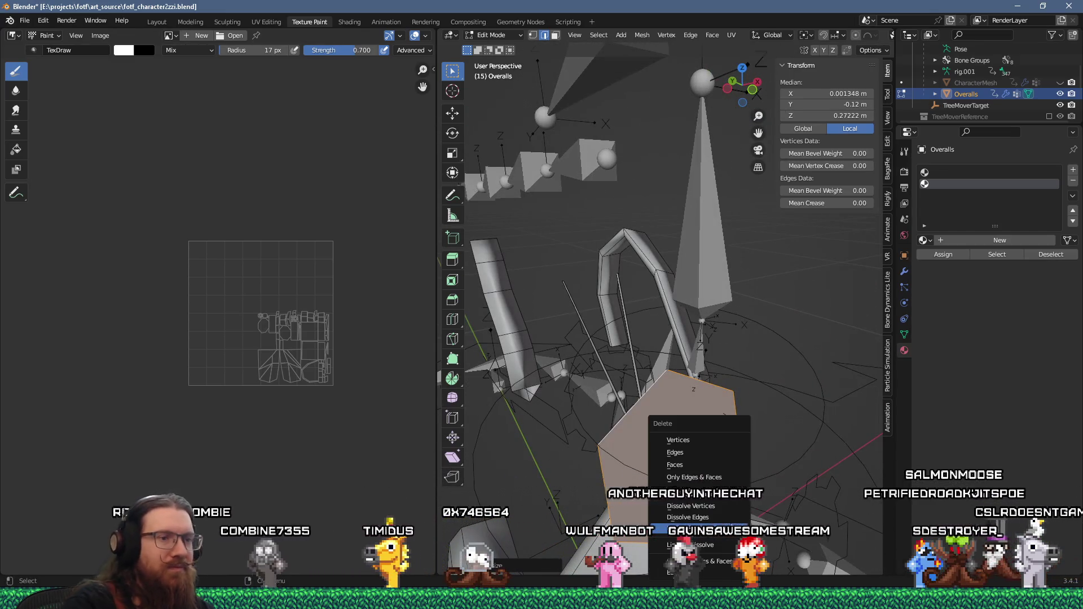
pyautogui.click(712, 458)
pyautogui.moveTo(713, 459); pyautogui.dragTo(733, 457, button='middle')
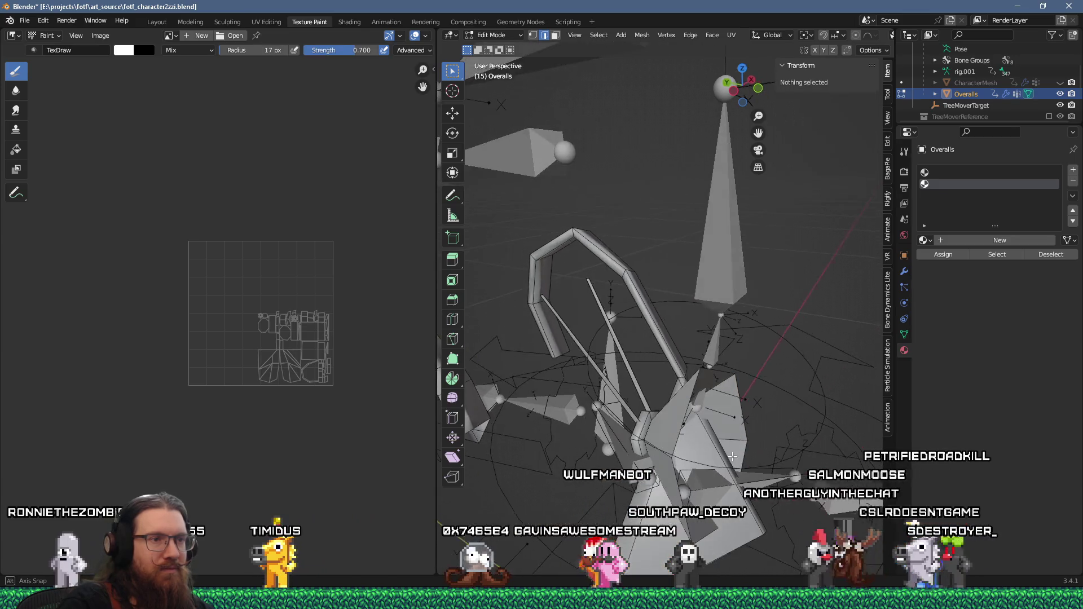
pyautogui.click(683, 428)
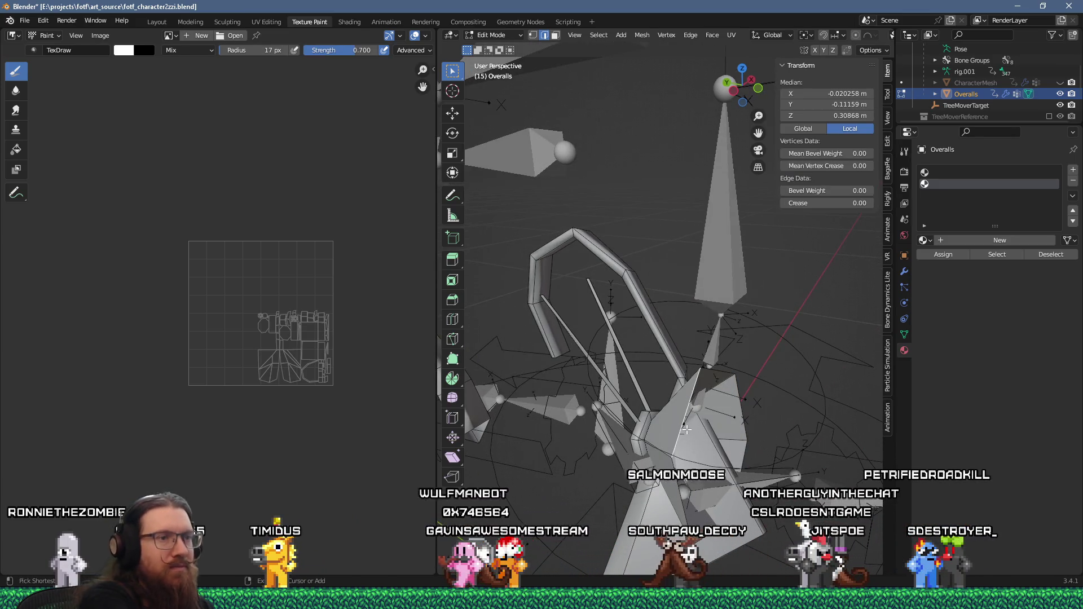
pyautogui.press('F3')
pyautogui.write('shade sm')
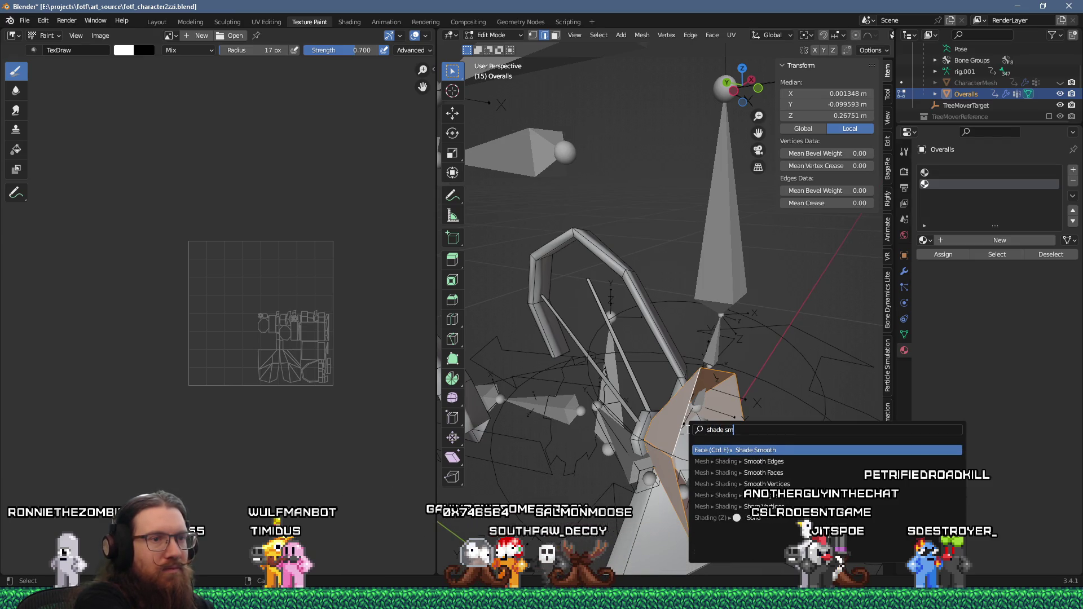
pyautogui.press('Return')
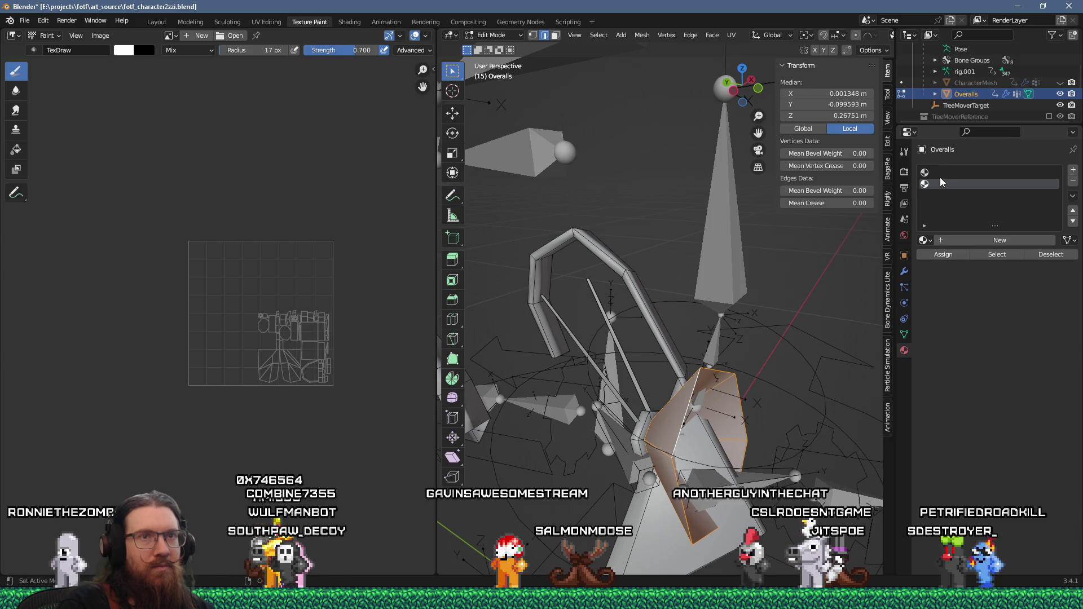
pyautogui.moveTo(794, 396)
pyautogui.mouseDown(button='middle')
pyautogui.moveTo(707, 382)
pyautogui.moveTo(744, 382)
pyautogui.mouseUp(button='middle')
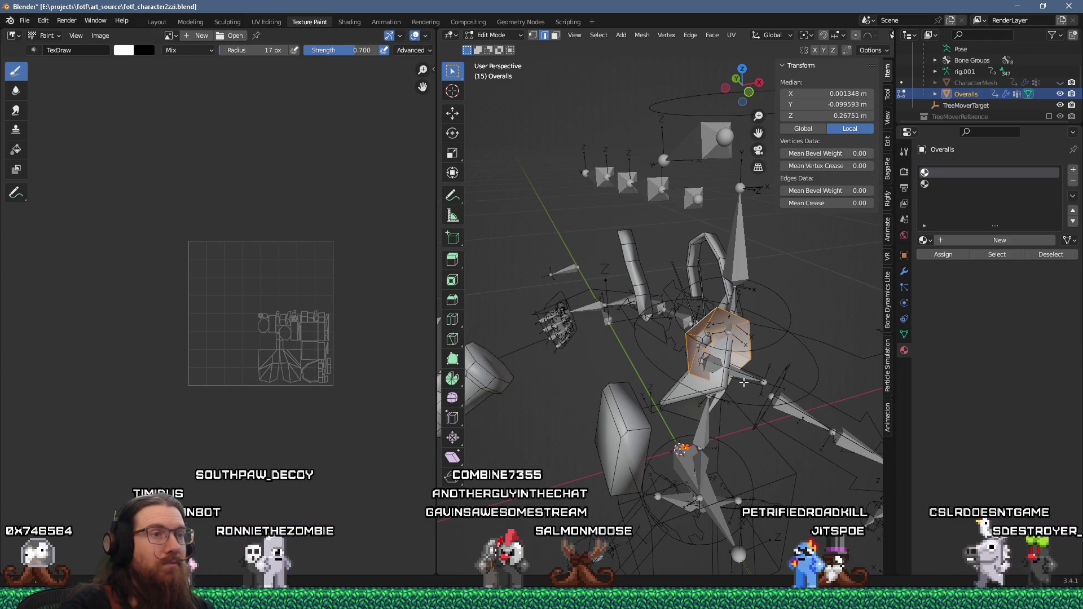
# - Select the whole linked hexagon piece and switch to the UV Editing workspace
pyautogui.scroll(5, 576, 351)
pyautogui.click(599, 339)
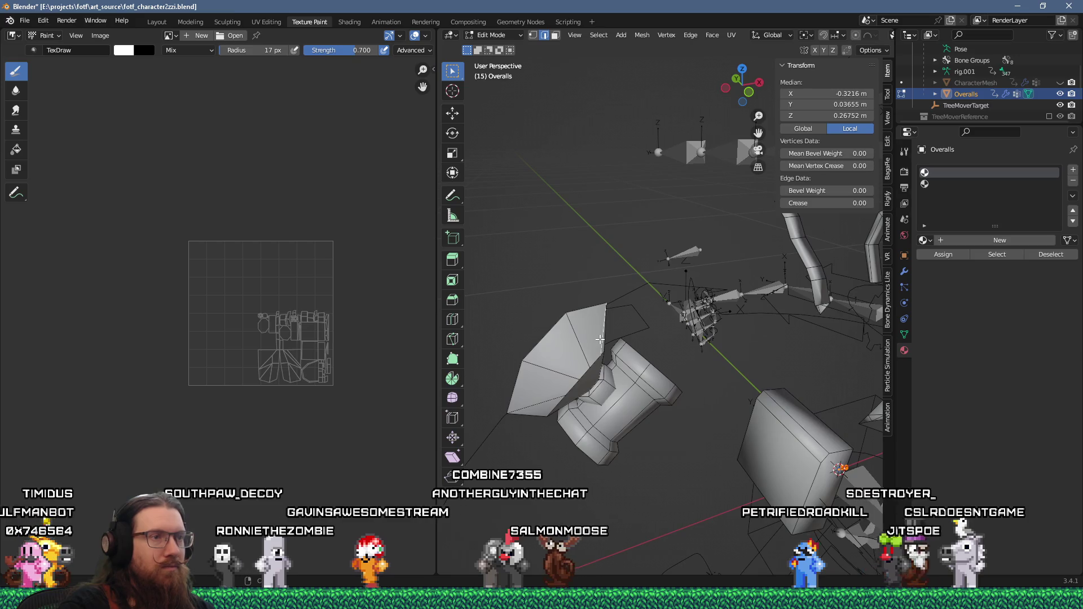
pyautogui.hotkey('ctrl', 'l')
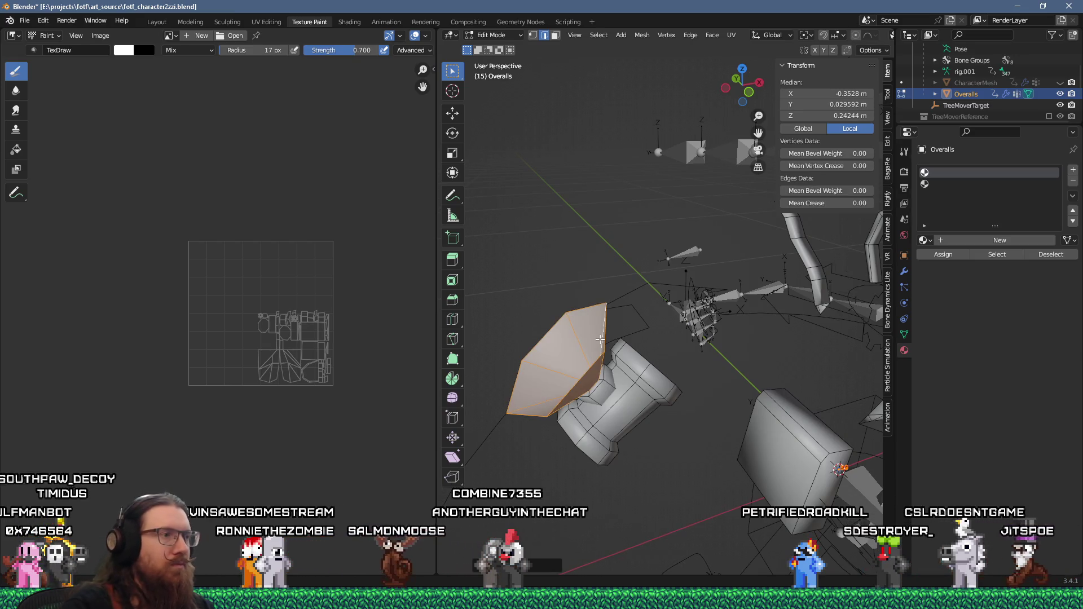
pyautogui.scroll(6, 291, 336)
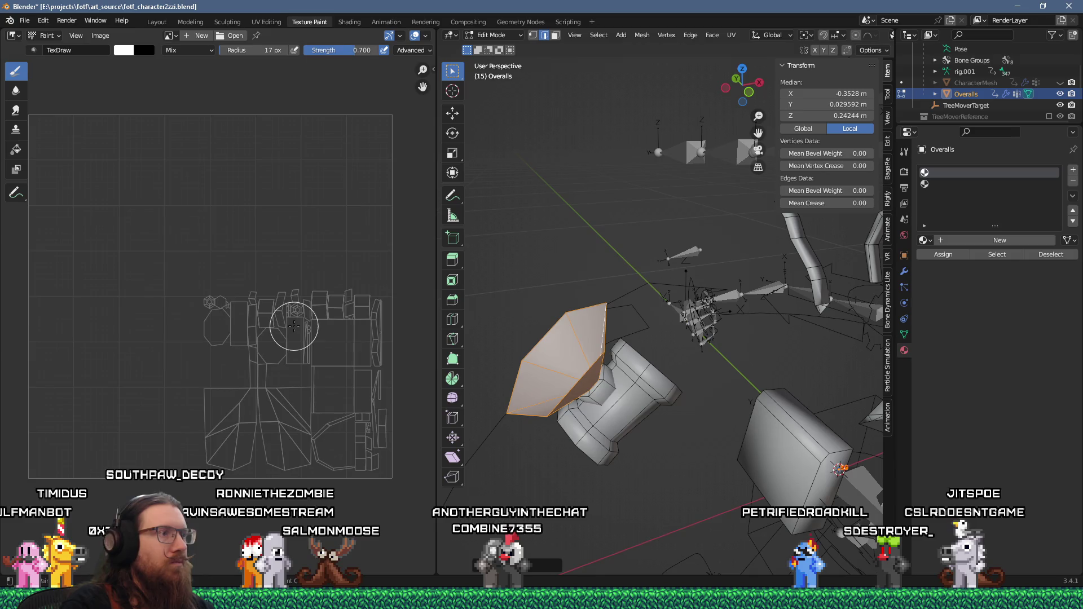
pyautogui.scroll(-6, 291, 336)
pyautogui.scroll(3, 291, 321)
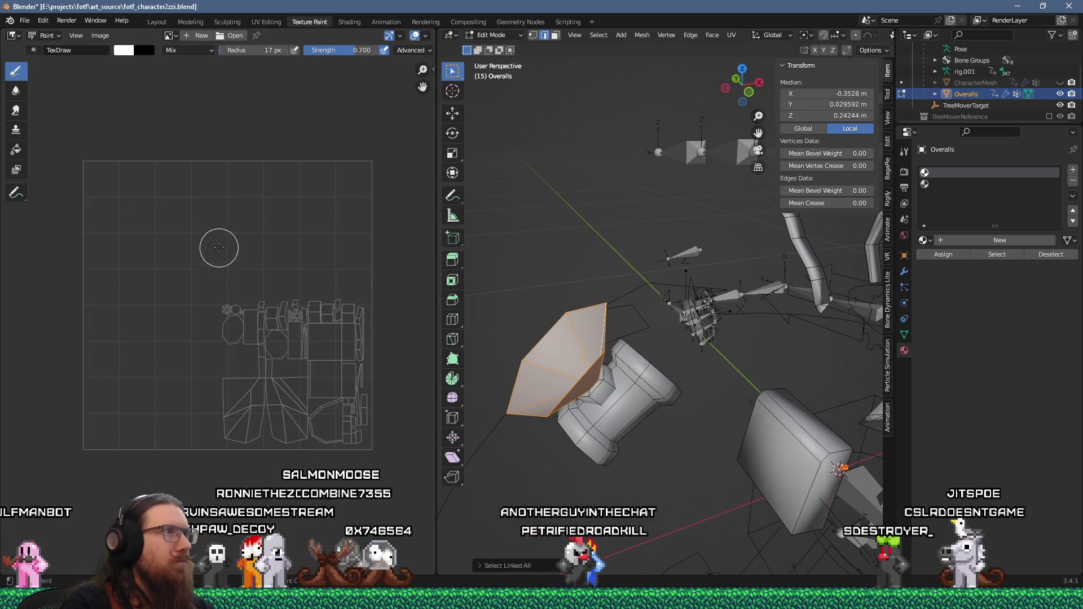
pyautogui.click(266, 22)
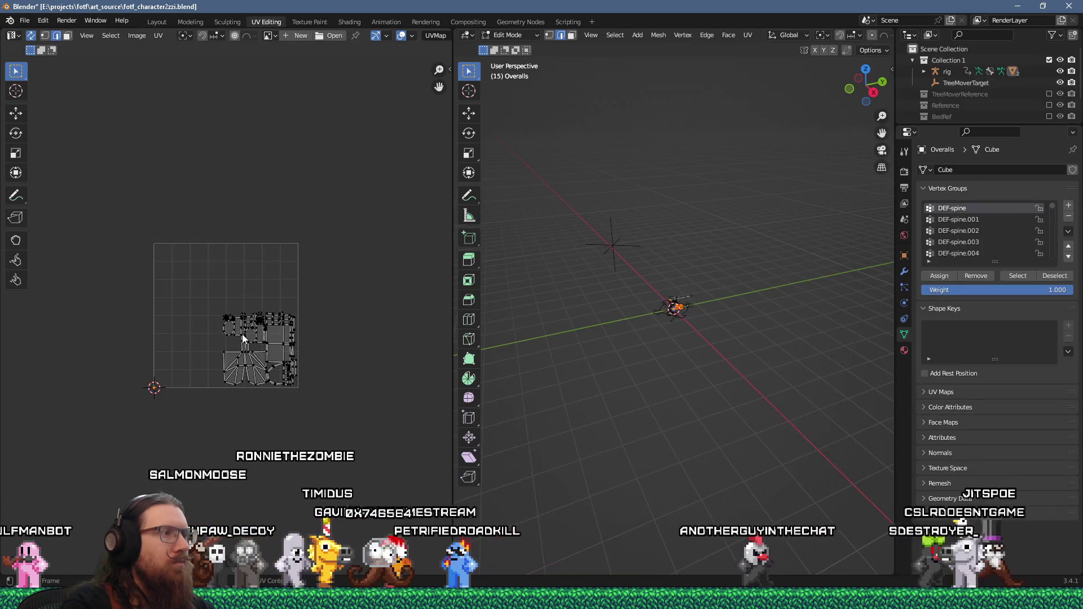
# - Unwrap the selected gem faces with U > Unwrap
pyautogui.scroll(5, 247, 334)
pyautogui.scroll(2, 375, 326)
pyautogui.scroll(-6, 357, 321)
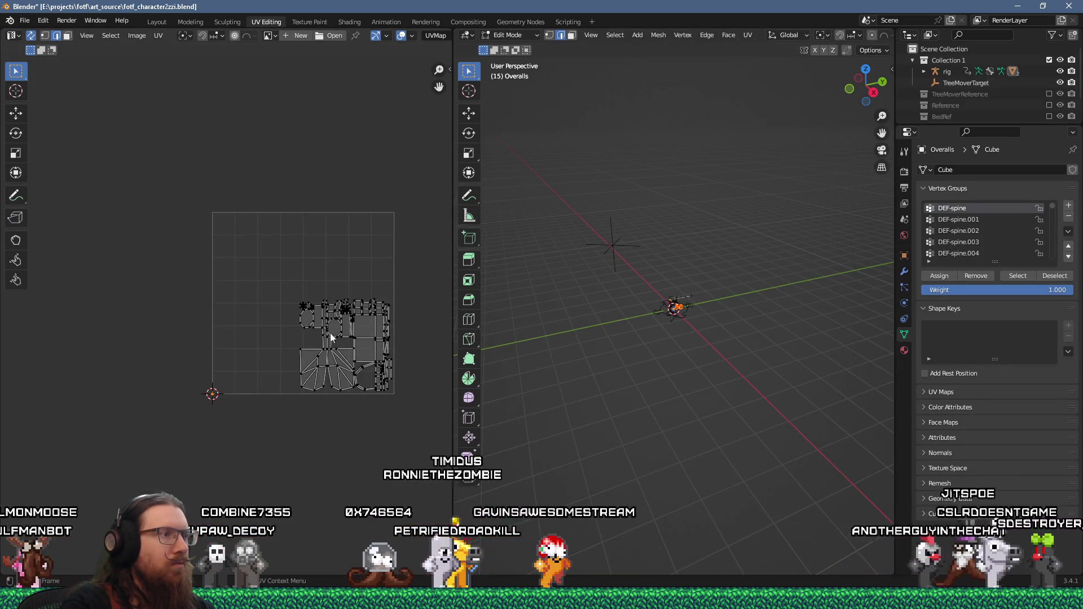
pyautogui.scroll(4, 211, 392)
pyautogui.scroll(-4, 235, 418)
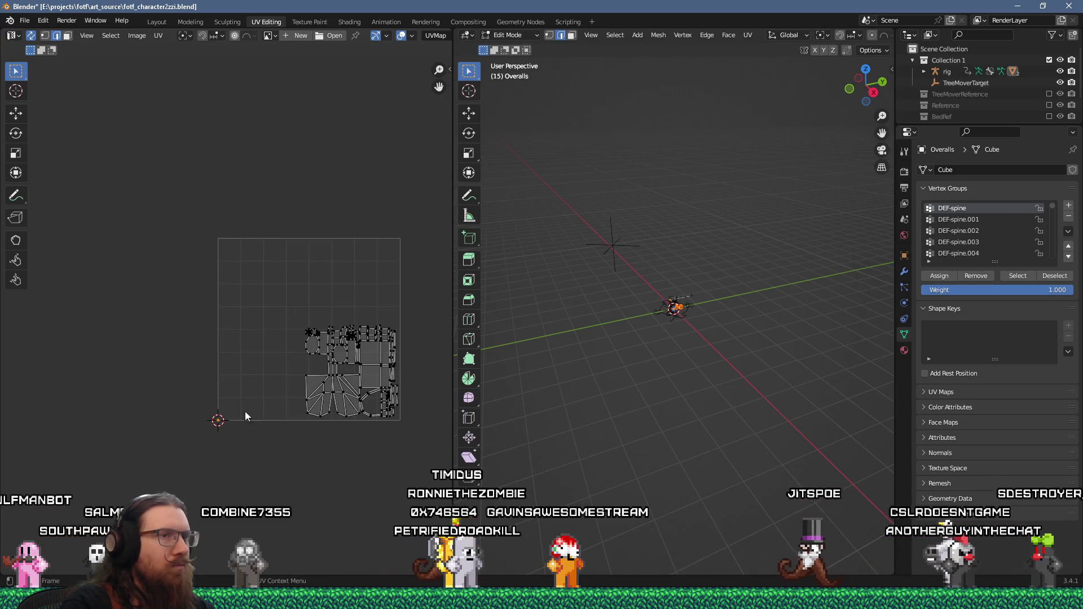
pyautogui.scroll(8, 694, 252)
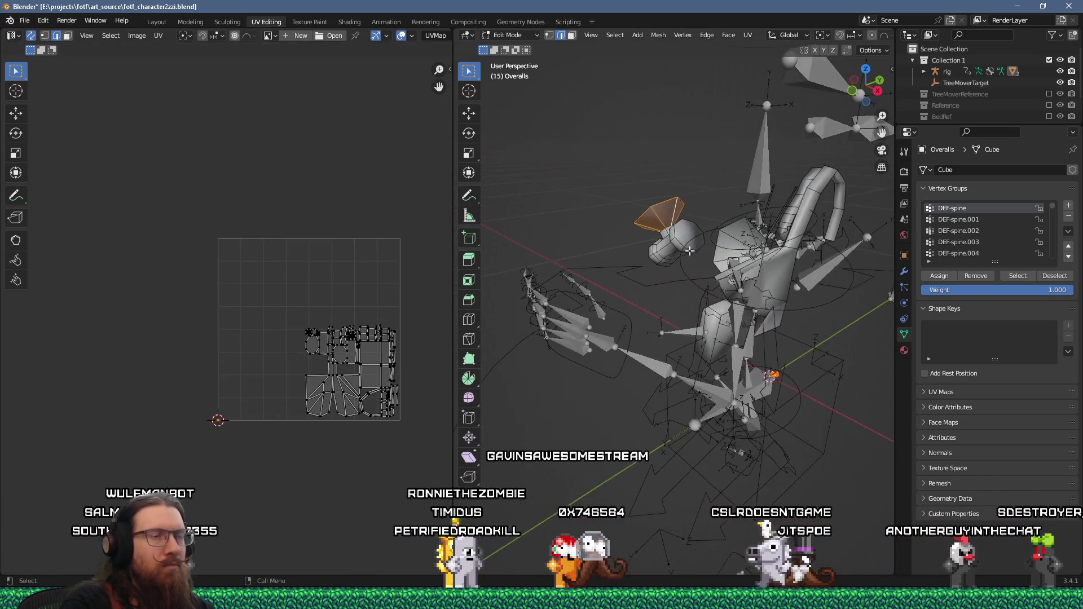
pyautogui.moveTo(694, 252); pyautogui.dragTo(686, 312, button='middle')
pyautogui.press('u')
pyautogui.click(686, 310)
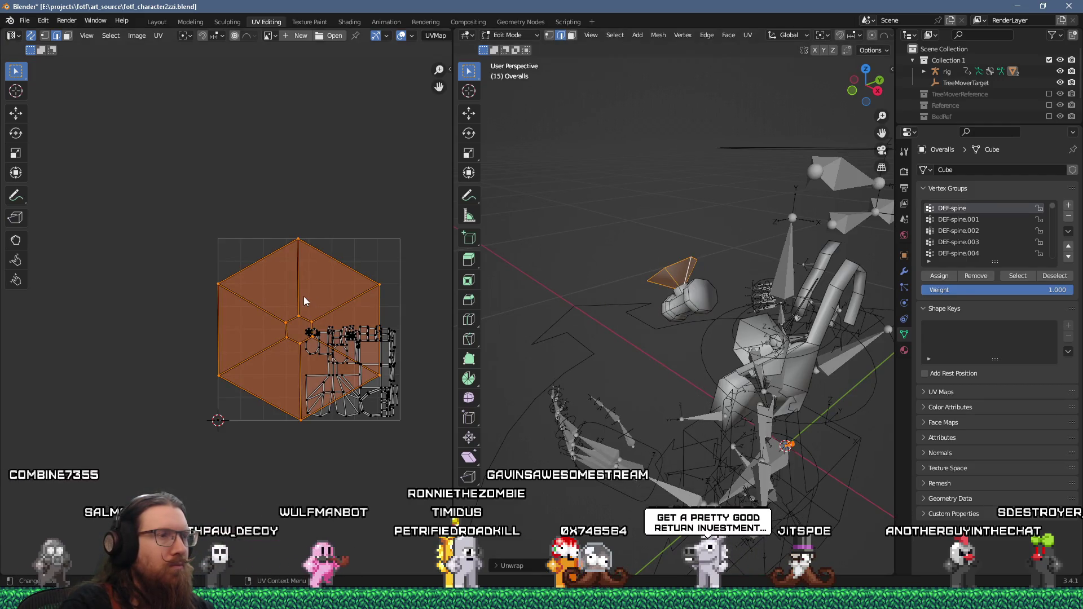
# - Select the edge loop around the hexagon's central hole
pyautogui.scroll(4, 286, 310)
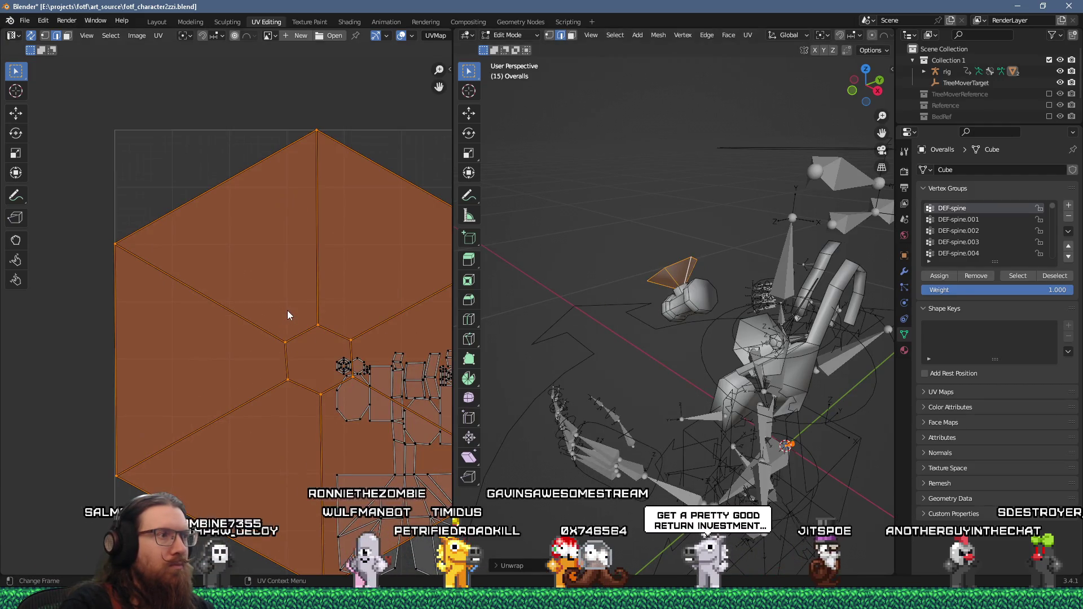
pyautogui.moveTo(639, 292)
pyautogui.mouseDown(button='middle')
pyautogui.moveTo(691, 329)
pyautogui.moveTo(595, 283)
pyautogui.moveTo(593, 256)
pyautogui.moveTo(774, 419)
pyautogui.mouseUp(button='middle')
pyautogui.scroll(4, 678, 316)
pyautogui.scroll(-8, 723, 368)
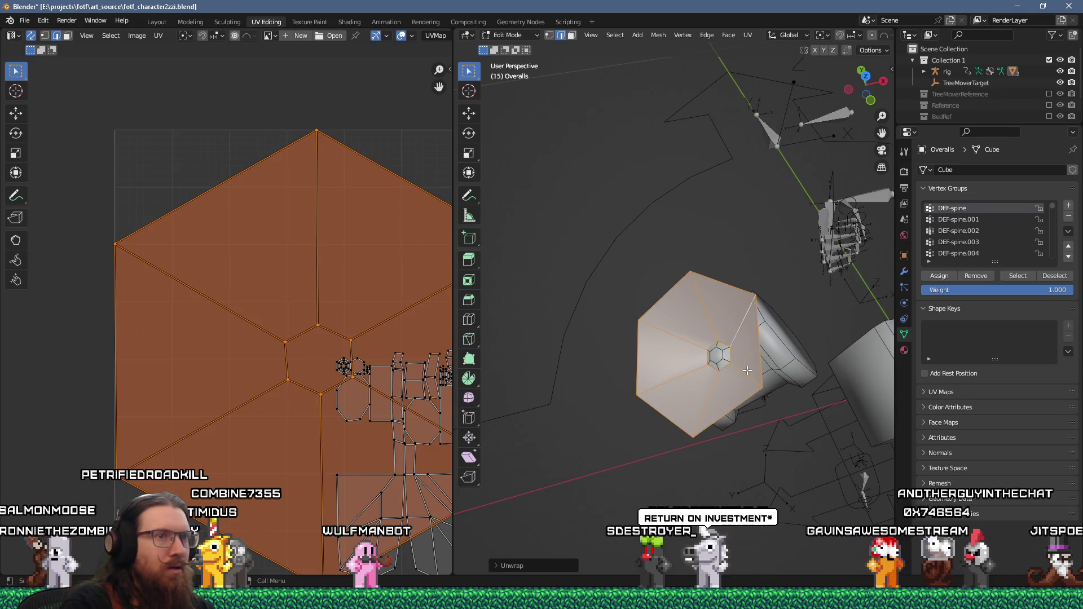
pyautogui.keyDown('alt'); pyautogui.click(751, 294); pyautogui.keyUp('alt')
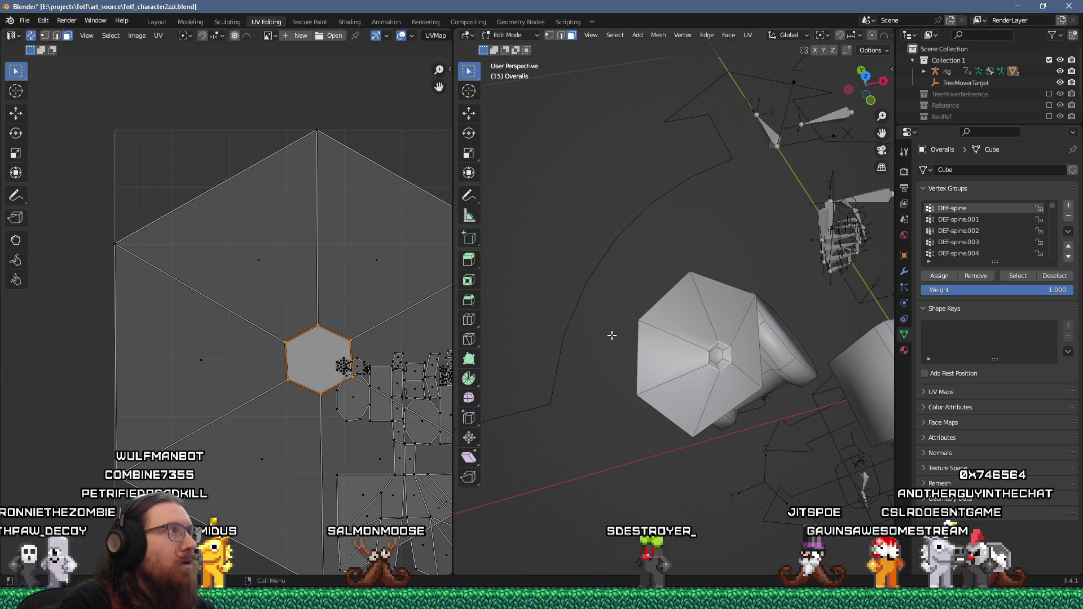
# - Turn off UV Sync Selection and rip the vertical edge below the central hole
pyautogui.rightClick(630, 337)
pyautogui.click(631, 337)
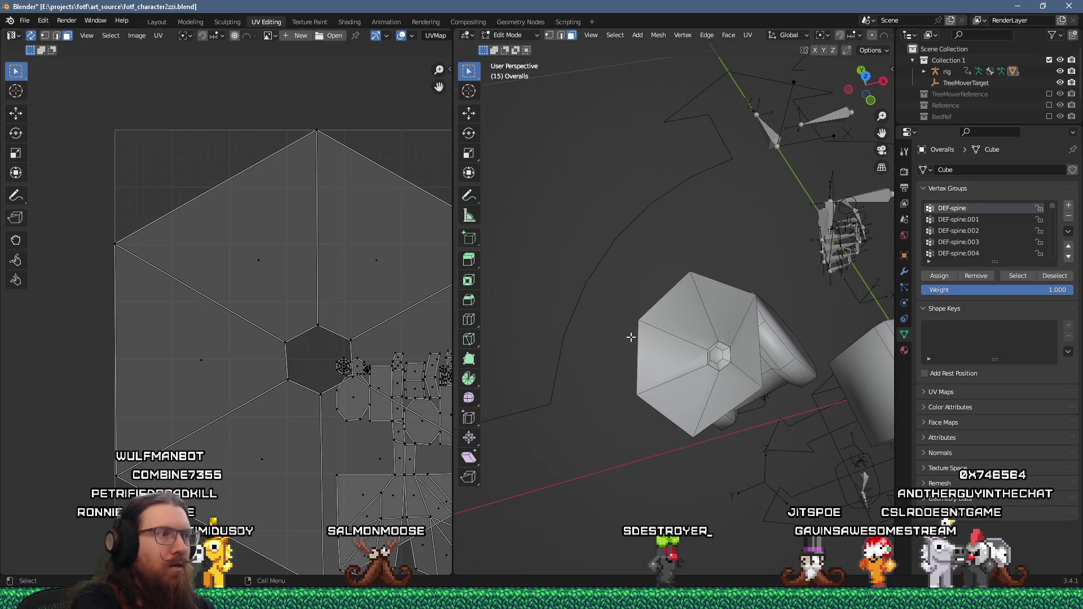
pyautogui.scroll(-4, 658, 336)
pyautogui.moveTo(364, 321); pyautogui.dragTo(254, 273, button='middle')
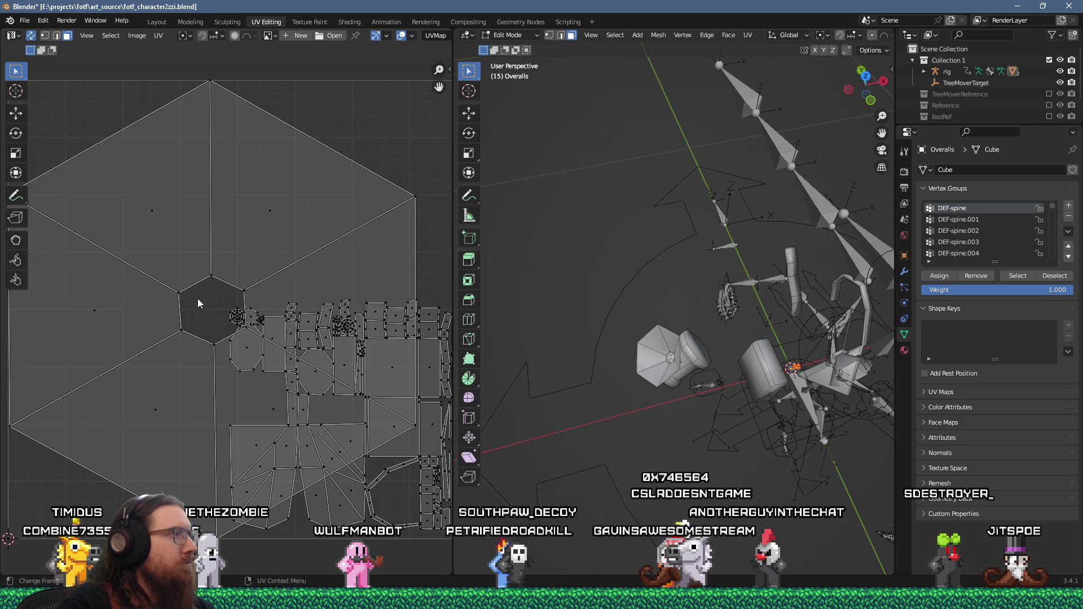
pyautogui.press('2')
pyautogui.keyDown('alt'); pyautogui.click(215, 422); pyautogui.keyUp('alt')
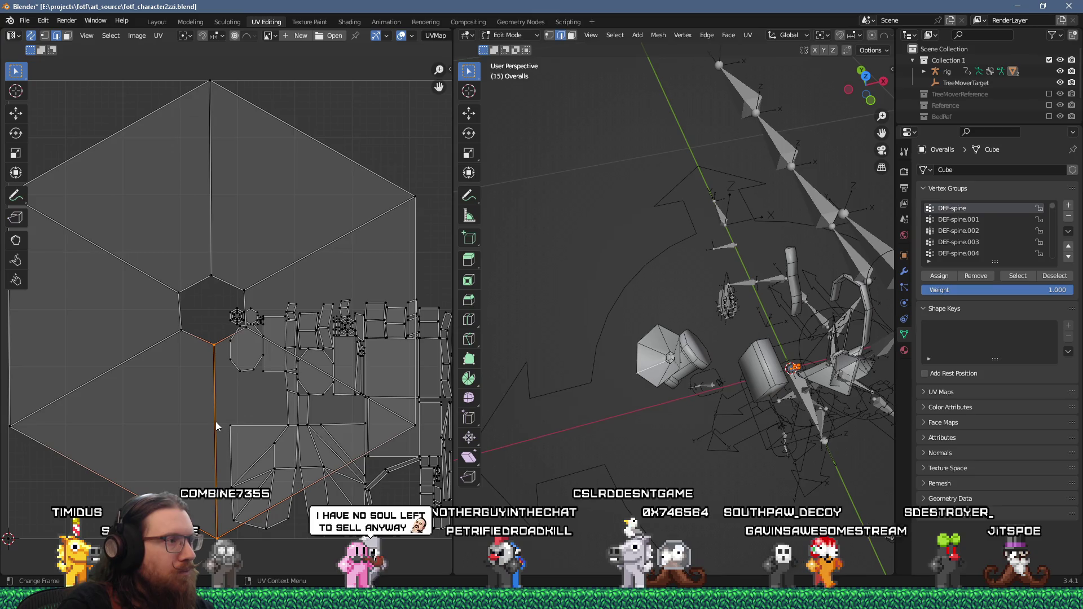
pyautogui.click(31, 35)
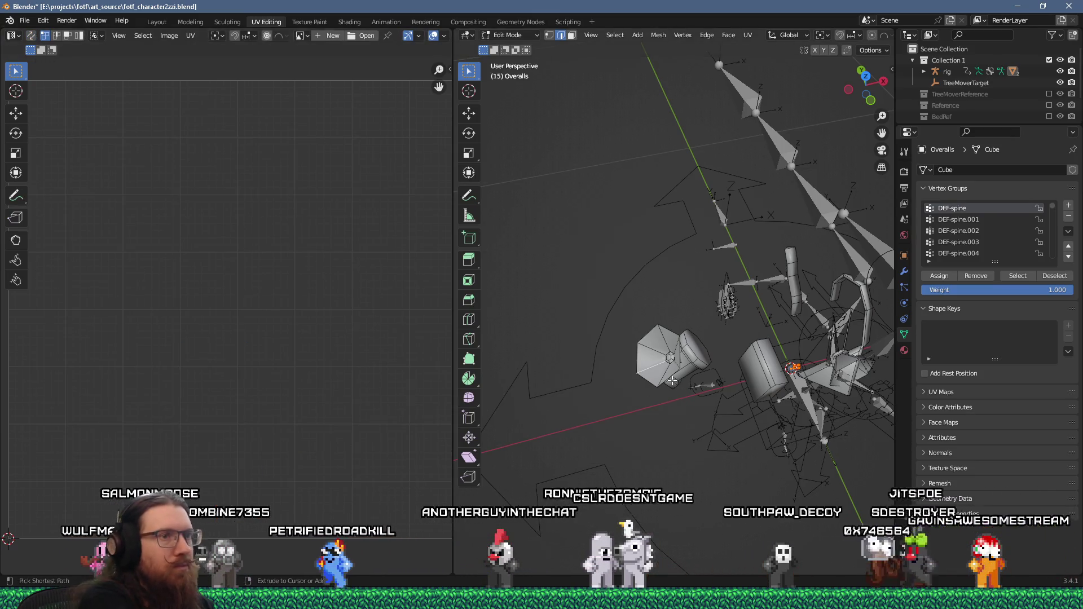
pyautogui.hotkey('ctrl', 'l')
pyautogui.click(219, 408)
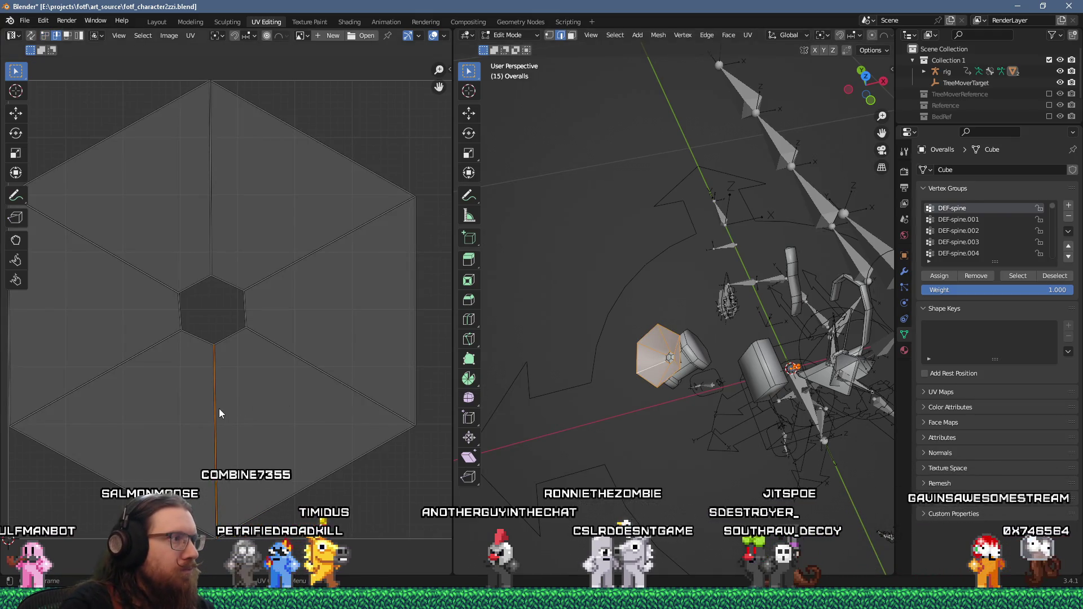
pyautogui.press('g')
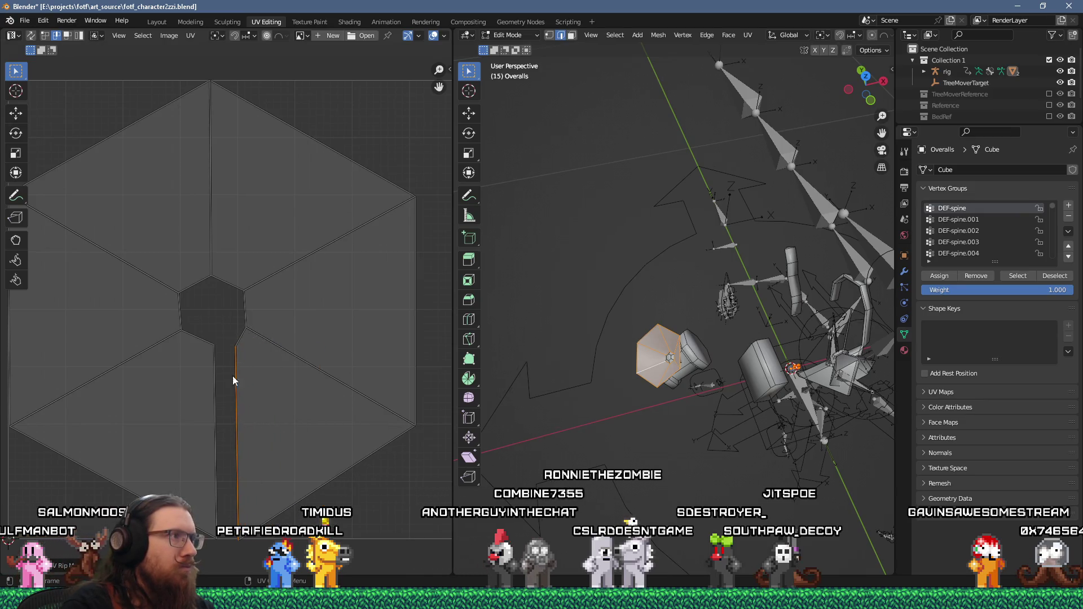
# - Select the lower-right face, then the vertices around the central hole
pyautogui.scroll(-2, 240, 386)
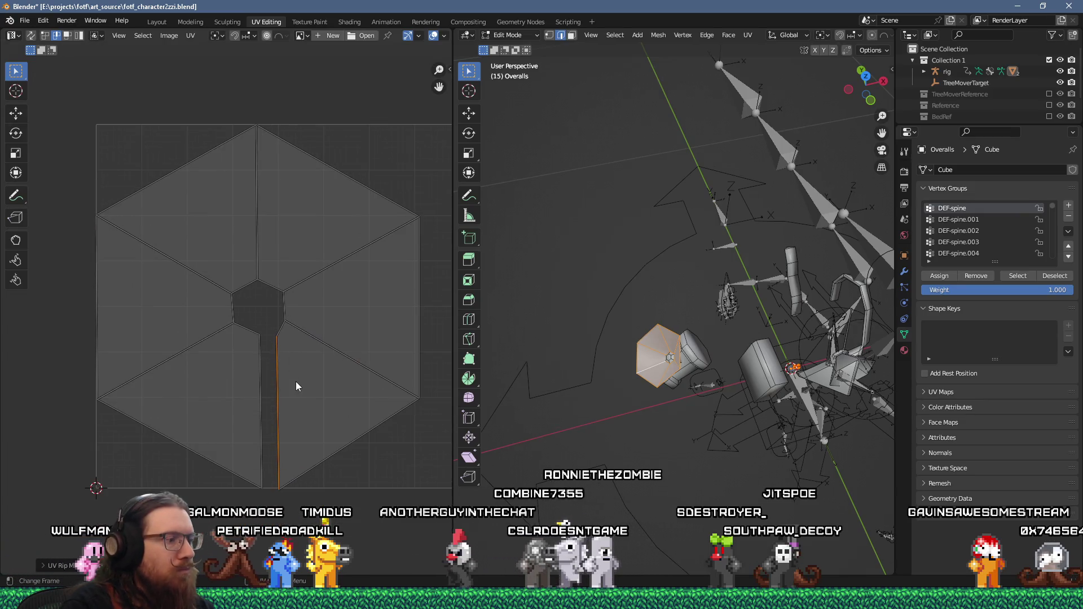
pyautogui.press('3')
pyautogui.click(310, 394)
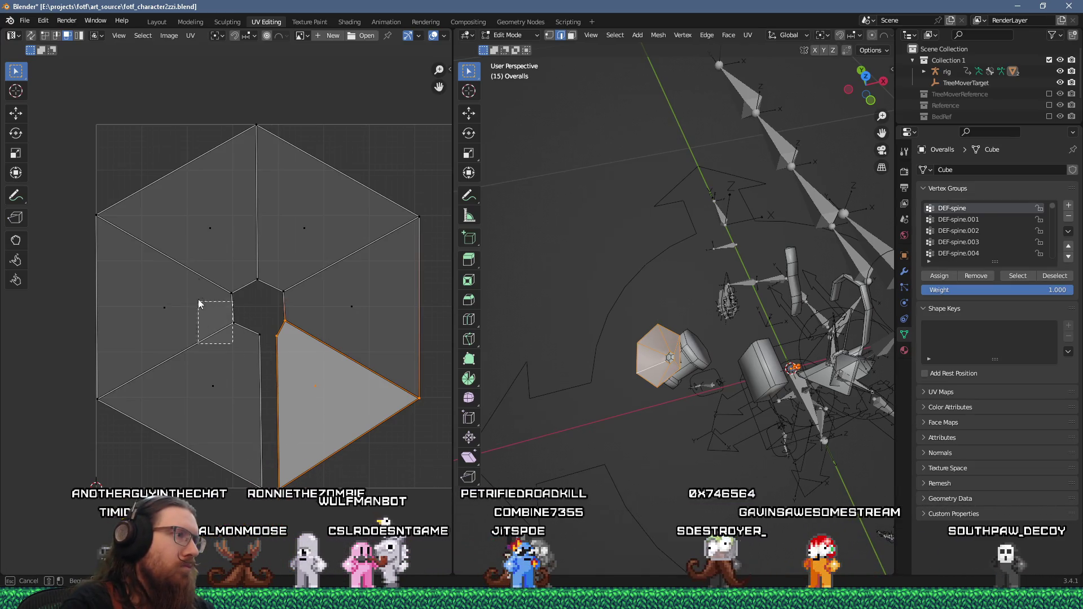
pyautogui.moveTo(195, 267); pyautogui.dragTo(309, 351)
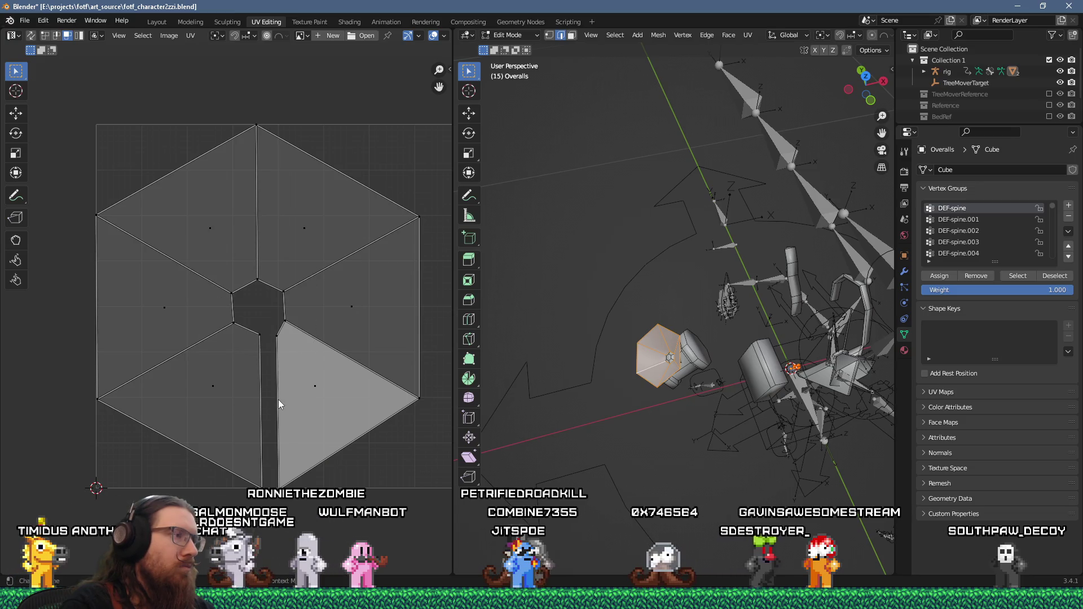
pyautogui.press('1')
pyautogui.keyDown('alt'); pyautogui.click(261, 346); pyautogui.keyUp('alt')
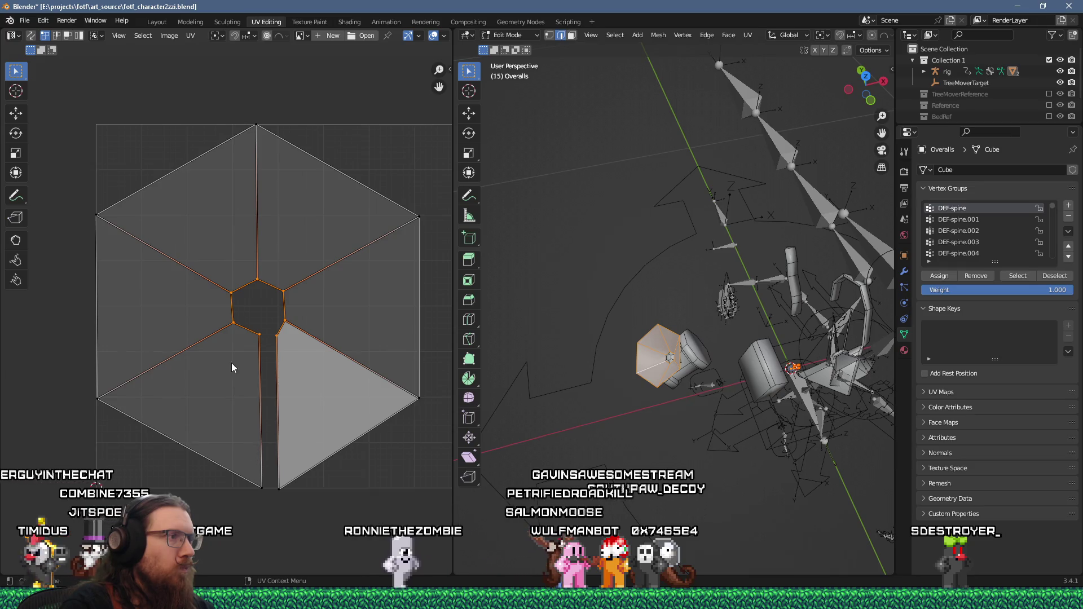
# - Rotate the slit-side edges 90 degrees and move the unfolded faces left of the hexagon
pyautogui.scroll(-2, 234, 367)
pyautogui.click(257, 439)
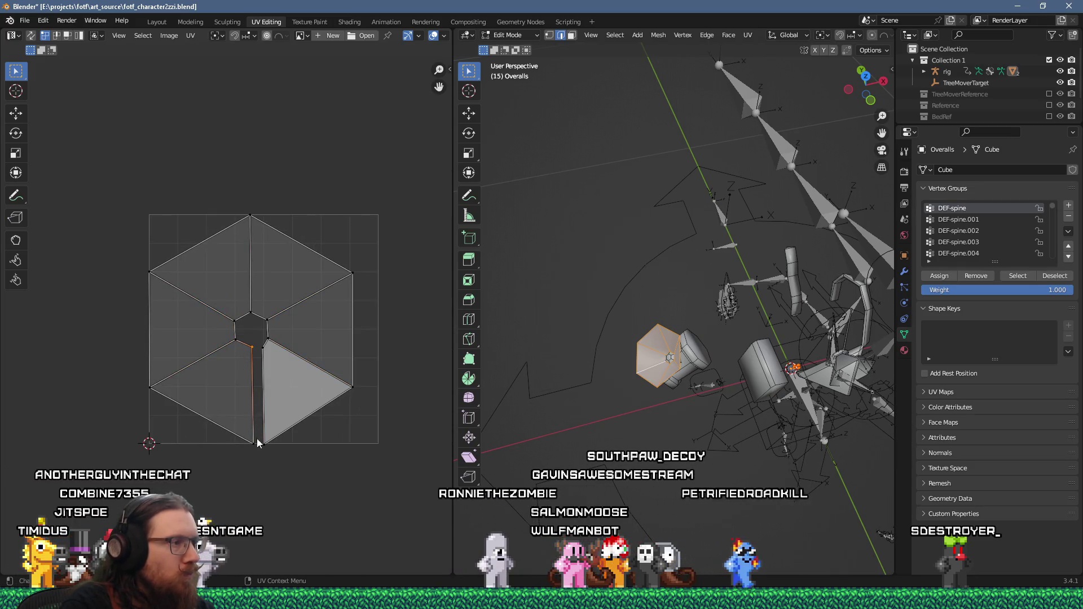
pyautogui.keyDown('shift'); pyautogui.click(255, 448); pyautogui.keyUp('shift')
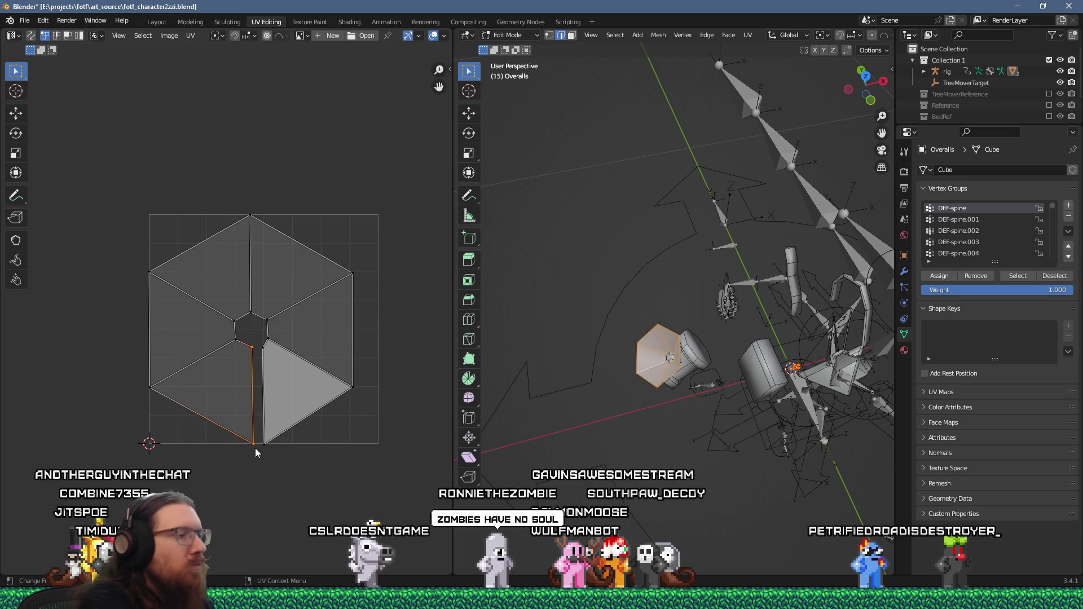
pyautogui.write('r')
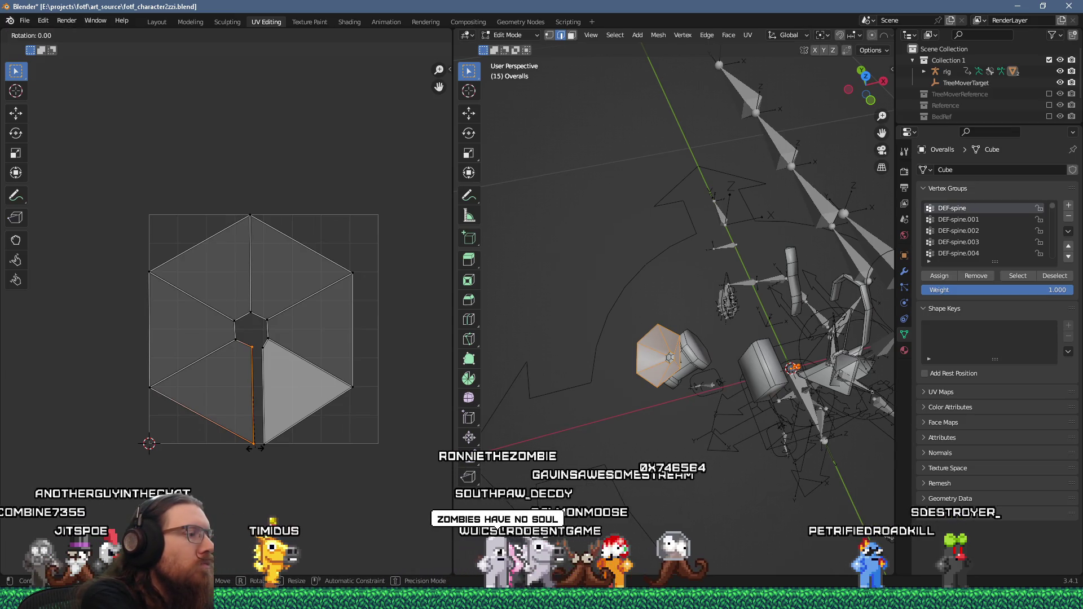
pyautogui.write('90')
pyautogui.press('Return')
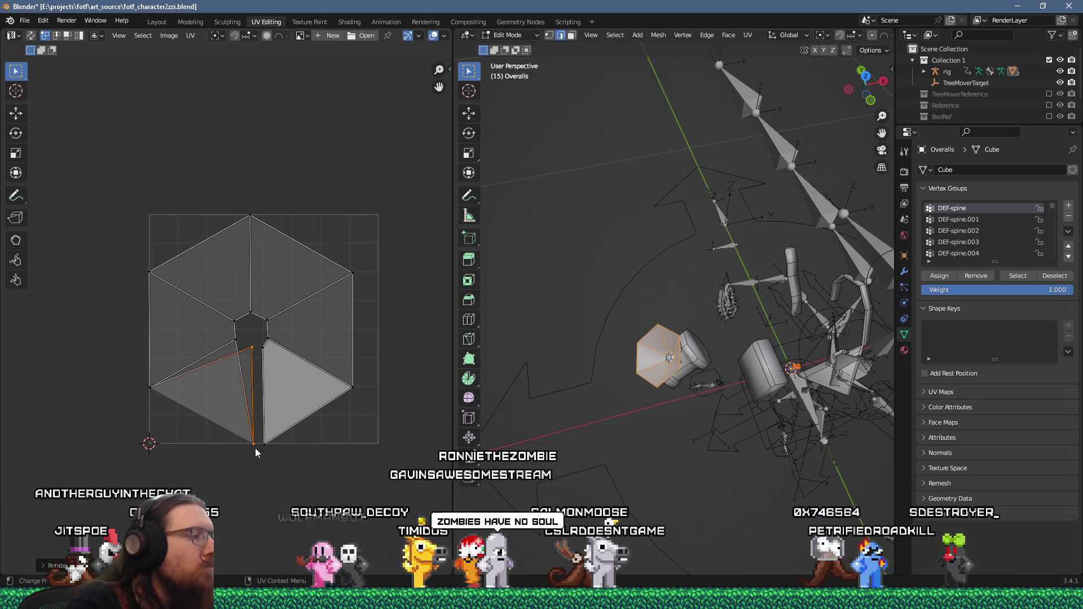
pyautogui.press('g')
pyautogui.click(41, 338)
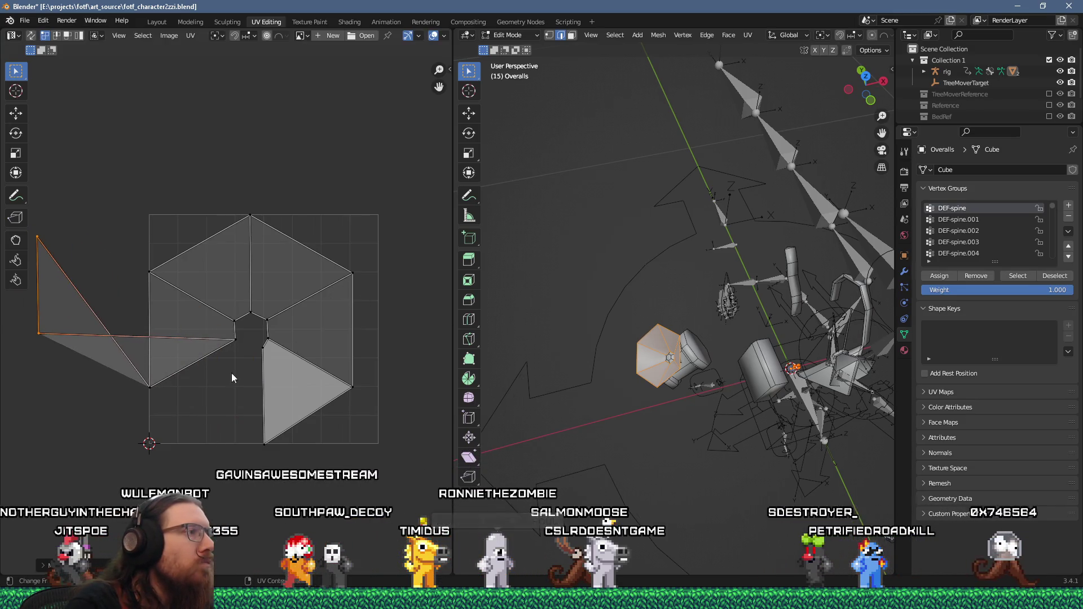
# - Rotate another edge upright and move it to square the left face
pyautogui.keyDown('shift'); pyautogui.click(236, 341); pyautogui.keyUp('shift')
pyautogui.press('r')
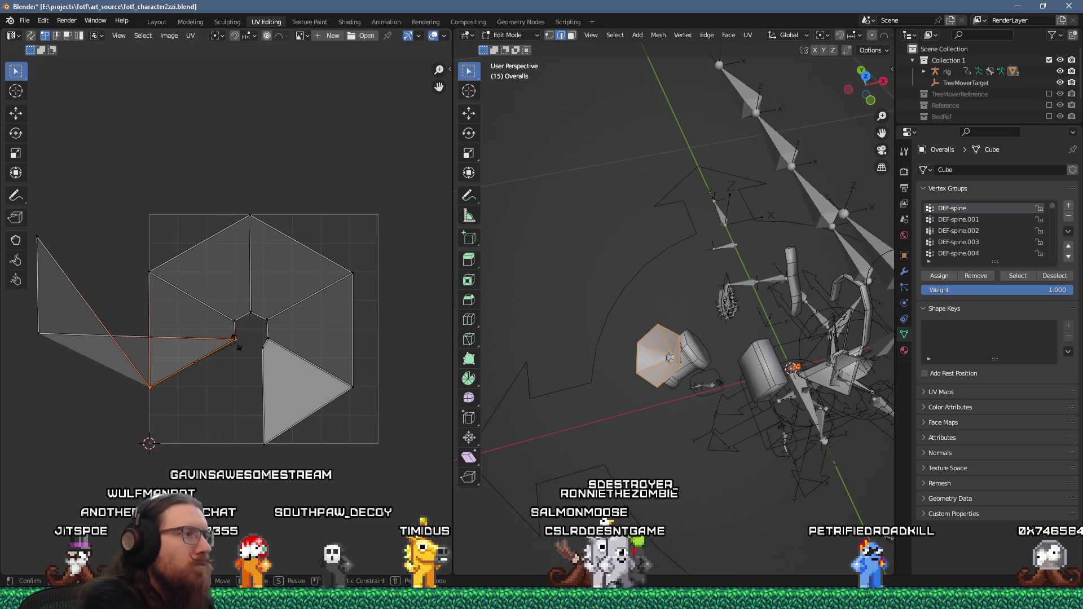
pyautogui.click(189, 443)
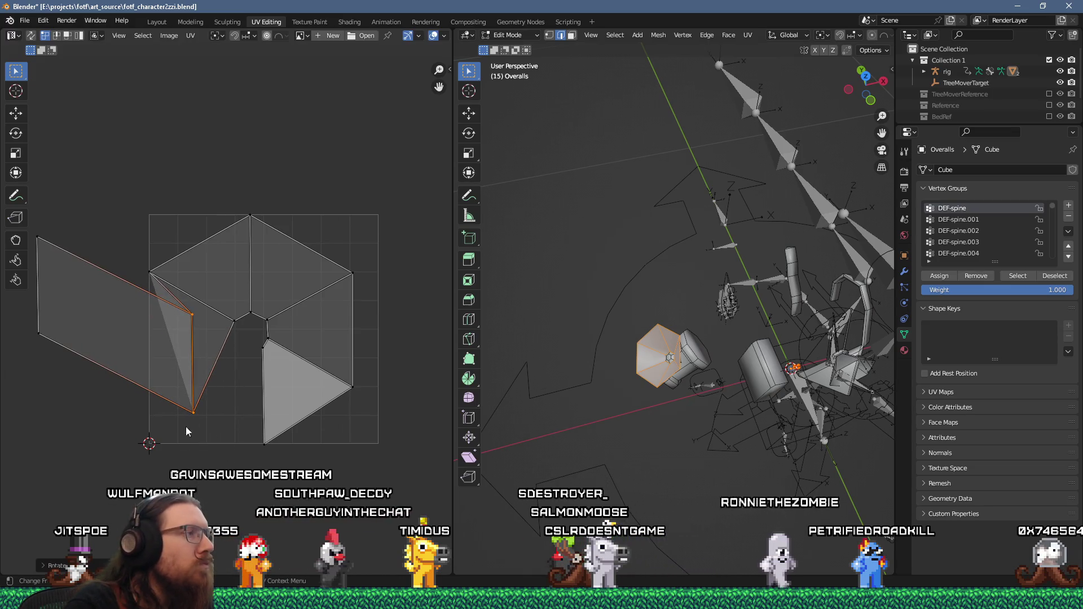
pyautogui.press('g')
pyautogui.click(146, 327)
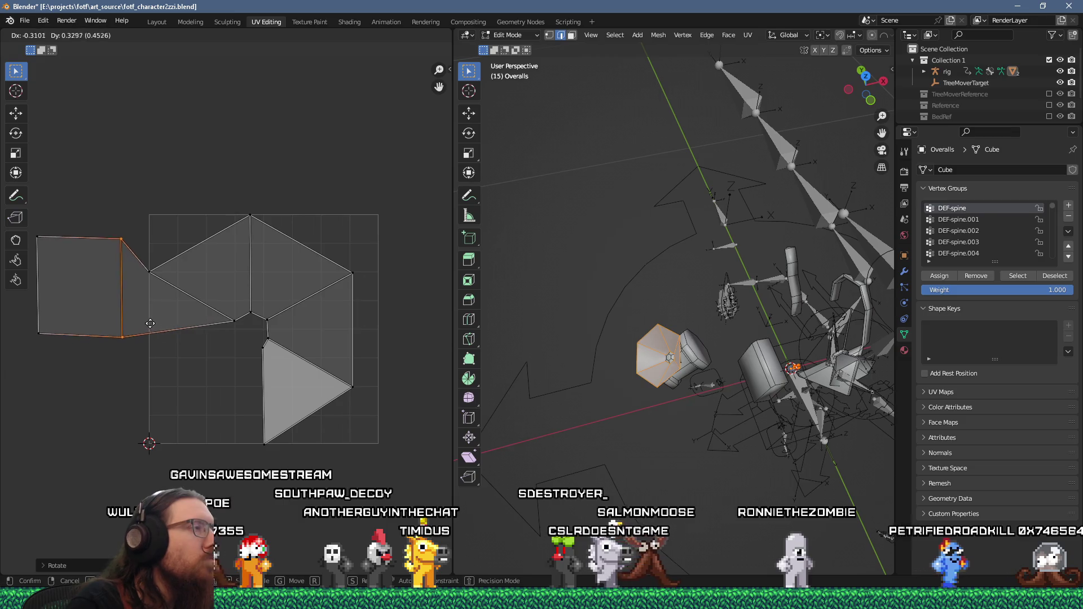
pyautogui.moveTo(146, 327)
pyautogui.mouseDown(button='middle')
pyautogui.moveTo(294, 338)
pyautogui.moveTo(229, 321)
pyautogui.mouseUp(button='middle')
# - Move the whole island right, scale it up and settle it onto the UV grid
pyautogui.press('a')
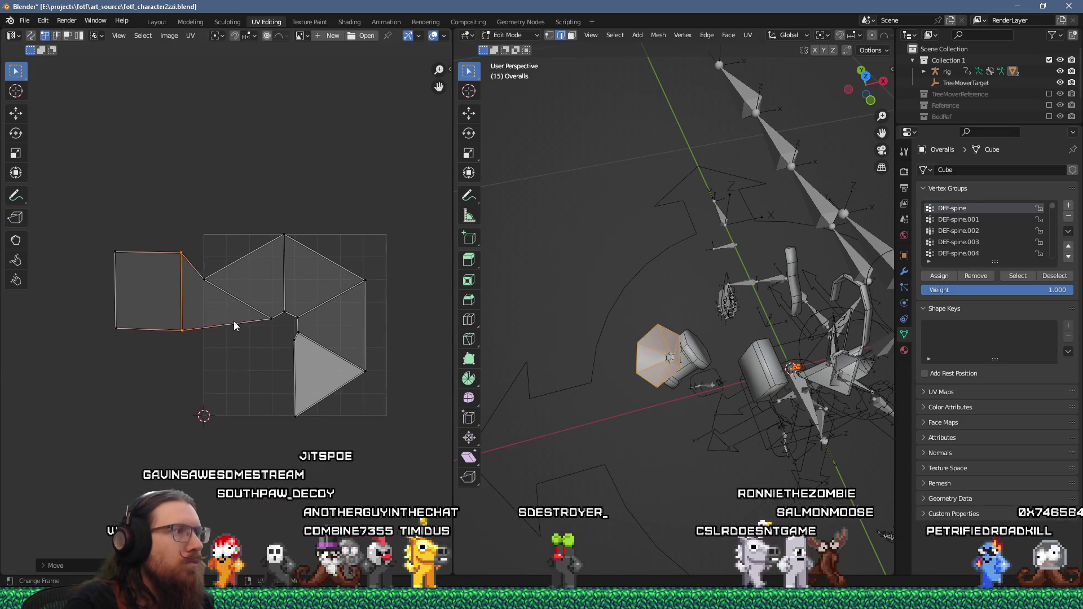
pyautogui.scroll(-1, 192, 304)
pyautogui.press('g')
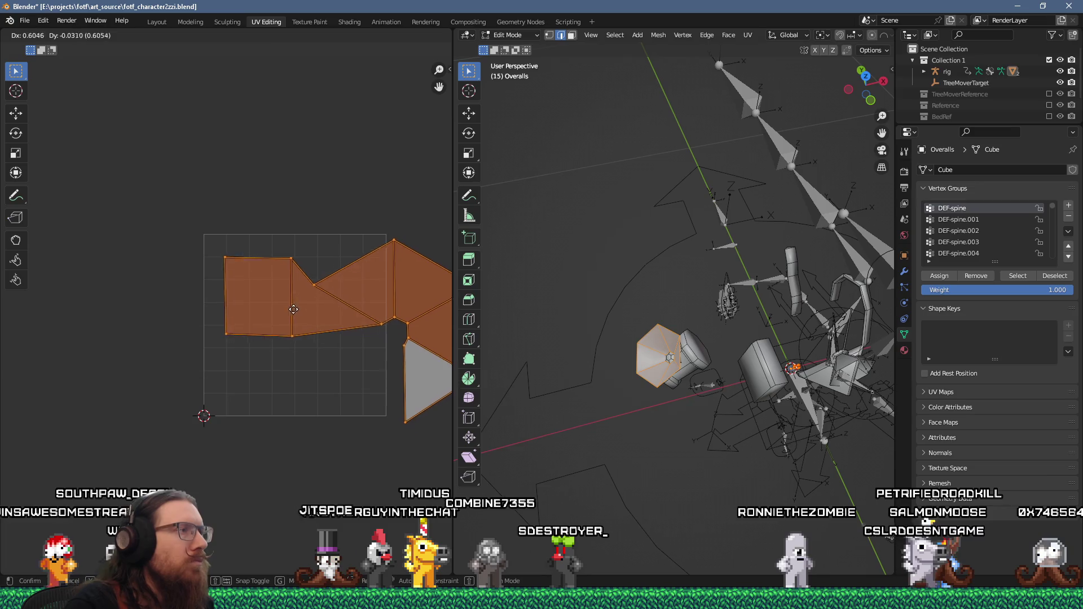
pyautogui.click(289, 310)
pyautogui.scroll(-3, 290, 309)
pyautogui.moveTo(286, 336); pyautogui.dragTo(225, 320, button='middle')
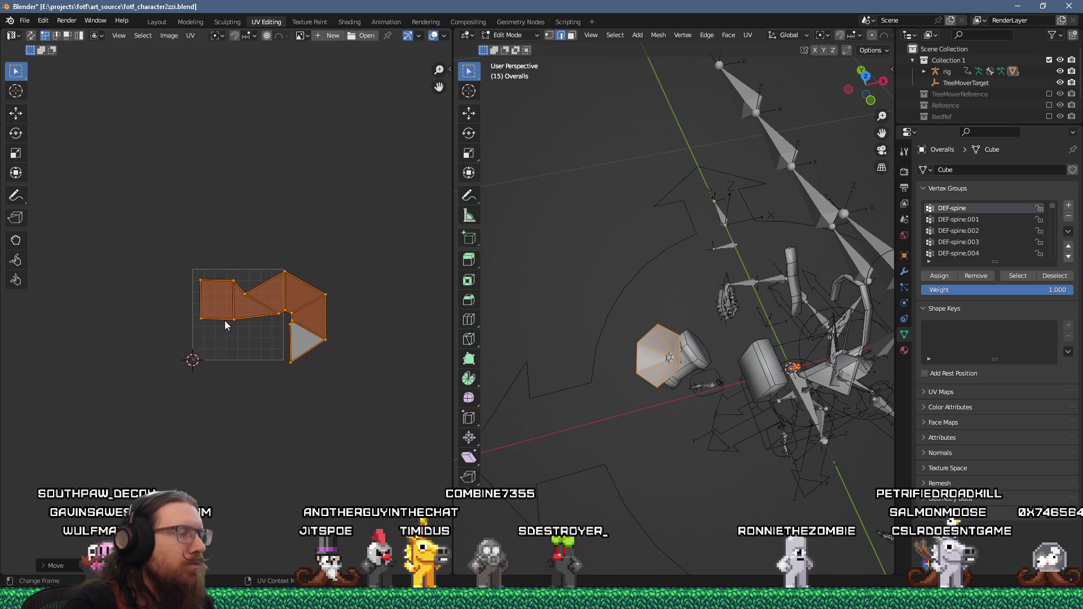
pyautogui.press('s')
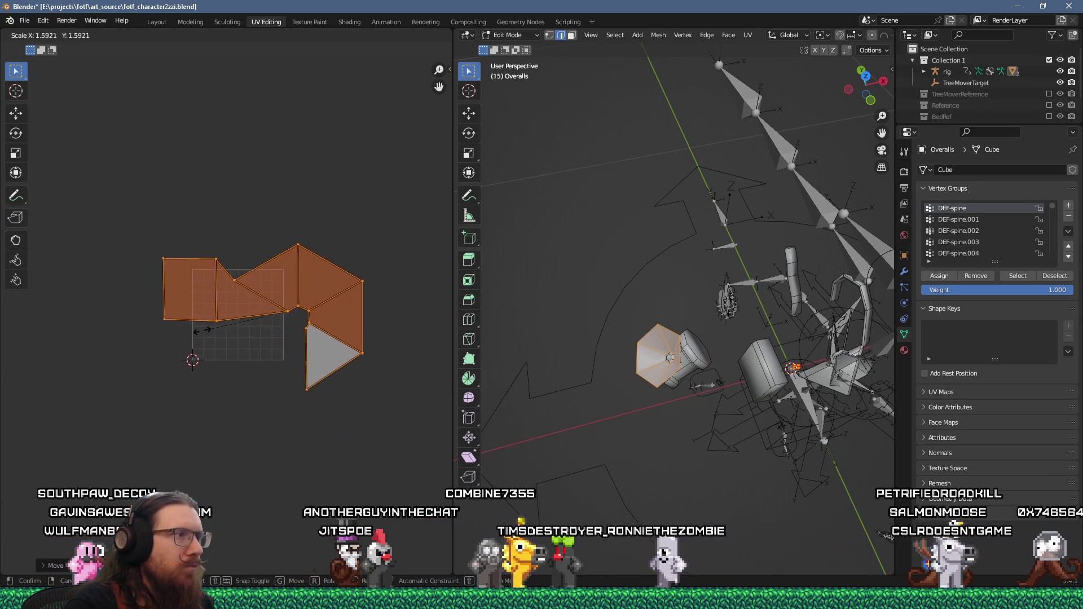
pyautogui.click(183, 339)
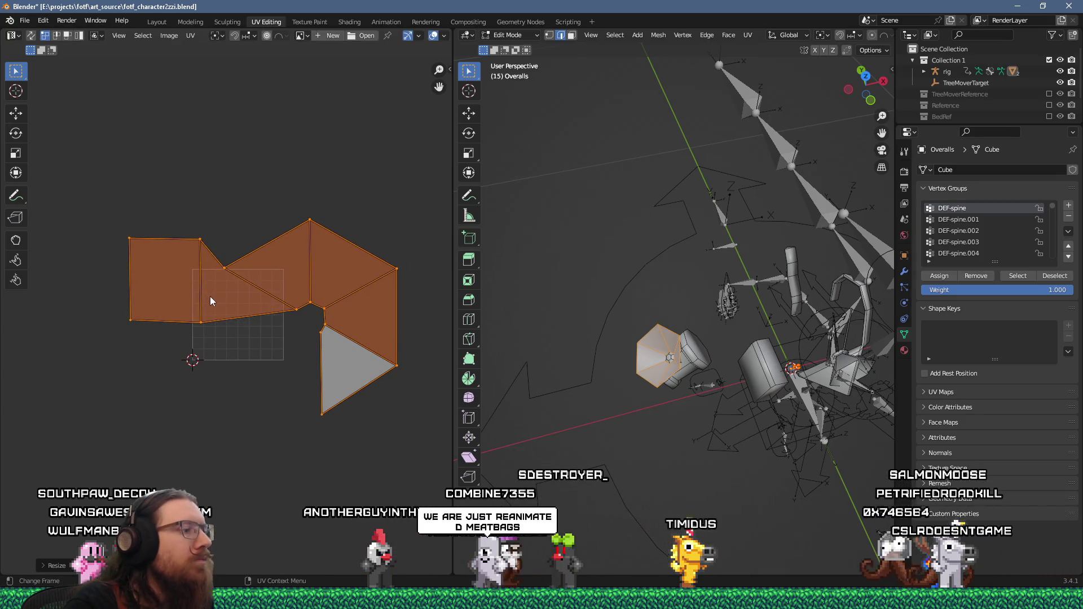
pyautogui.press('g')
pyautogui.click(274, 334)
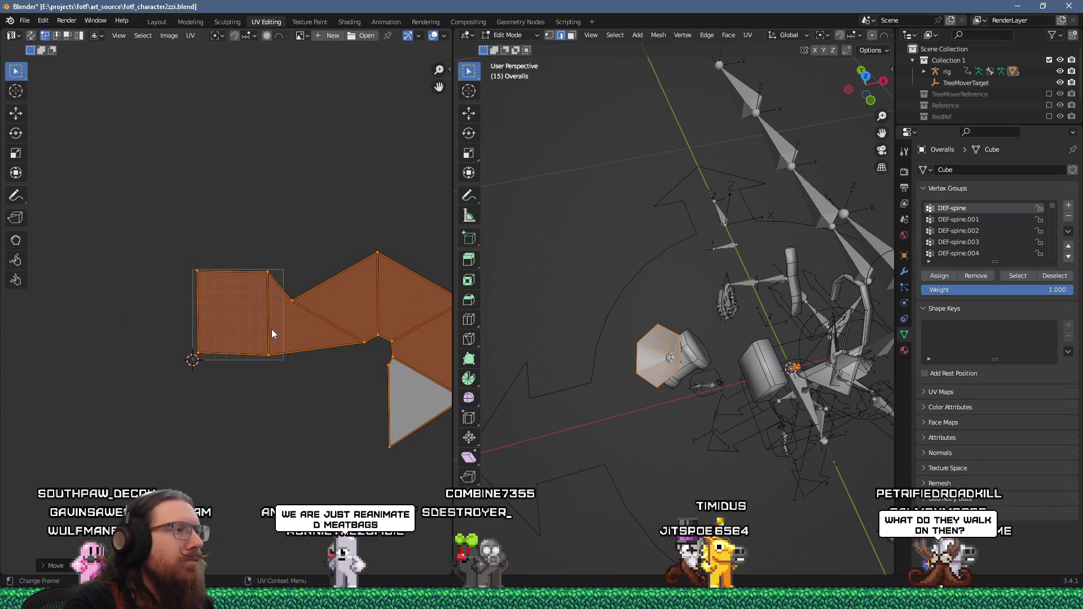
# - Enable UV snapping and straighten the island's left edge into a vertical line
pyautogui.scroll(2, 239, 327)
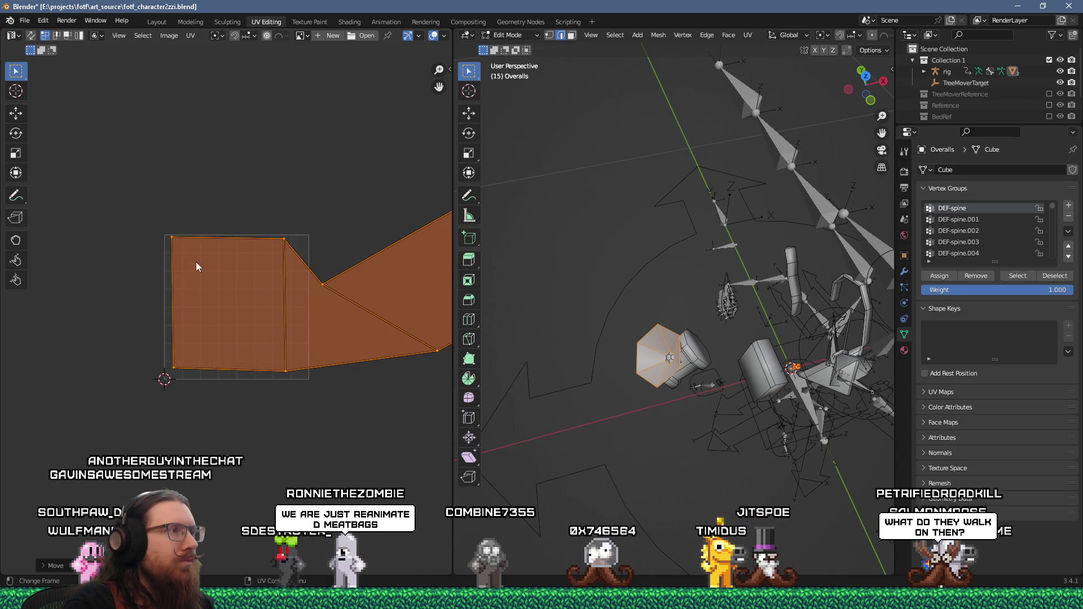
pyautogui.scroll(1, 168, 219)
pyautogui.moveTo(168, 219)
pyautogui.mouseDown()
pyautogui.moveTo(176, 307)
pyautogui.moveTo(210, 428)
pyautogui.mouseUp()
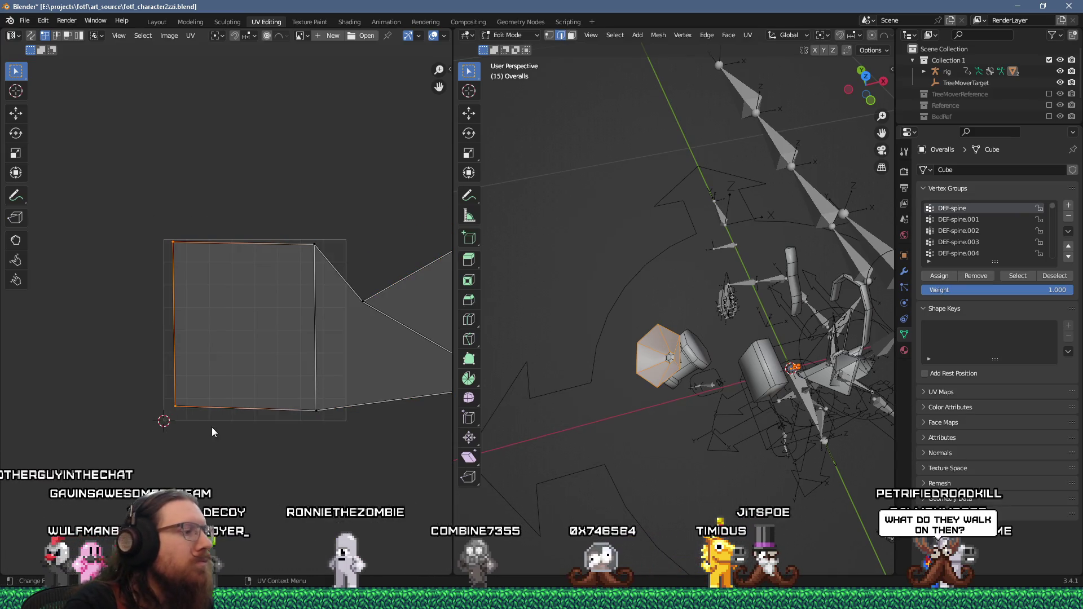
pyautogui.press('g')
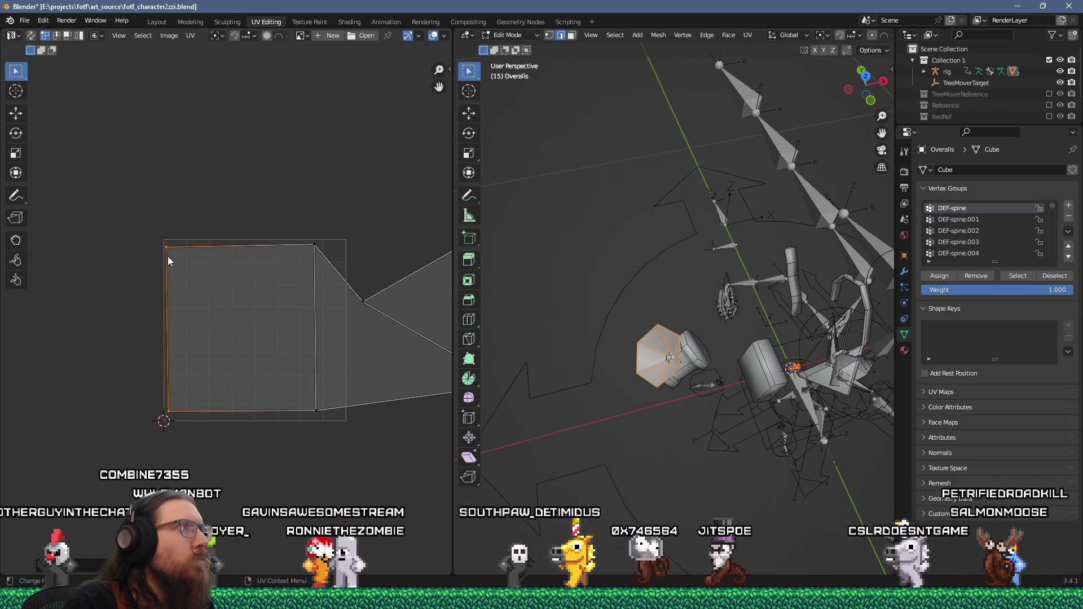
pyautogui.click(236, 35)
pyautogui.click(252, 36)
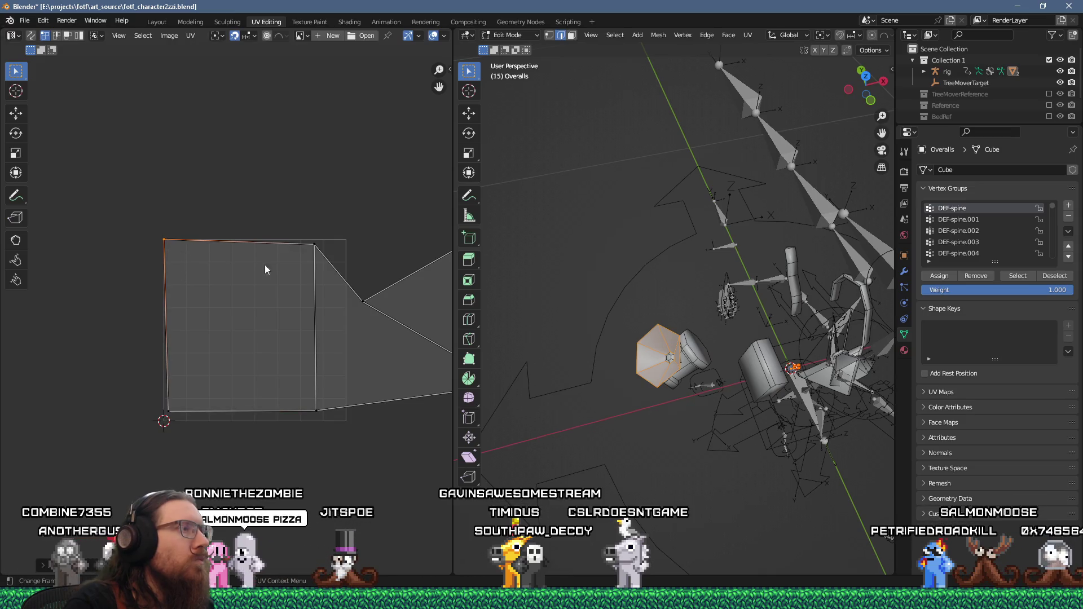
pyautogui.moveTo(316, 257)
pyautogui.mouseDown()
pyautogui.moveTo(351, 243)
pyautogui.moveTo(257, 237)
pyautogui.mouseUp()
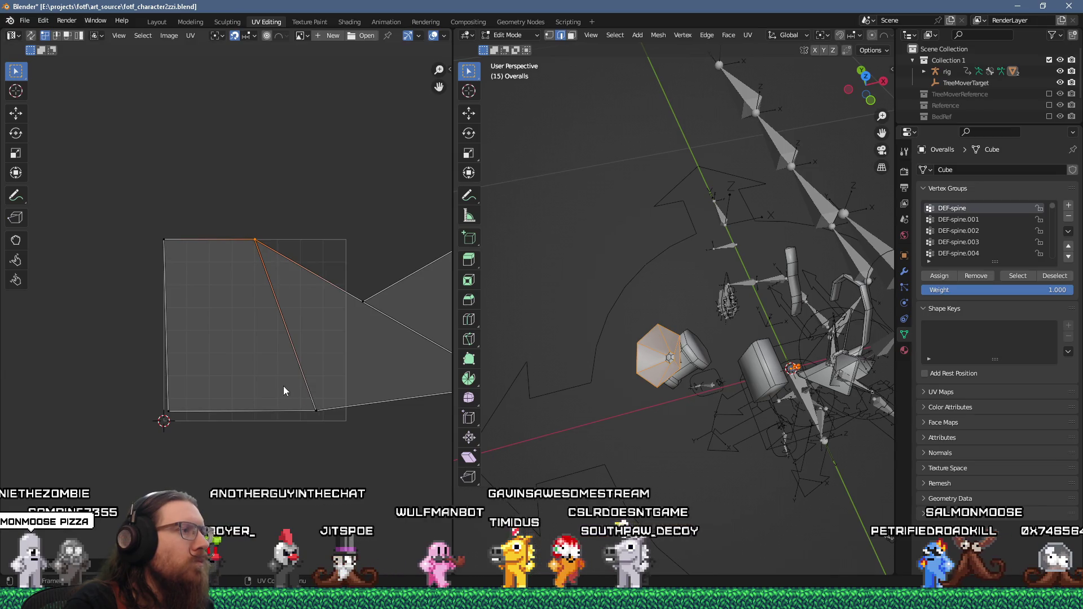
pyautogui.moveTo(316, 411); pyautogui.dragTo(257, 422)
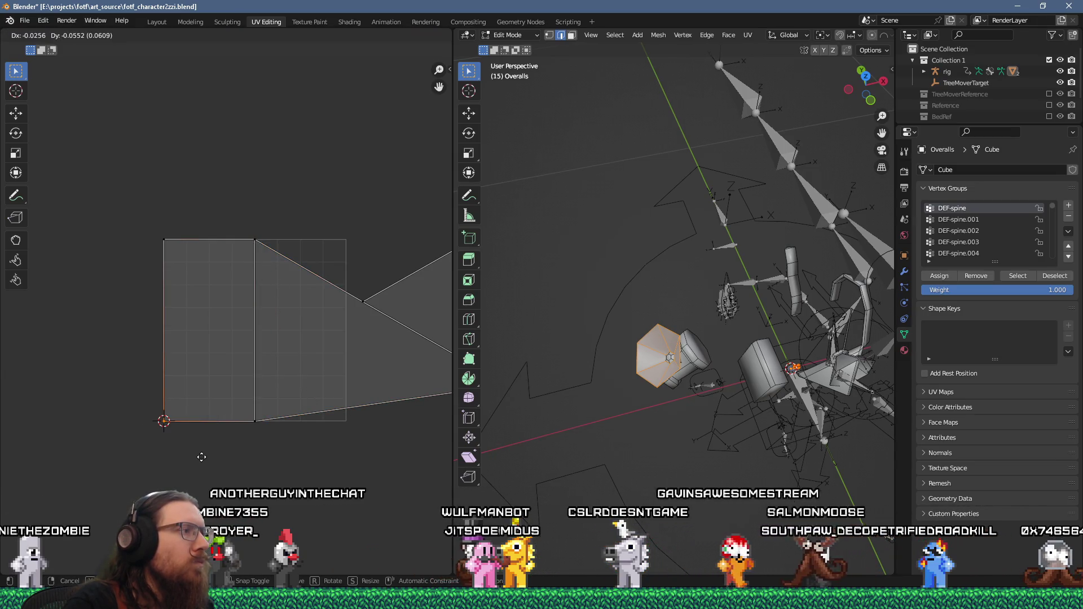
# - Align the remaining vertices with the strip's top and bottom edges, then select the leftmost face
pyautogui.moveTo(211, 439); pyautogui.dragTo(159, 436, button='middle')
pyautogui.moveTo(315, 313); pyautogui.dragTo(297, 252)
pyautogui.scroll(-3, 329, 339)
pyautogui.moveTo(341, 347); pyautogui.dragTo(262, 365)
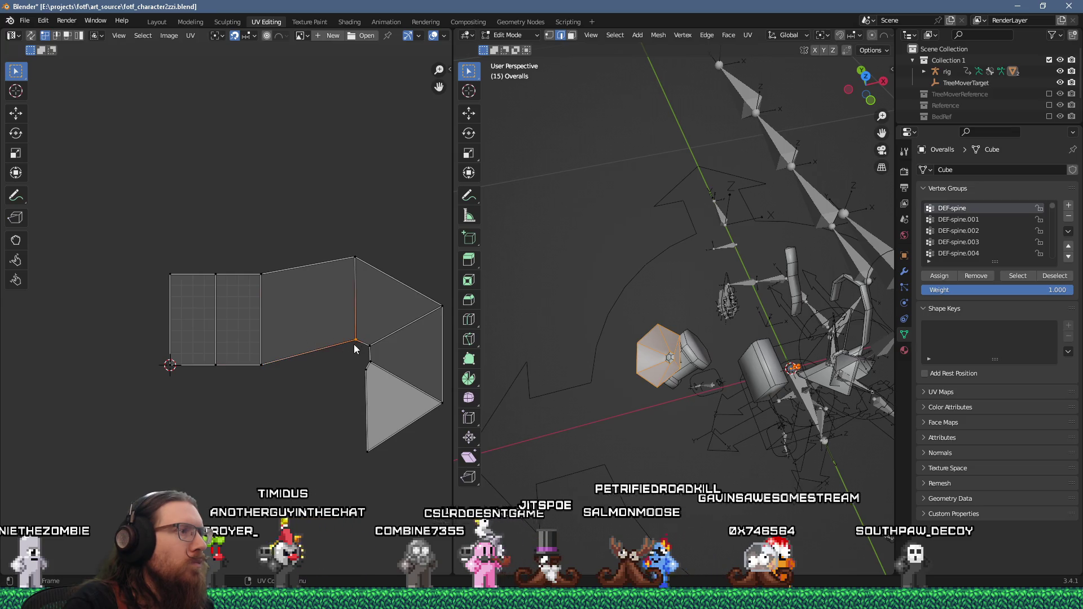
pyautogui.moveTo(356, 343); pyautogui.dragTo(307, 367)
pyautogui.moveTo(357, 259); pyautogui.dragTo(300, 274)
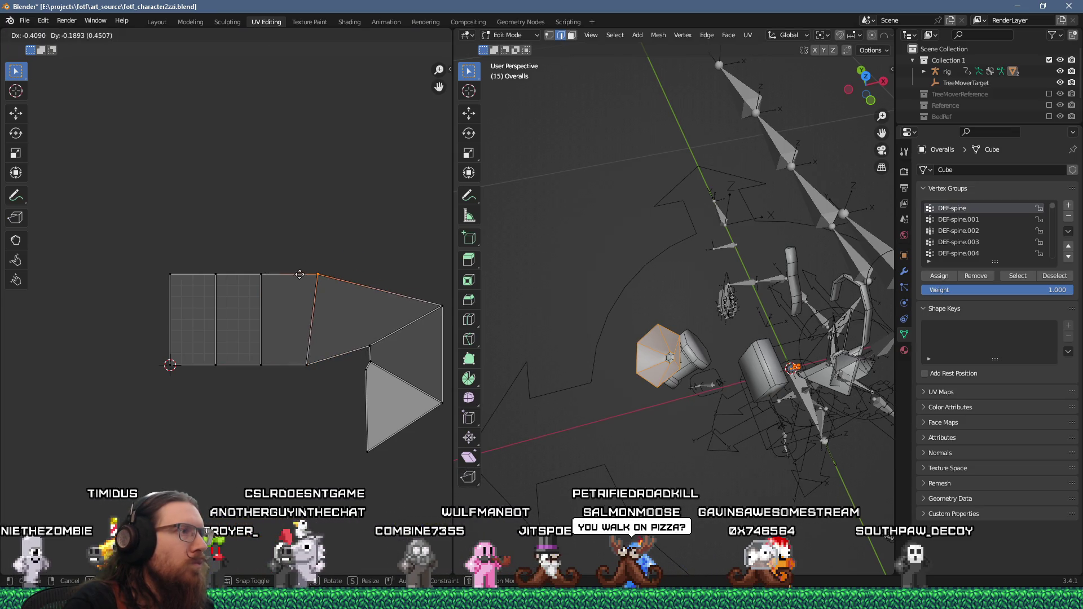
pyautogui.moveTo(369, 348)
pyautogui.mouseDown()
pyautogui.moveTo(325, 376)
pyautogui.moveTo(438, 306)
pyautogui.moveTo(332, 269)
pyautogui.mouseUp()
pyautogui.moveTo(367, 380); pyautogui.dragTo(314, 339, button='middle')
pyautogui.press('3')
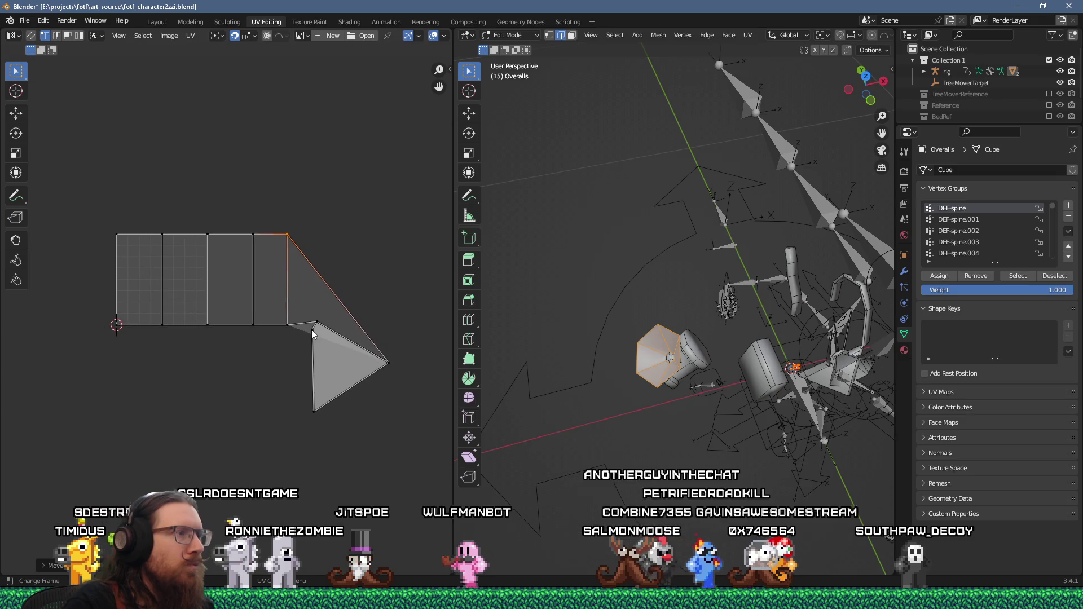
pyautogui.click(146, 276)
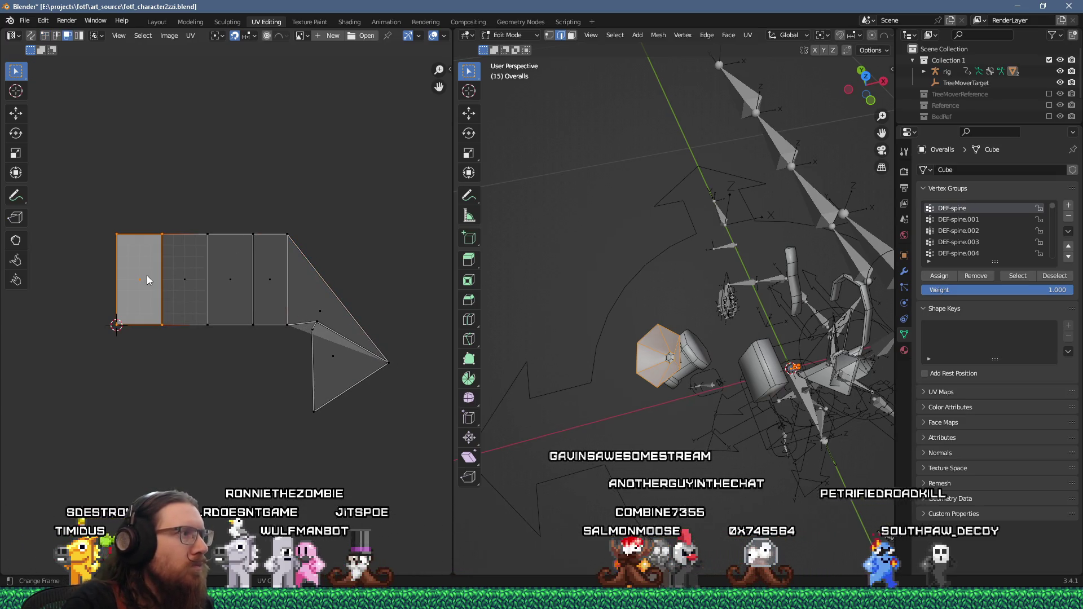
pyautogui.press('F4')
pyautogui.moveTo(148, 278)
pyautogui.press('Escape')
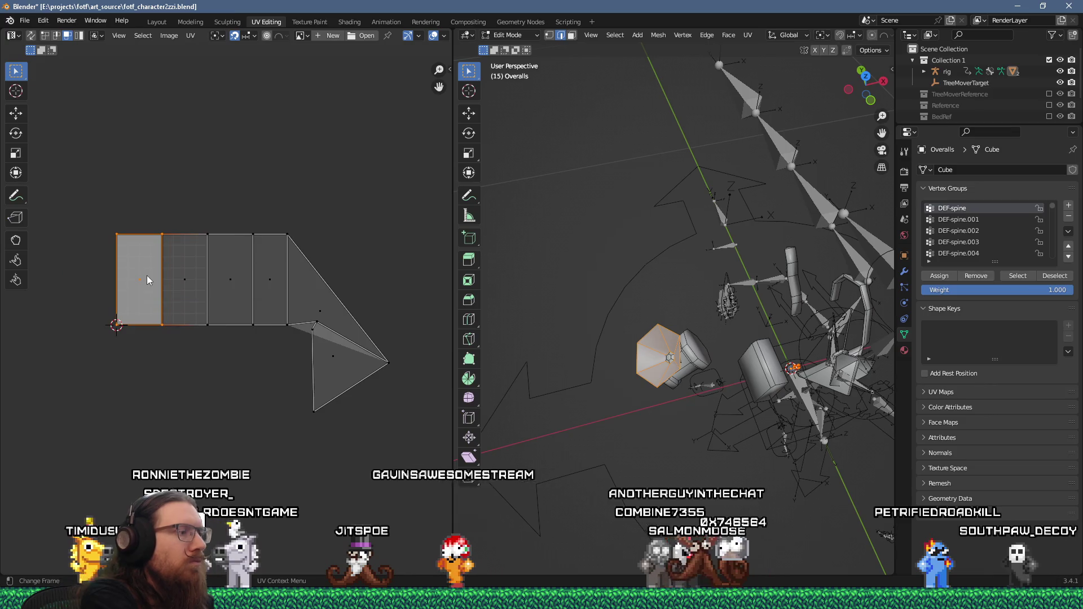
pyautogui.press('F3')
pyautogui.write('follow')
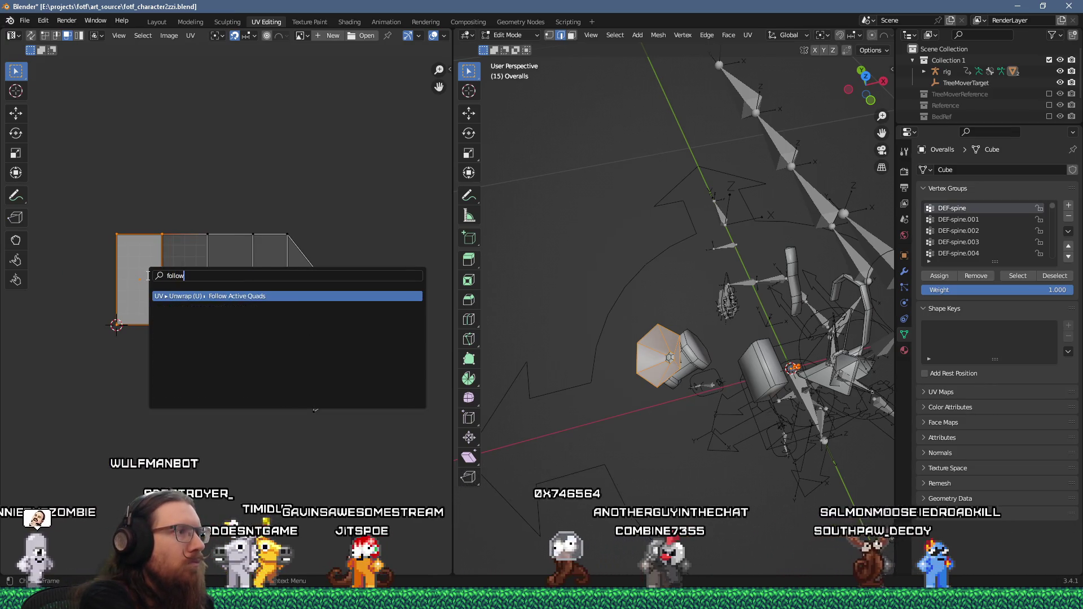
pyautogui.press('Return')
pyautogui.click(189, 312)
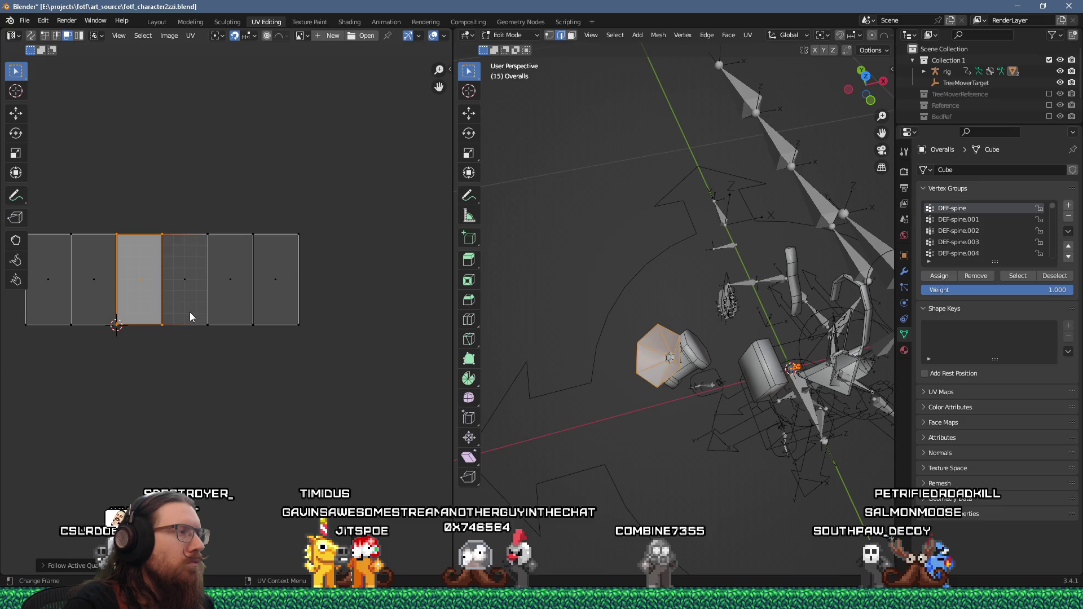
pyautogui.scroll(-5, 190, 312)
pyautogui.moveTo(189, 313); pyautogui.dragTo(266, 323, button='middle')
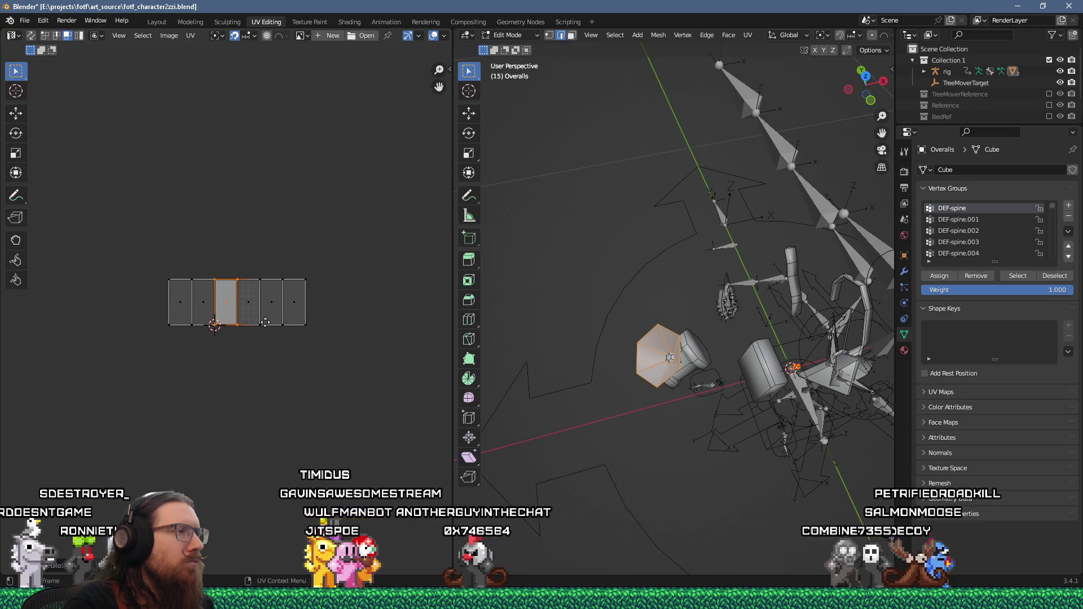
pyautogui.scroll(4, 223, 310)
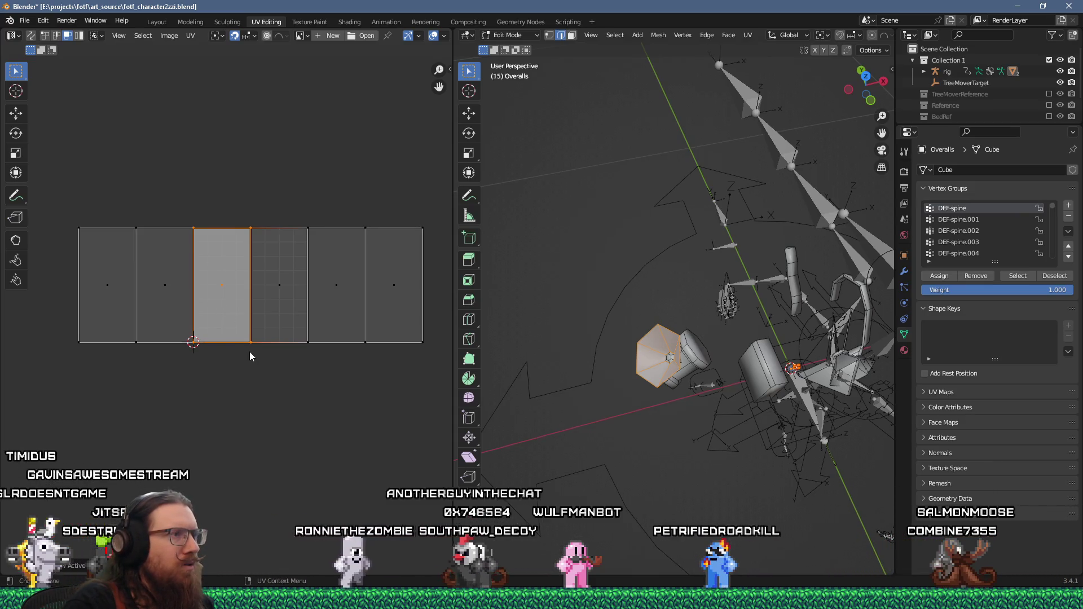
pyautogui.click(266, 324)
pyautogui.click(155, 303)
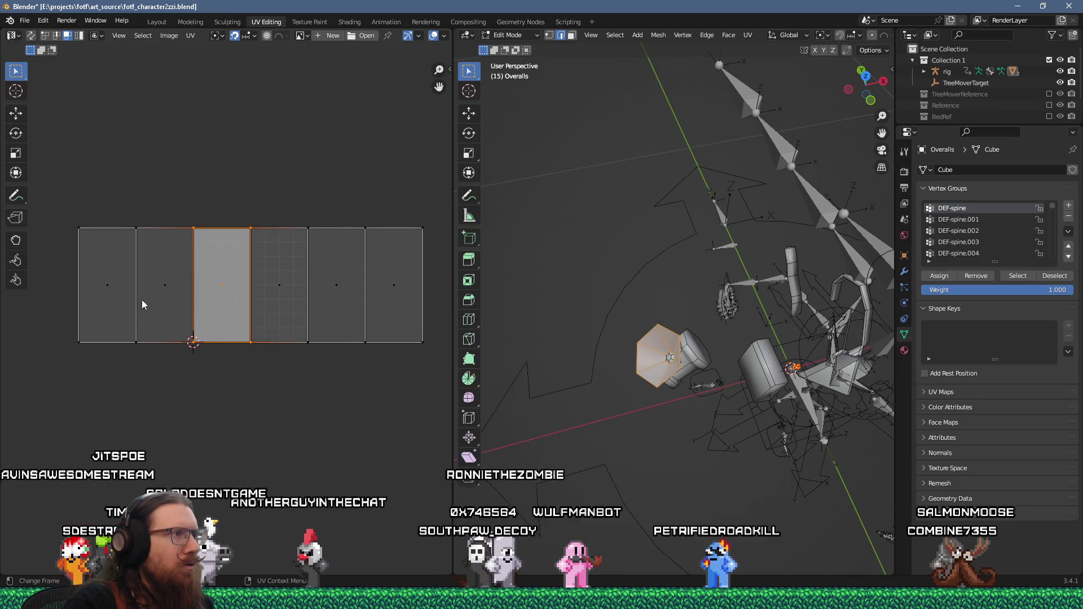
pyautogui.click(81, 295)
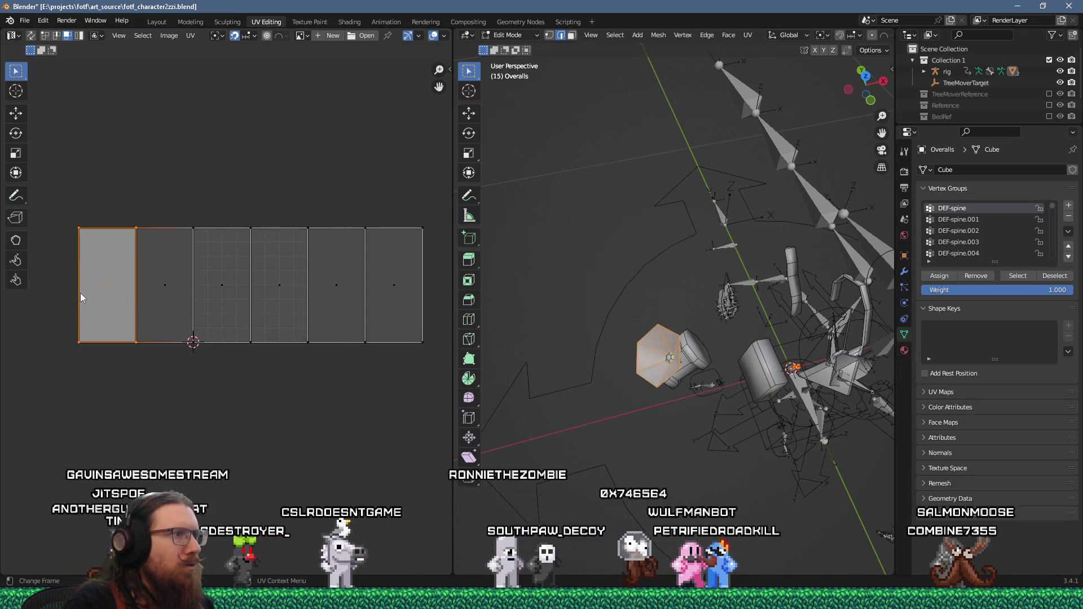
pyautogui.click(198, 408)
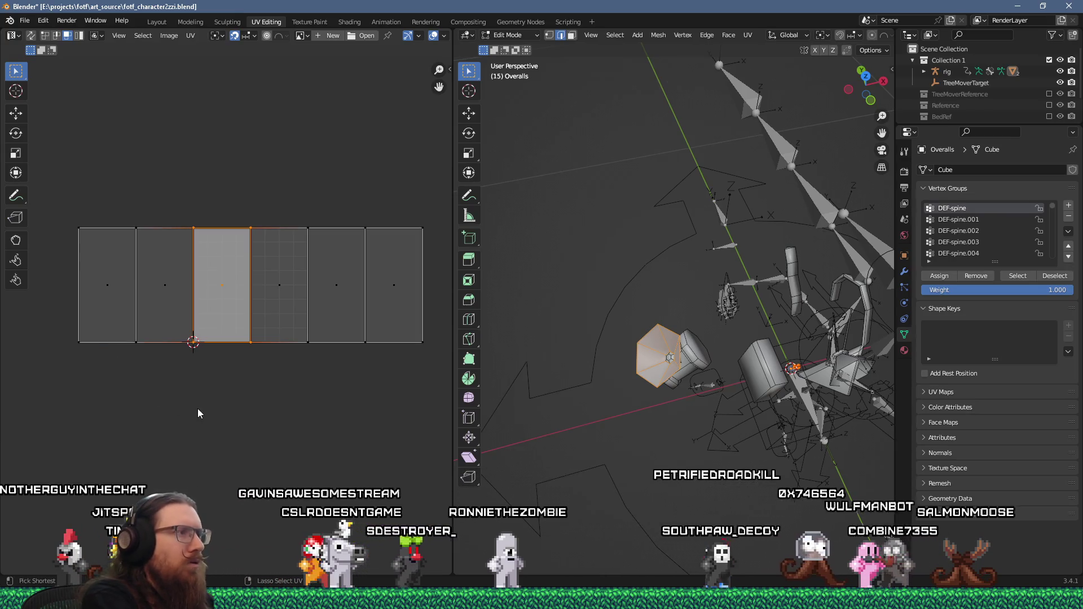
pyautogui.hotkey('ctrl', 'z')
pyautogui.hotkey('ctrl', 'z')
pyautogui.hotkey('ctrl', 'z')
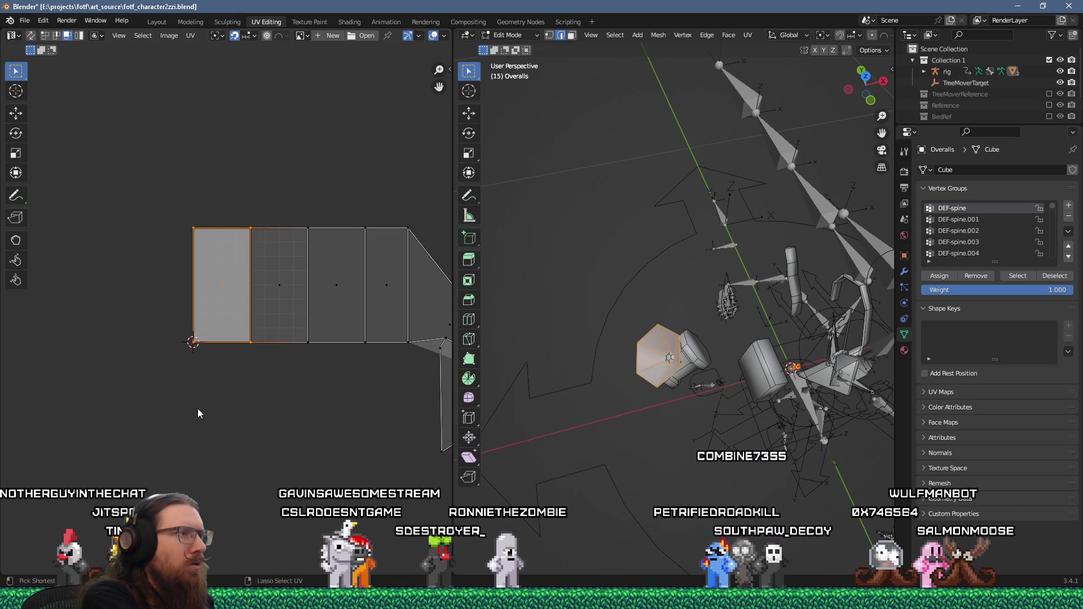
pyautogui.hotkey('ctrl', 'z')
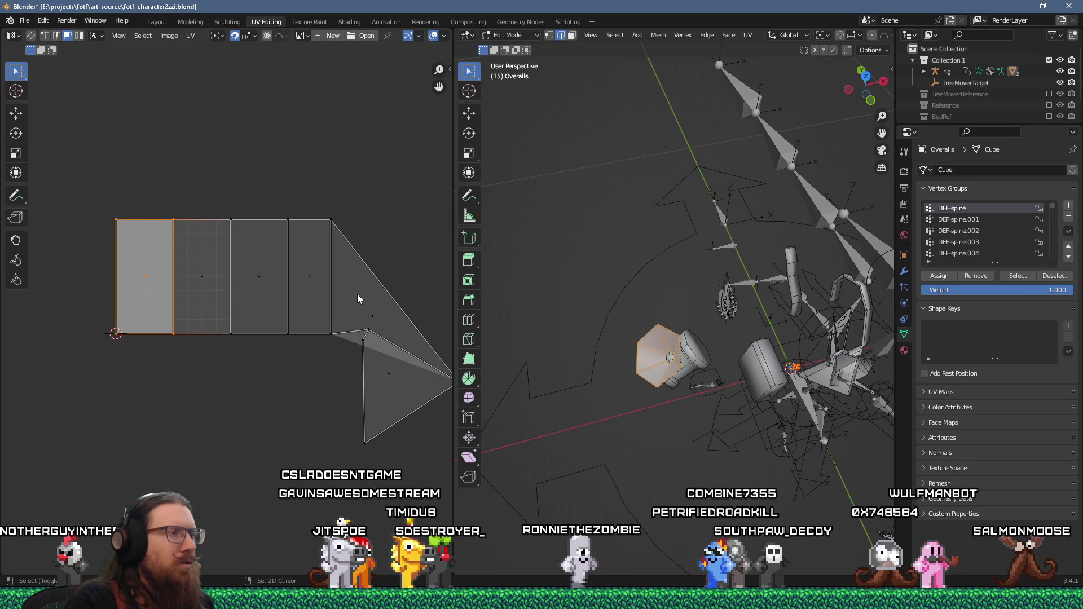
# - In the TexTools sidebar tab, box-select the gem island and apply Rectify
pyautogui.click(449, 68)
pyautogui.click(446, 188)
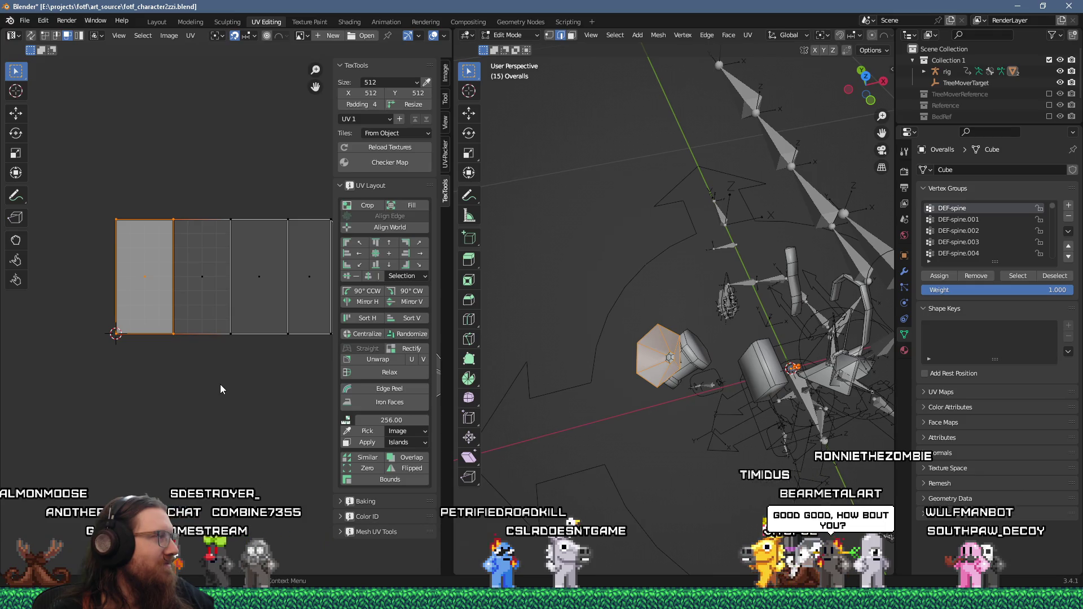
pyautogui.scroll(-1, 227, 386)
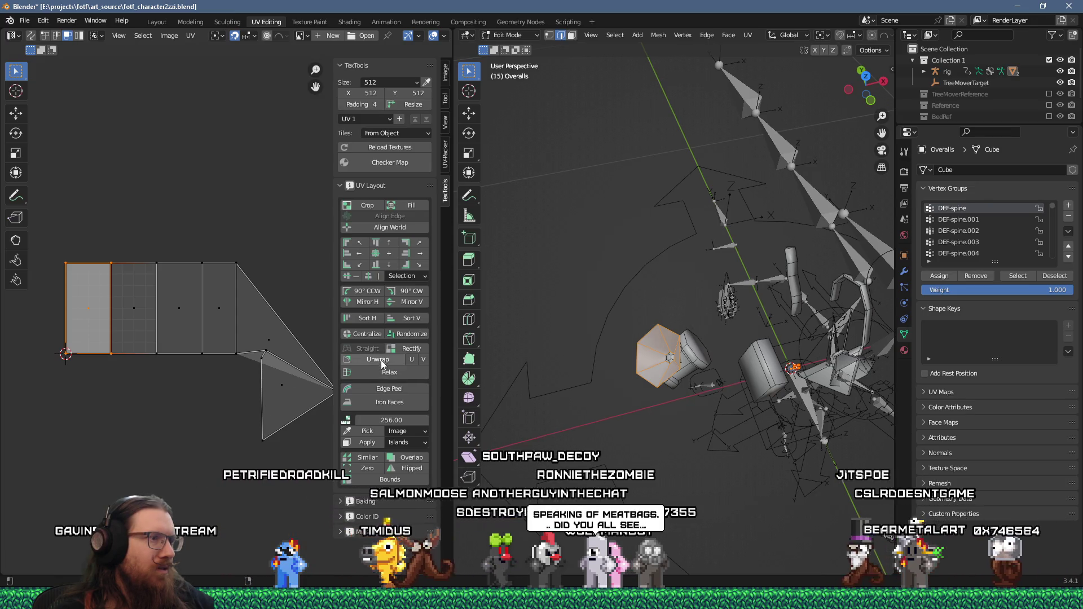
pyautogui.moveTo(285, 416); pyautogui.dragTo(224, 410, button='middle')
pyautogui.moveTo(269, 430); pyautogui.dragTo(70, 233)
pyautogui.click(395, 359)
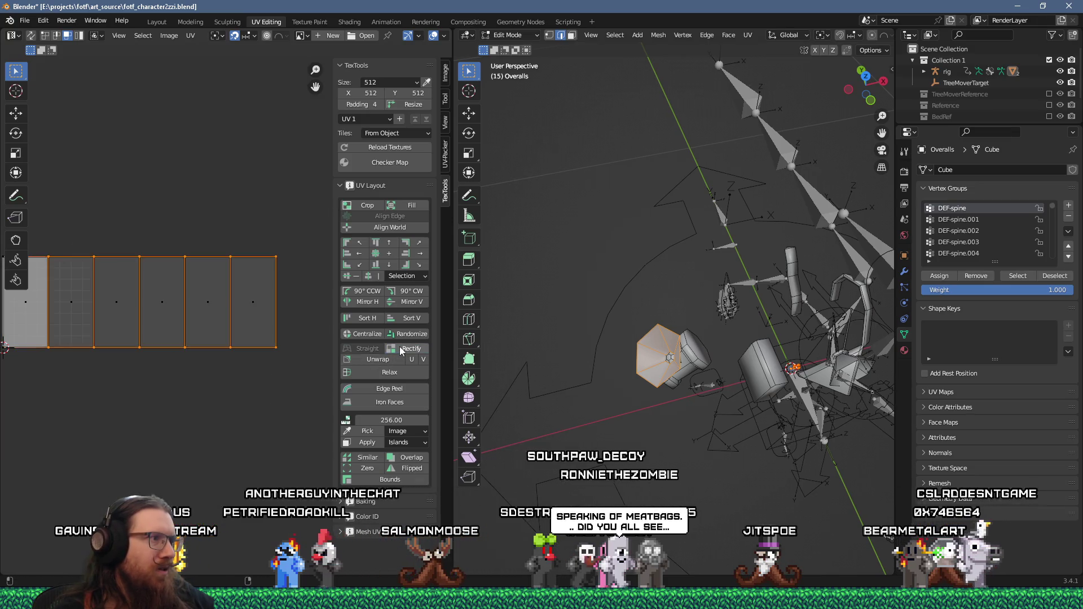
# - Box-select the entire gem UV strip
pyautogui.moveTo(254, 339); pyautogui.dragTo(174, 407, button='middle')
pyautogui.scroll(-2, 174, 407)
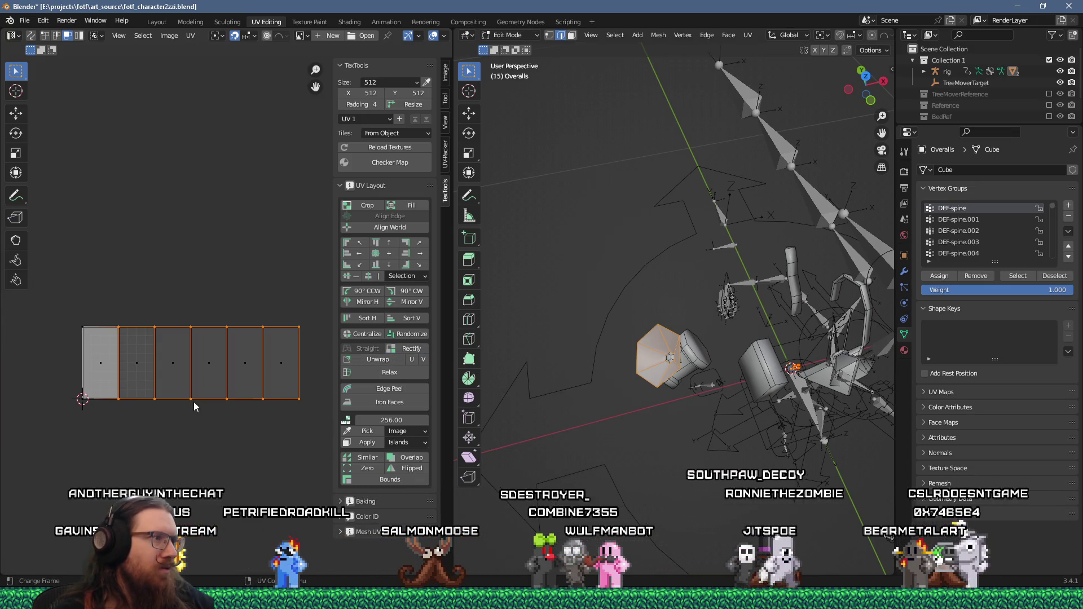
pyautogui.click(210, 435)
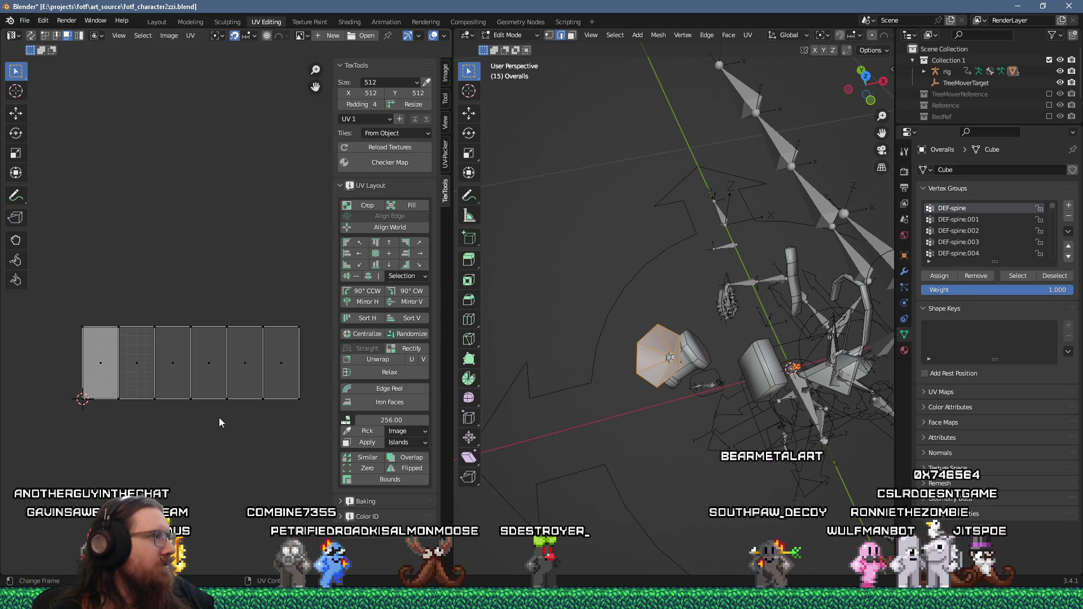
pyautogui.moveTo(52, 293); pyautogui.dragTo(312, 419)
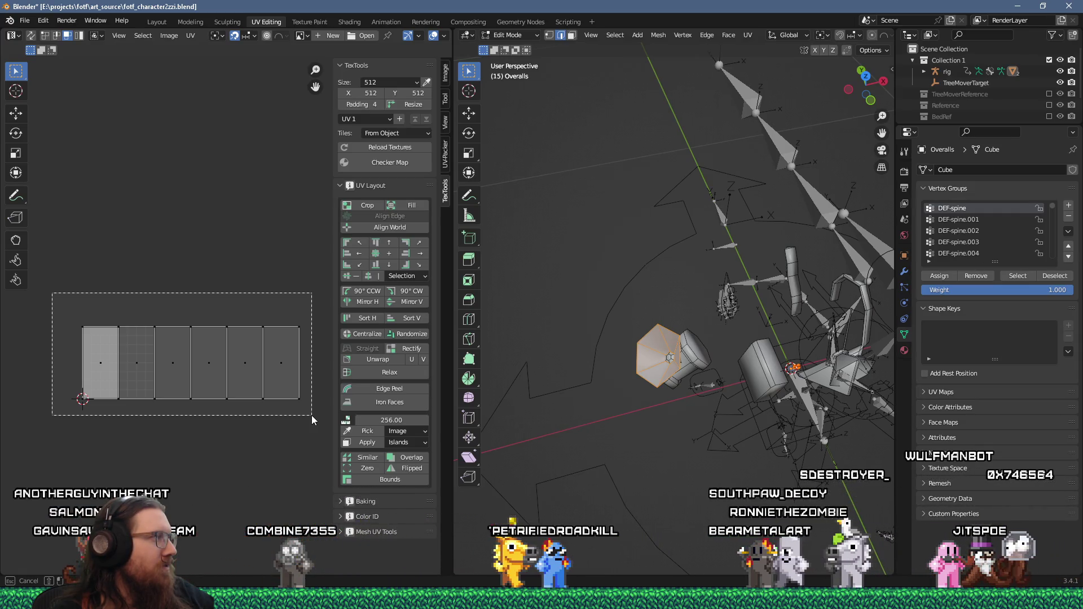
pyautogui.moveTo(312, 416); pyautogui.dragTo(312, 416)
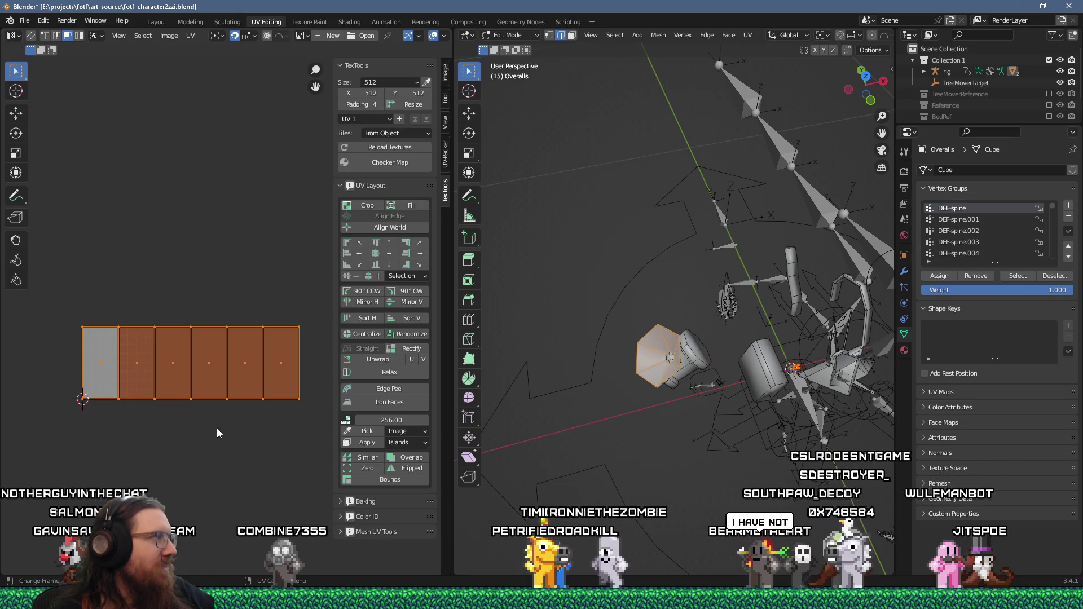
# - Save fotf_character2zzi.blend
pyautogui.click(25, 20)
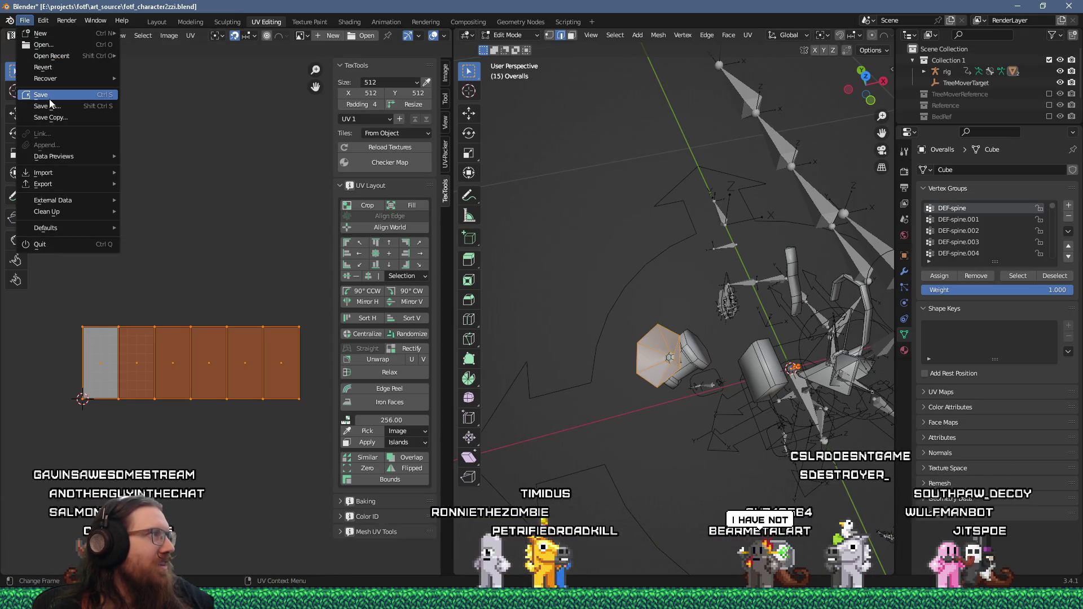
pyautogui.click(48, 97)
pyautogui.moveTo(608, 421); pyautogui.dragTo(705, 424, button='middle')
pyautogui.scroll(8, 612, 313)
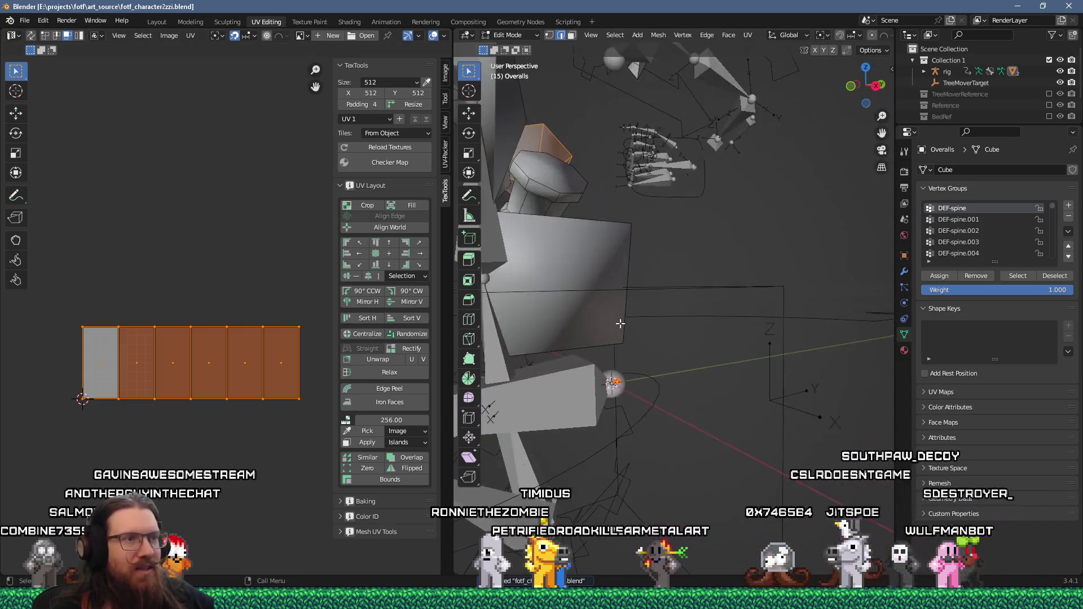
pyautogui.scroll(6, 613, 313)
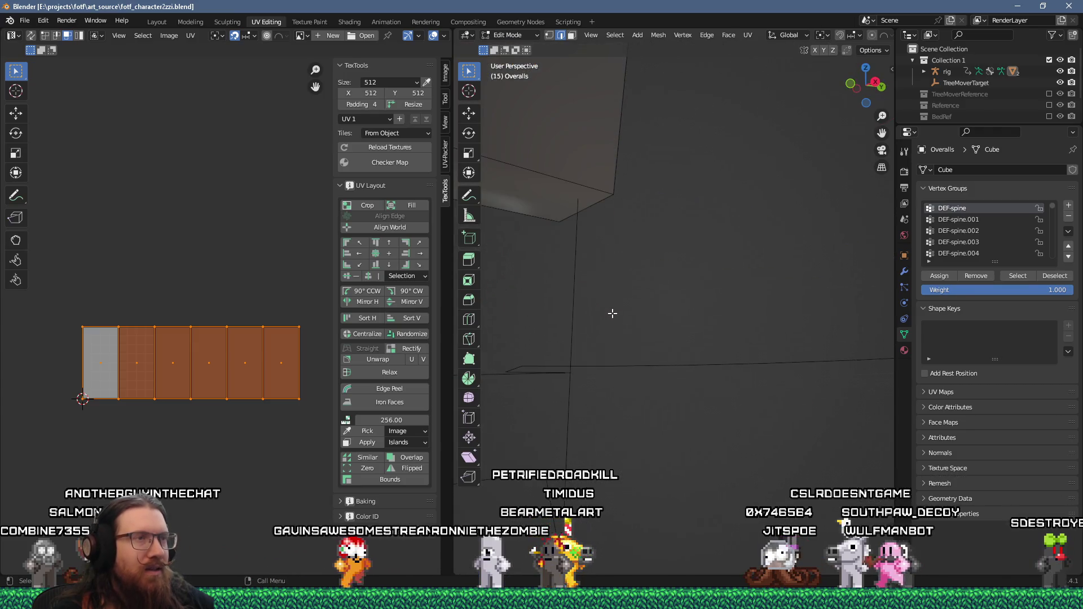
pyautogui.moveTo(639, 361); pyautogui.dragTo(642, 367, button='middle')
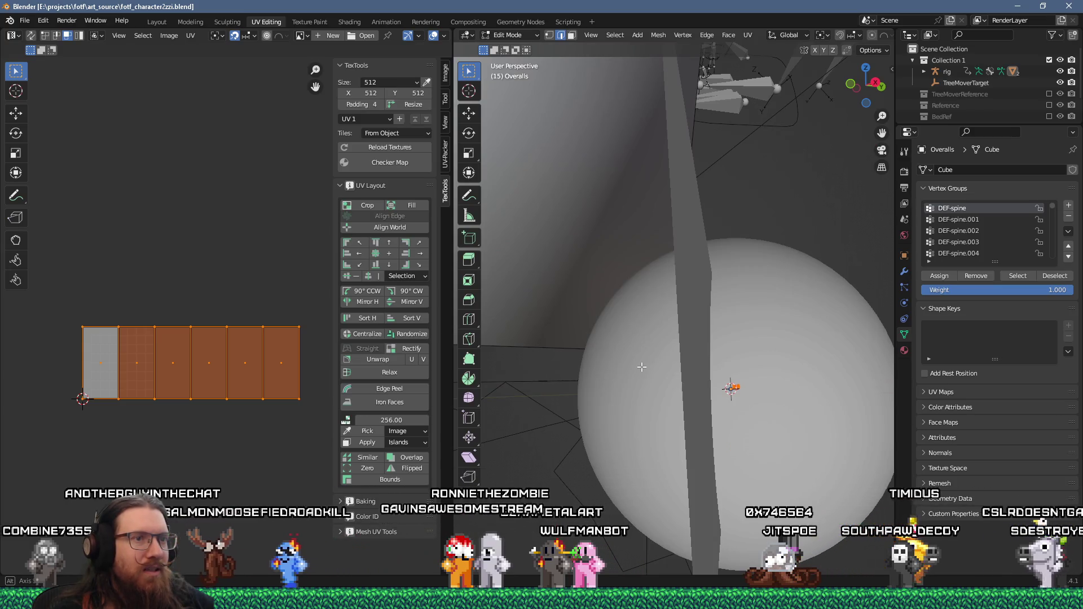
pyautogui.press('KP_Decimal')
pyautogui.scroll(-2, 682, 337)
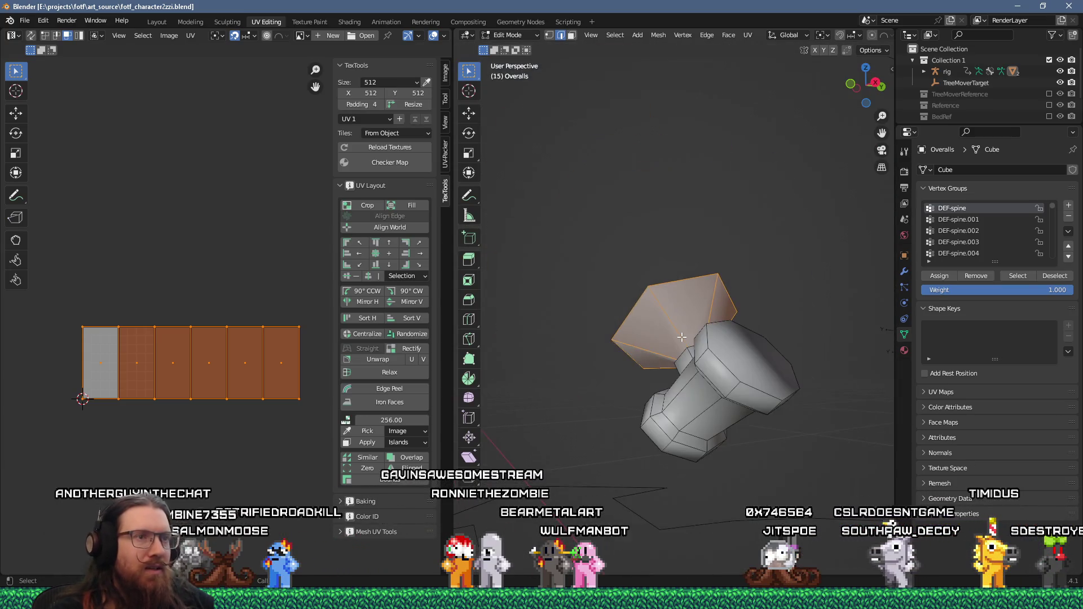
pyautogui.scroll(-1, 677, 314)
pyautogui.scroll(-3, 666, 302)
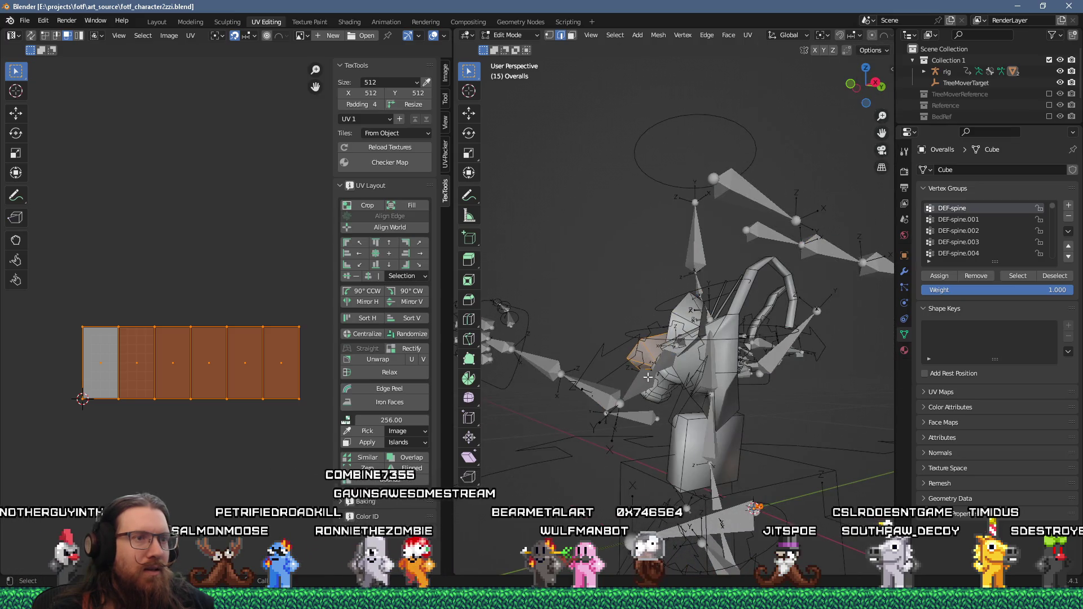
pyautogui.press('1')
pyautogui.click(557, 323)
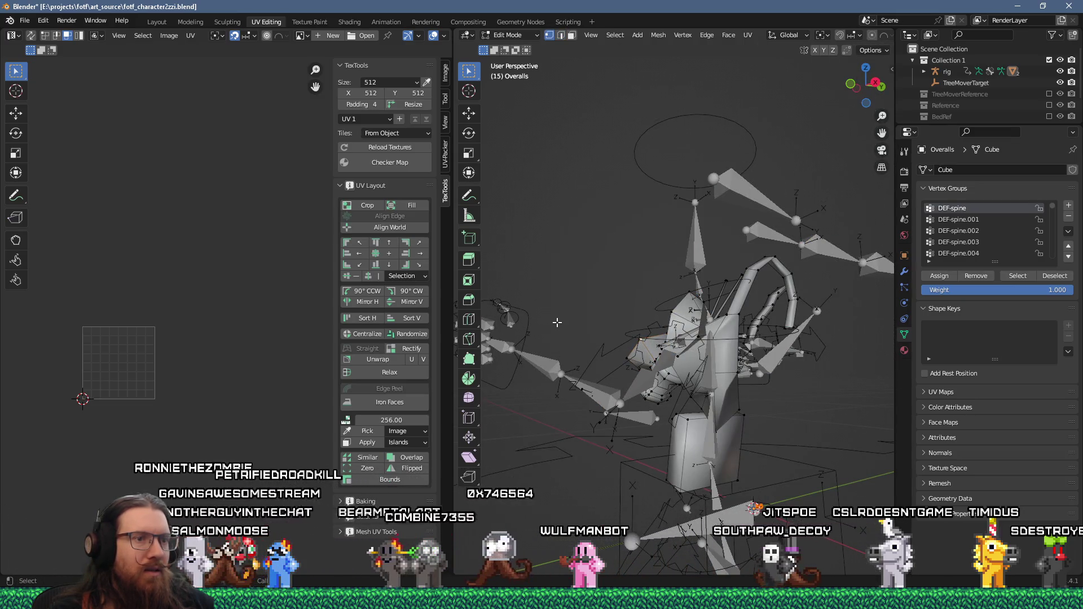
pyautogui.moveTo(636, 416); pyautogui.dragTo(677, 440, button='middle')
pyautogui.scroll(6, 680, 445)
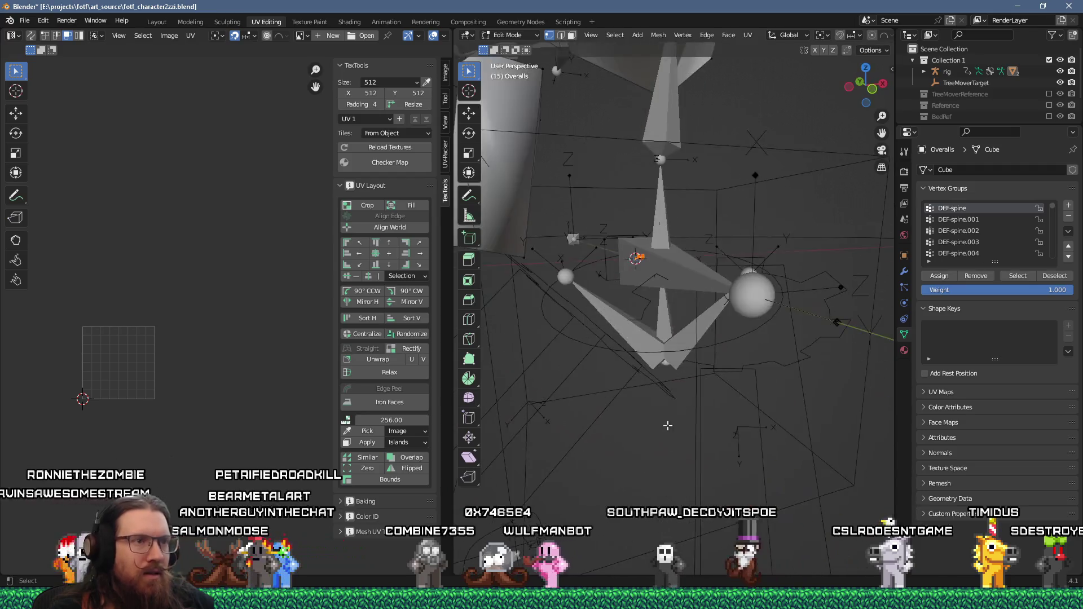
pyautogui.scroll(2, 681, 444)
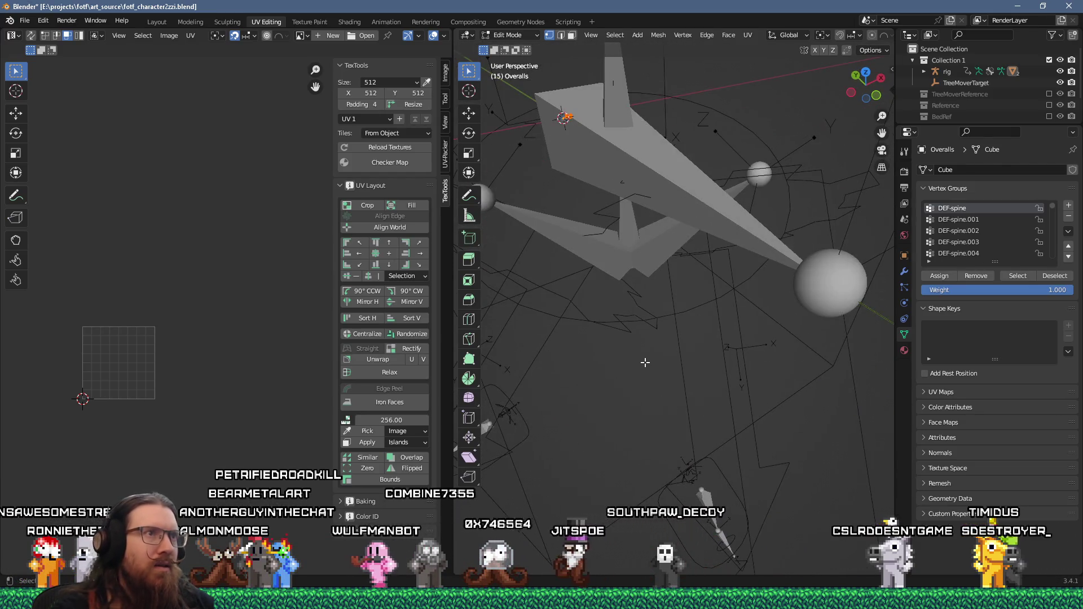
pyautogui.moveTo(559, 236)
pyautogui.mouseDown(button='middle')
pyautogui.moveTo(587, 248)
pyautogui.moveTo(631, 239)
pyautogui.mouseUp(button='middle')
pyautogui.scroll(5, 630, 238)
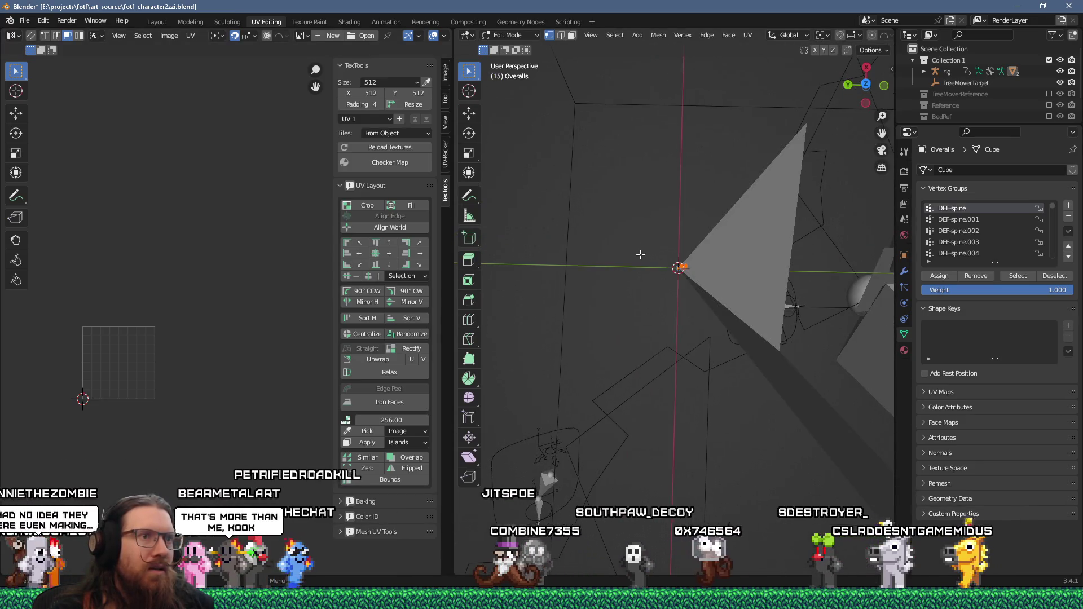
pyautogui.scroll(-3, 641, 258)
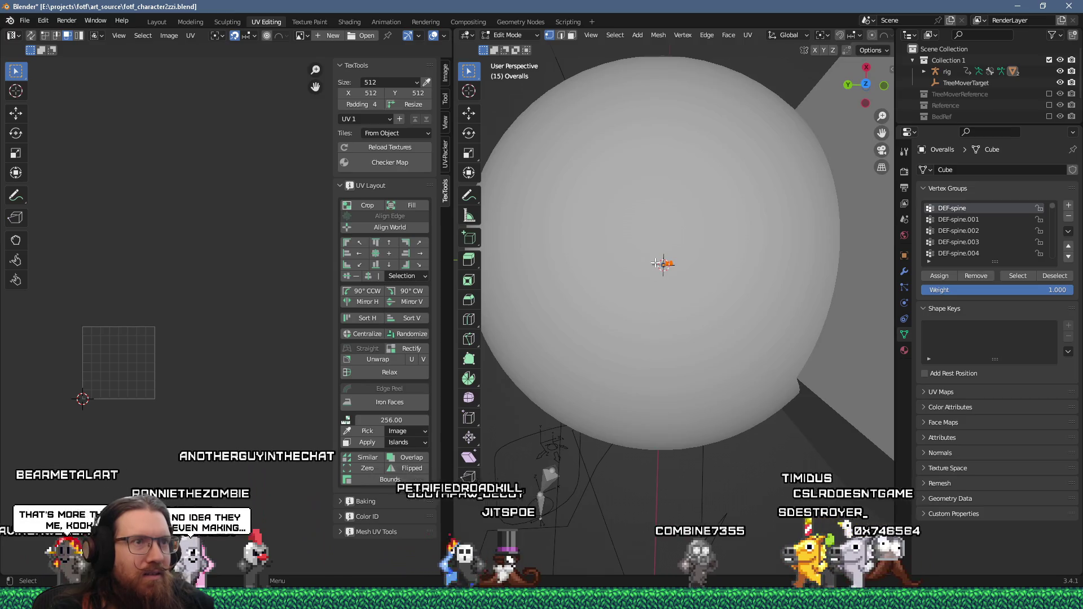
pyautogui.scroll(5, 629, 285)
pyautogui.moveTo(648, 284)
pyautogui.mouseDown(button='middle')
pyautogui.moveTo(731, 281)
pyautogui.moveTo(566, 276)
pyautogui.moveTo(636, 346)
pyautogui.moveTo(592, 325)
pyautogui.moveTo(628, 366)
pyautogui.mouseUp(button='middle')
pyautogui.keyDown('shift'); pyautogui.moveTo(605, 287); pyautogui.dragTo(611, 289, button='middle'); pyautogui.keyUp('shift')
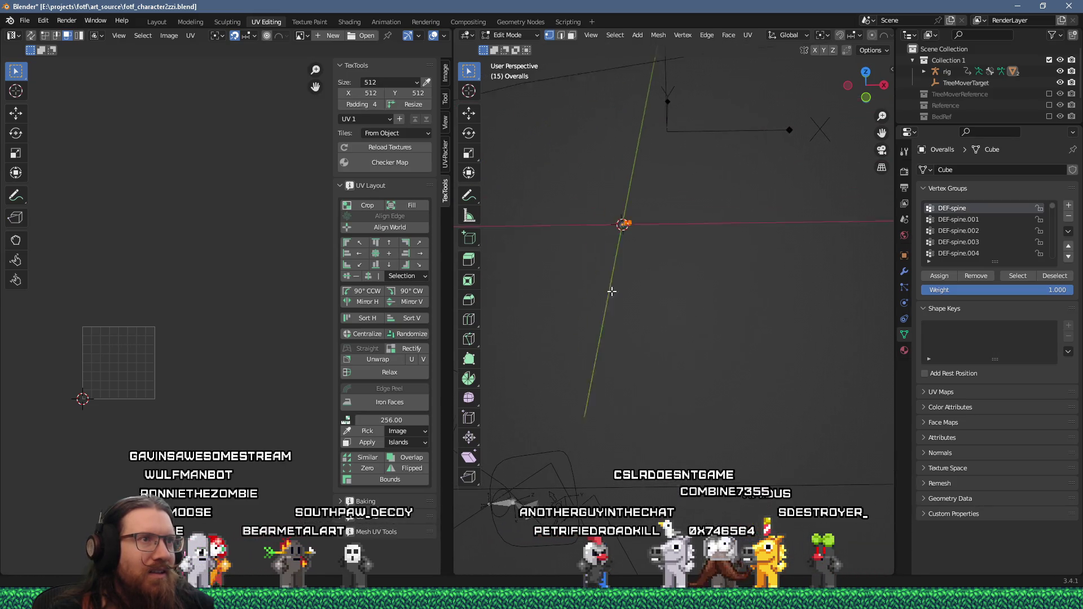
pyautogui.moveTo(617, 302)
pyautogui.mouseDown(button='middle')
pyautogui.moveTo(645, 333)
pyautogui.moveTo(662, 329)
pyautogui.mouseUp(button='middle')
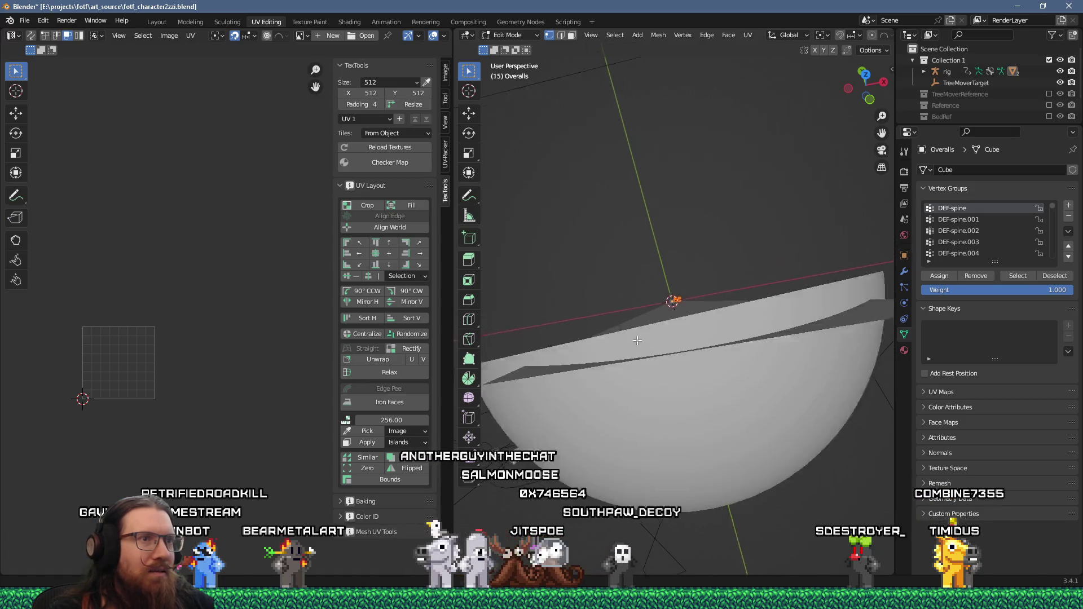
pyautogui.moveTo(662, 526); pyautogui.dragTo(621, 407, button='middle')
pyautogui.scroll(4, 615, 384)
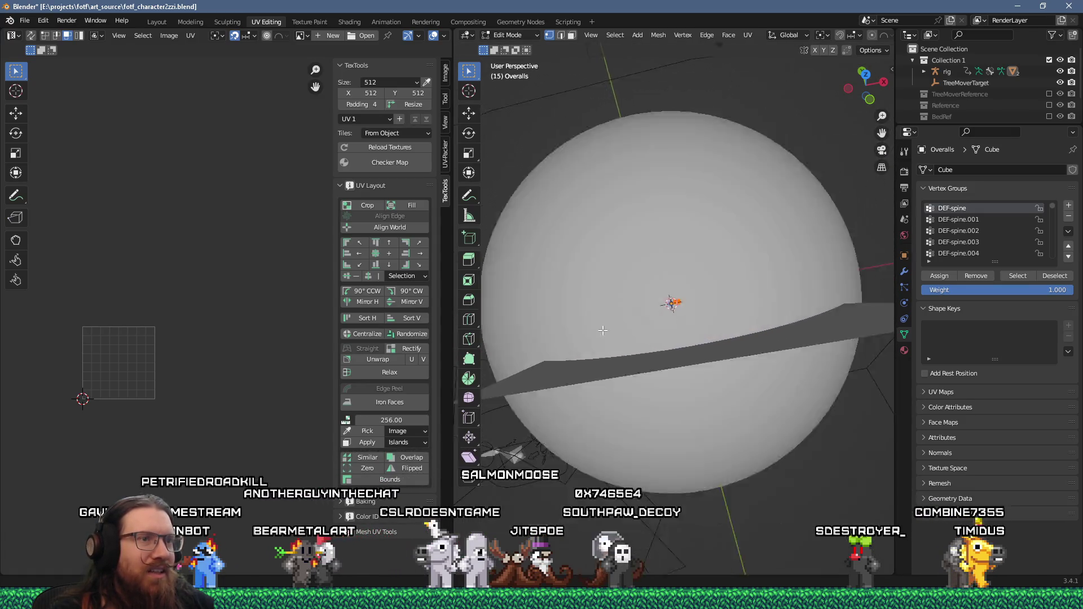
pyautogui.scroll(-5, 598, 139)
pyautogui.moveTo(610, 184)
pyautogui.mouseDown(button='middle')
pyautogui.moveTo(569, 170)
pyautogui.moveTo(606, 245)
pyautogui.mouseUp(button='middle')
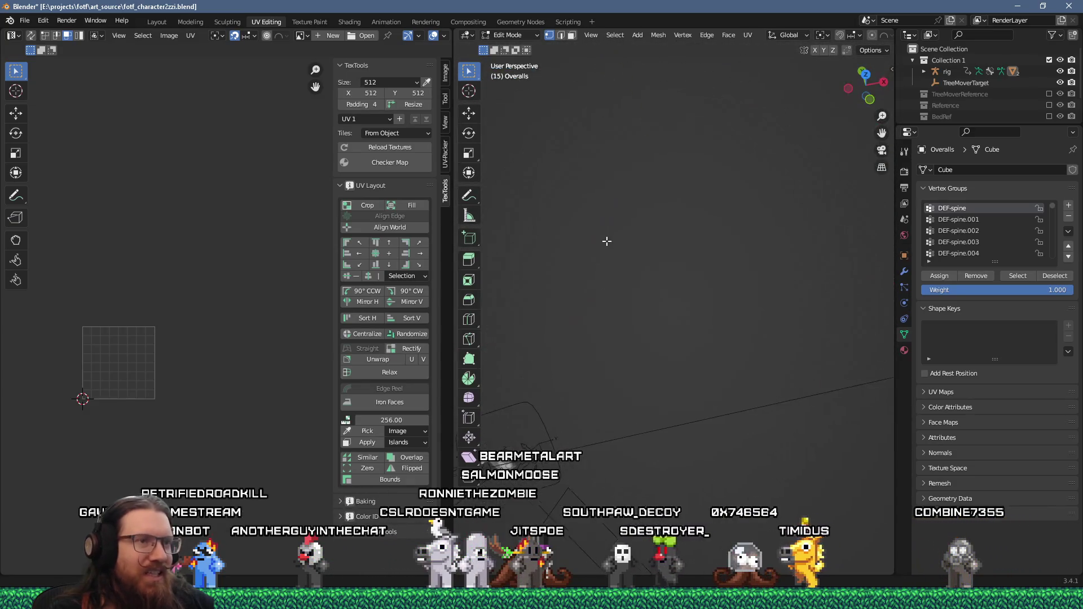
pyautogui.scroll(-8, 664, 440)
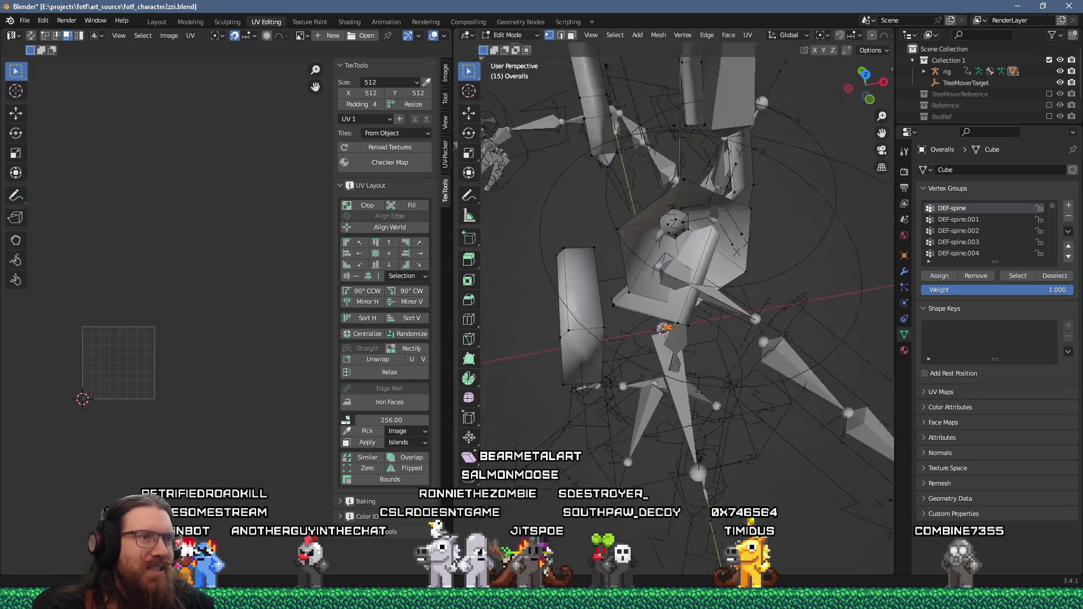
pyautogui.scroll(8, 535, 208)
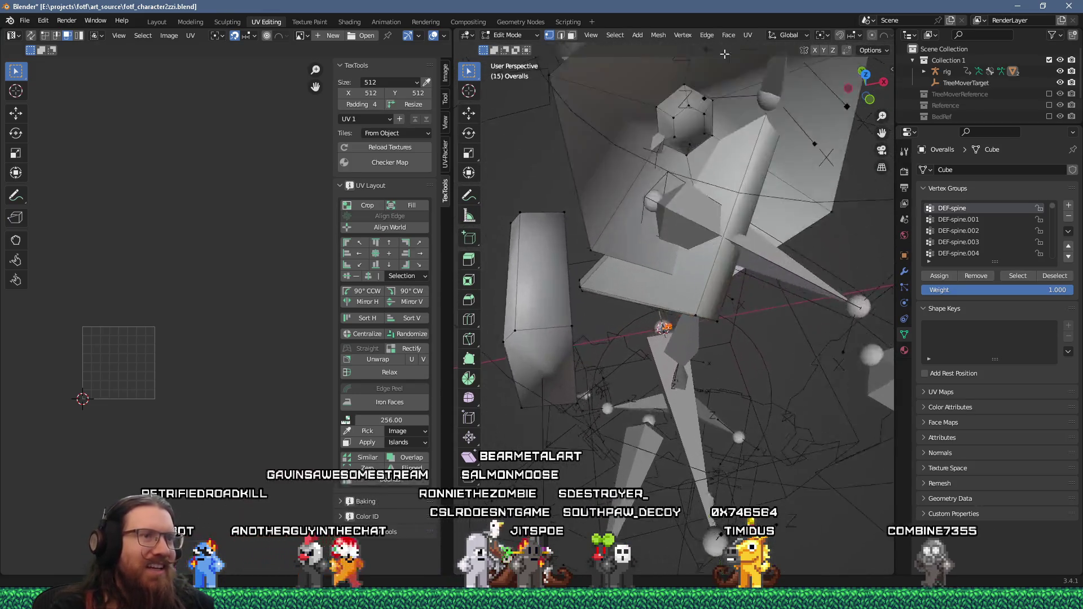
pyautogui.scroll(-8, 666, 412)
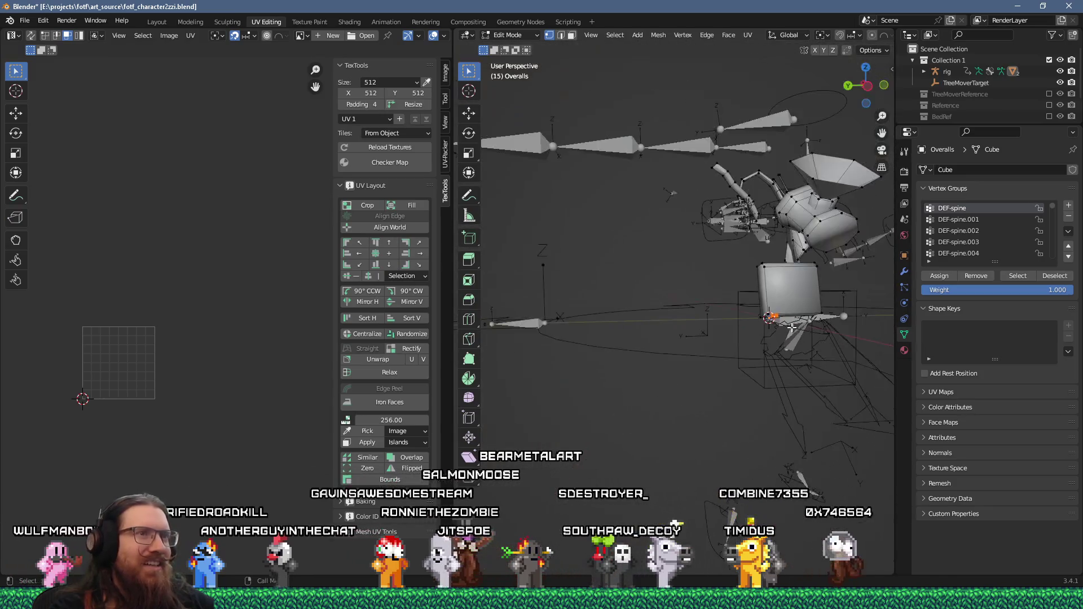
pyautogui.scroll(5, 680, 333)
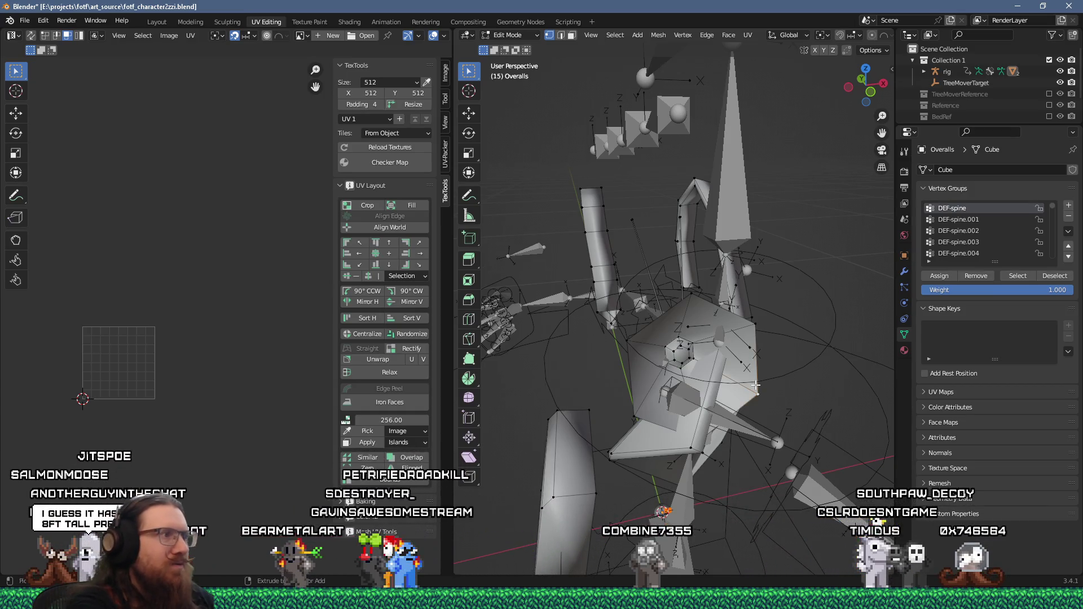
# - Select the connected gem piece and unwrap it
pyautogui.hotkey('ctrl', 'l')
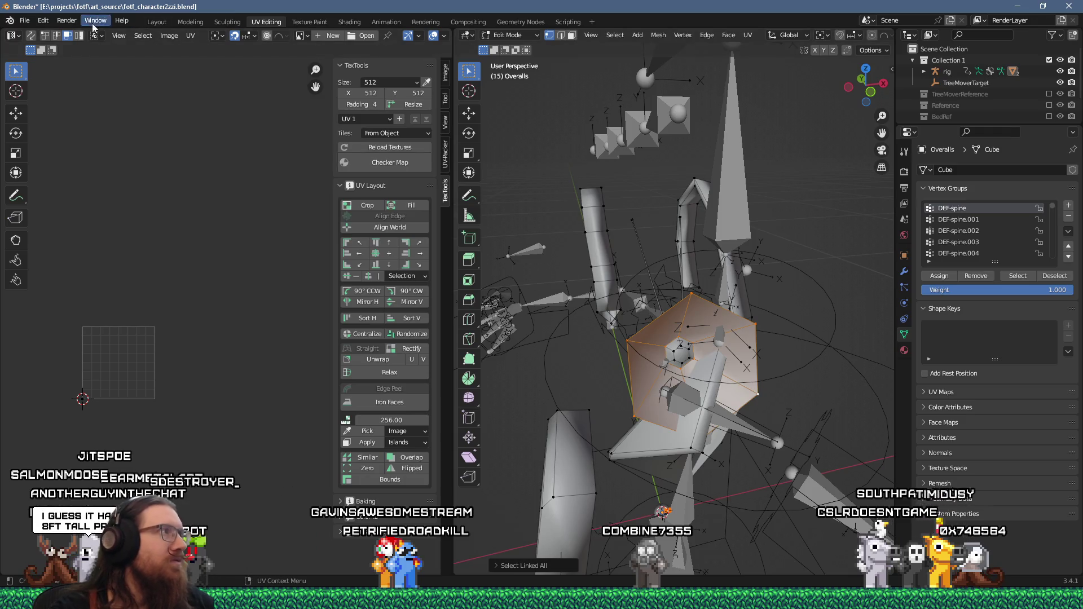
pyautogui.press('u')
pyautogui.click(570, 279)
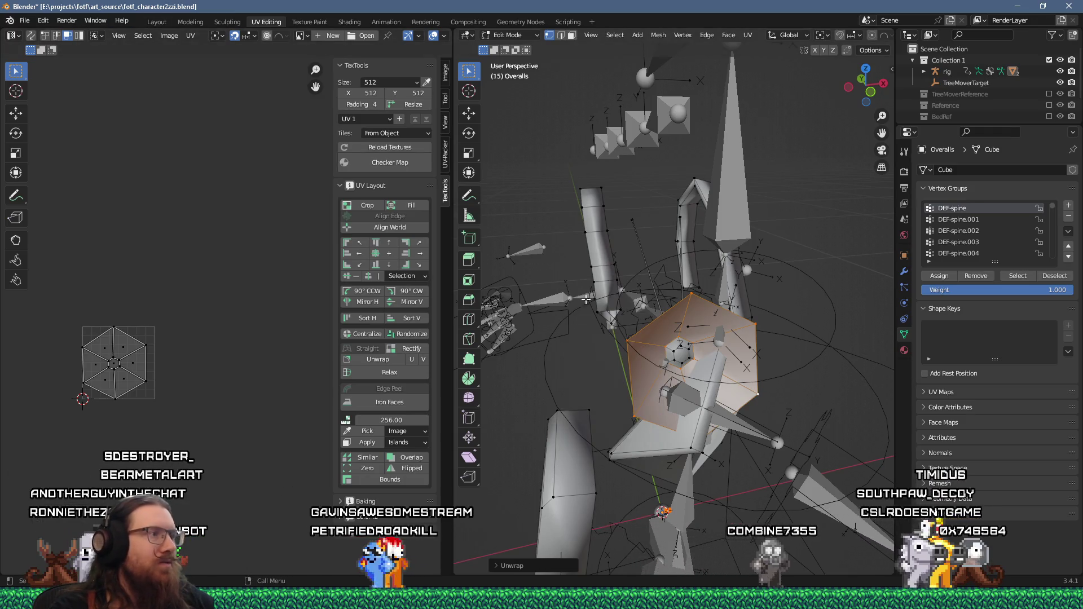
# - With UV Sync Selection on, delete the faces at the hexagon's centre
pyautogui.click(110, 365)
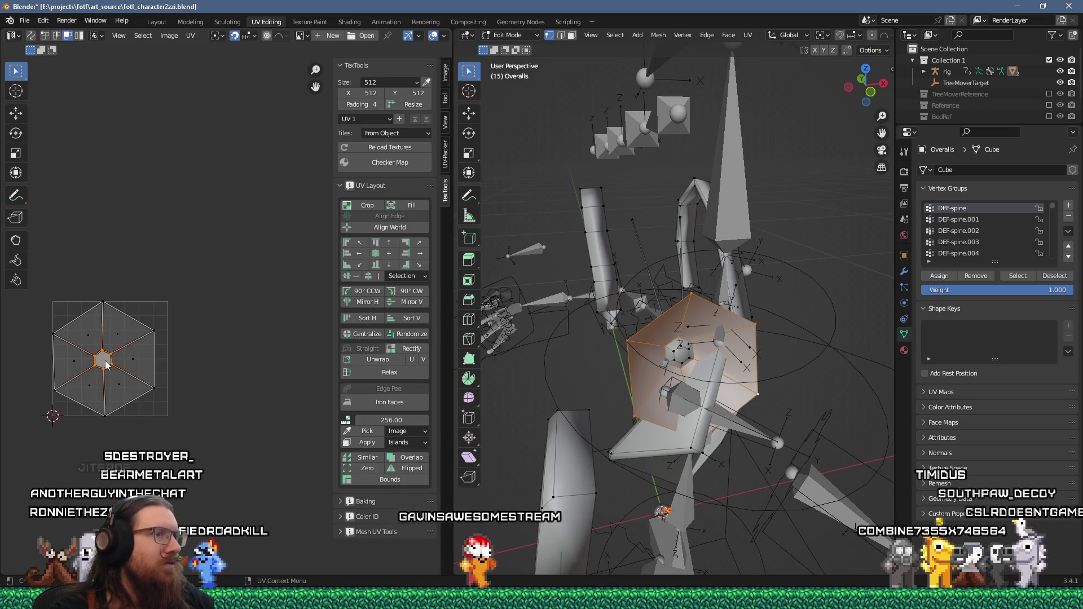
pyautogui.click(31, 35)
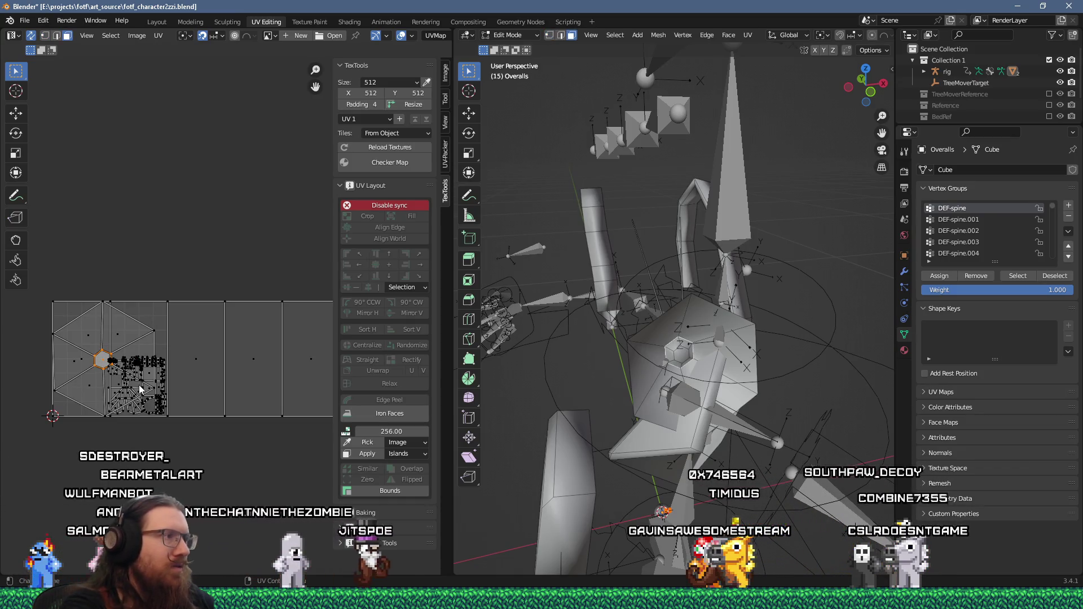
pyautogui.press('x')
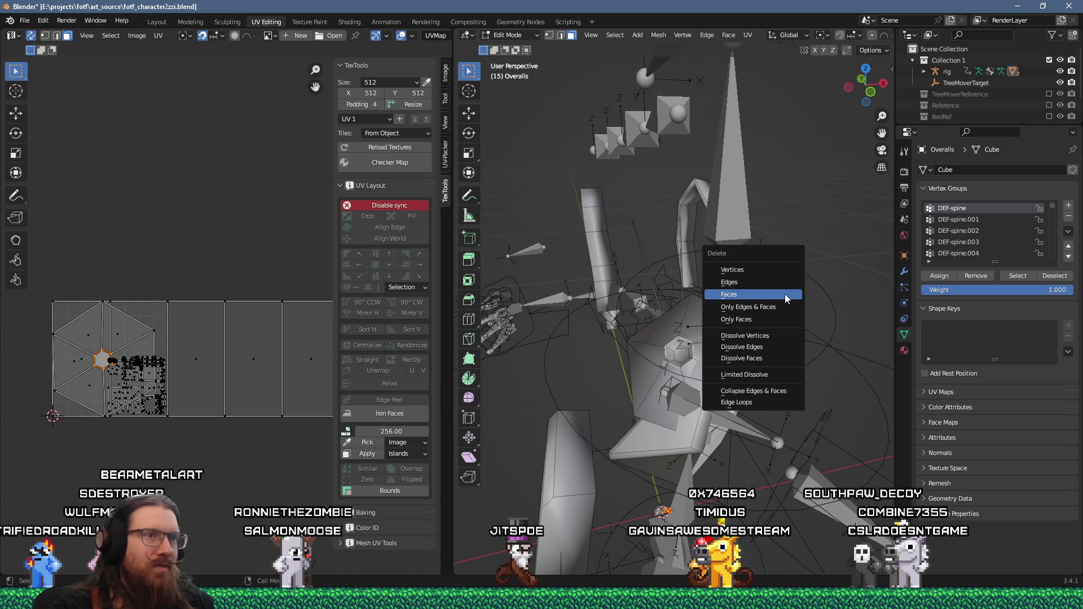
pyautogui.click(786, 295)
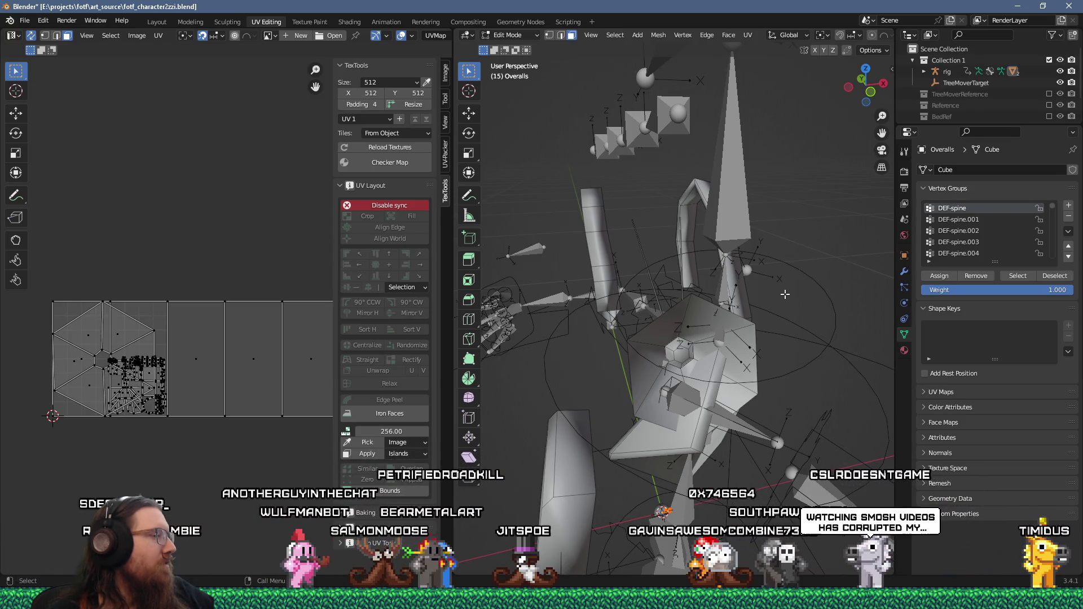
pyautogui.click(106, 333)
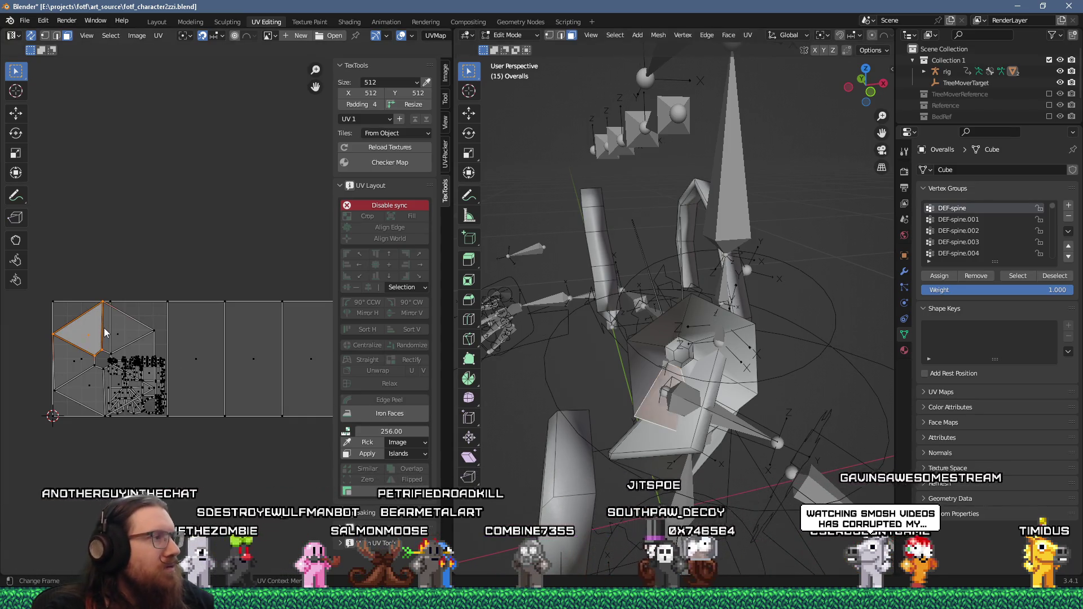
pyautogui.hotkey('ctrl', 'Tab')
# - Select the hexagonal gem piece and rip its vertical UV edge to open a gap
pyautogui.press('a')
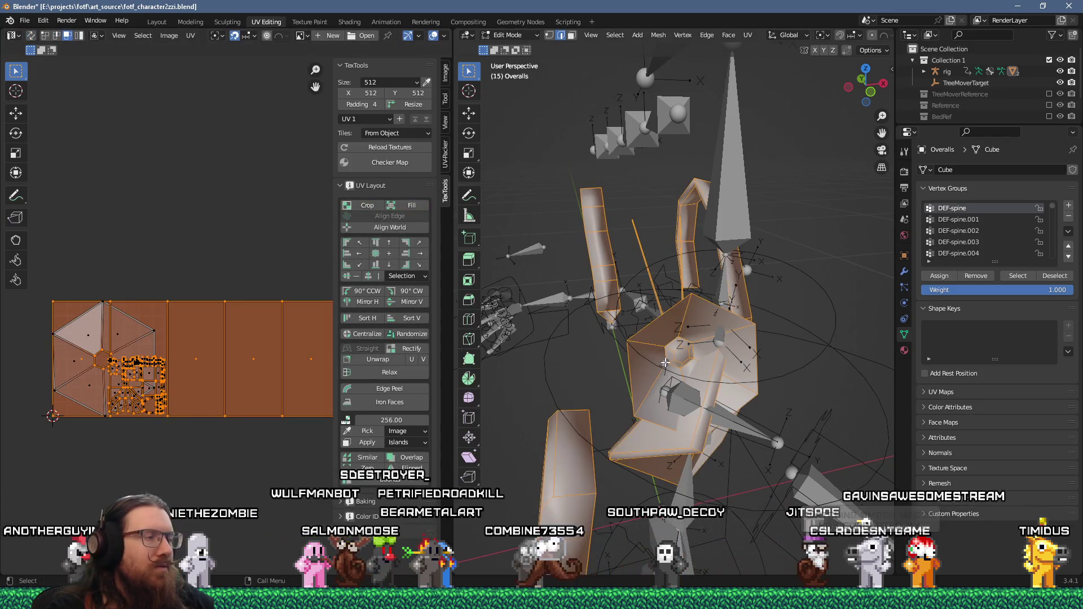
pyautogui.hotkey('alt', 'a')
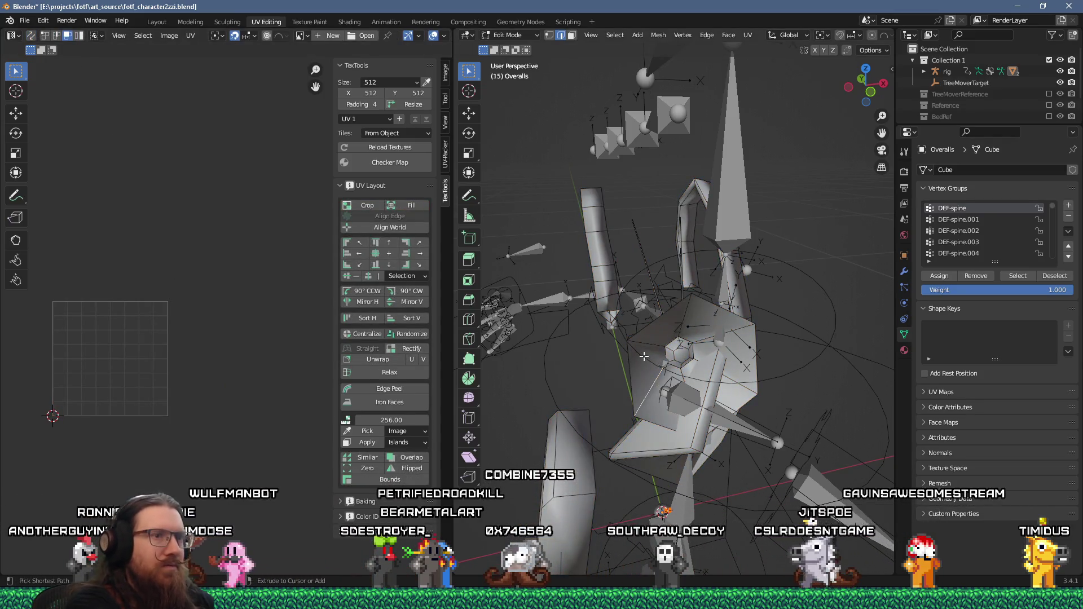
pyautogui.press('l')
pyautogui.scroll(6, 181, 317)
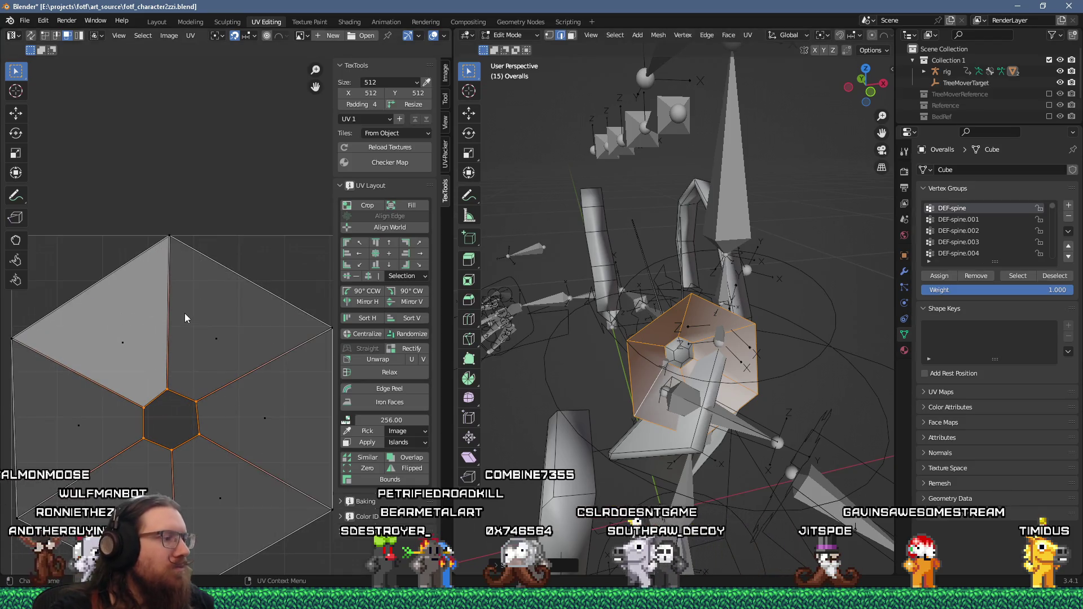
pyautogui.press('2')
pyautogui.click(170, 334)
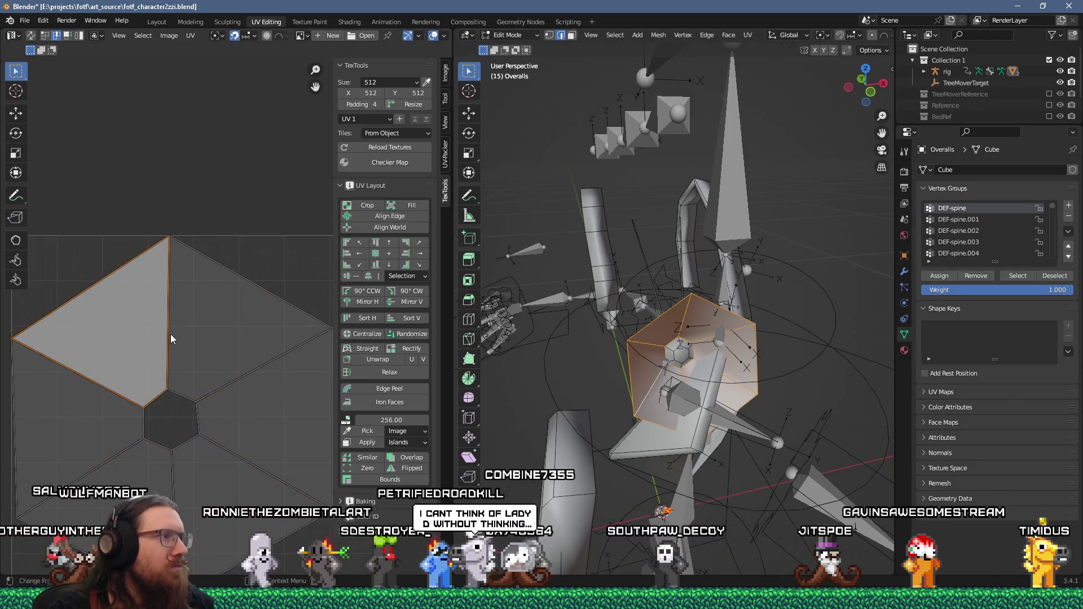
pyautogui.press('v')
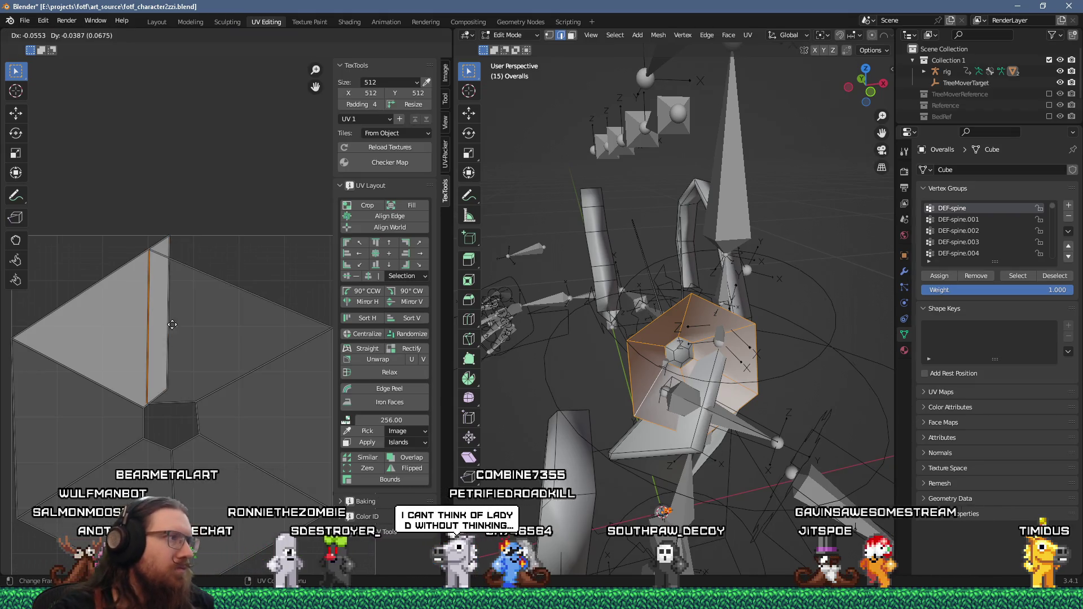
pyautogui.click(186, 330)
# - Rectify the island into stacked rectangles, then rotate it by -90 degrees
pyautogui.scroll(-1, 196, 323)
pyautogui.scroll(-2, 195, 323)
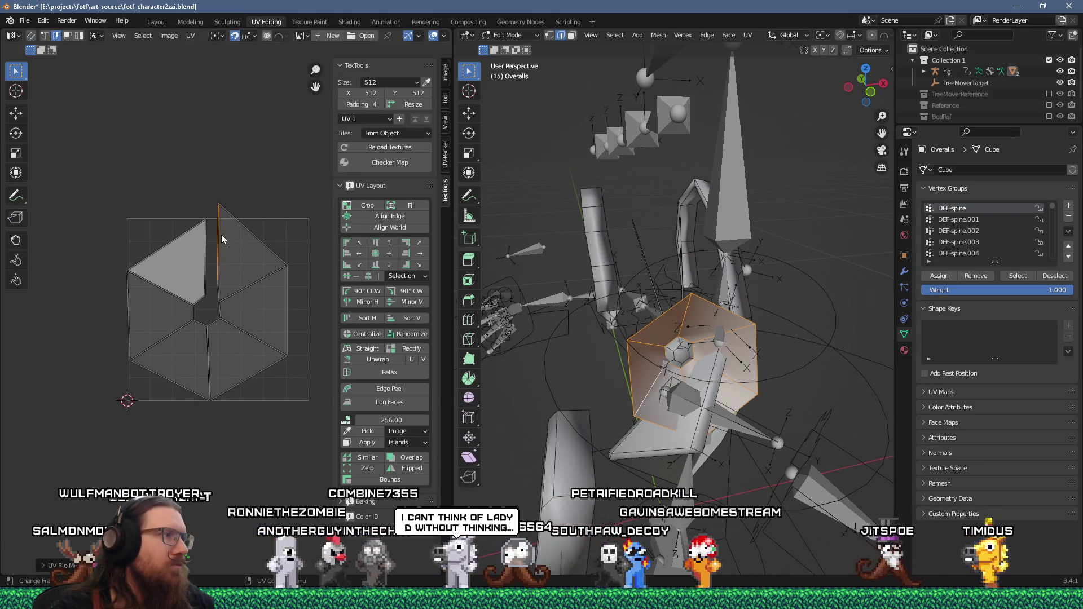
pyautogui.press('a')
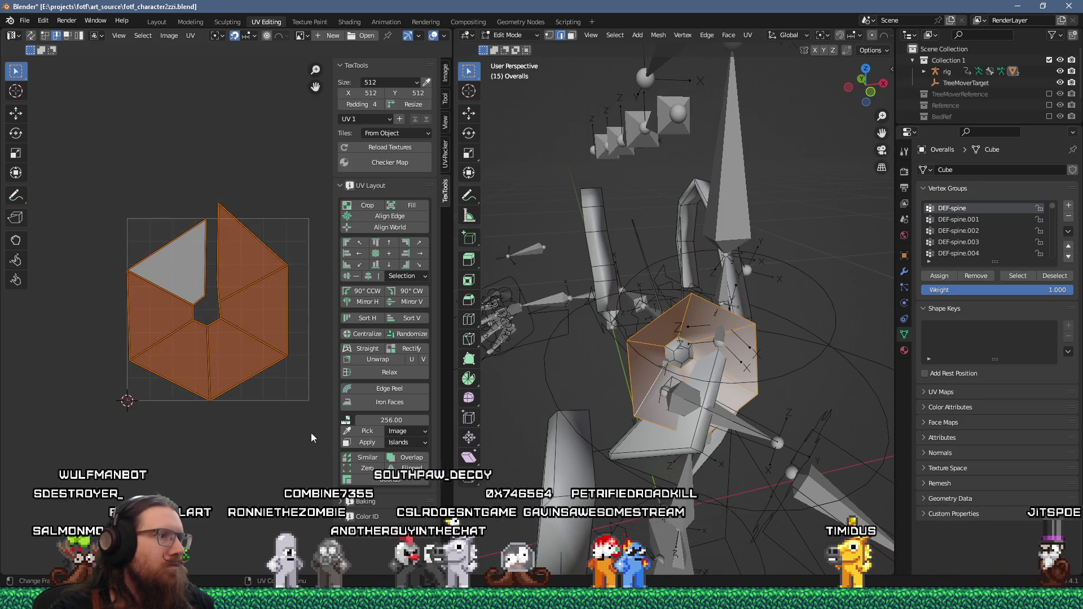
pyautogui.click(407, 350)
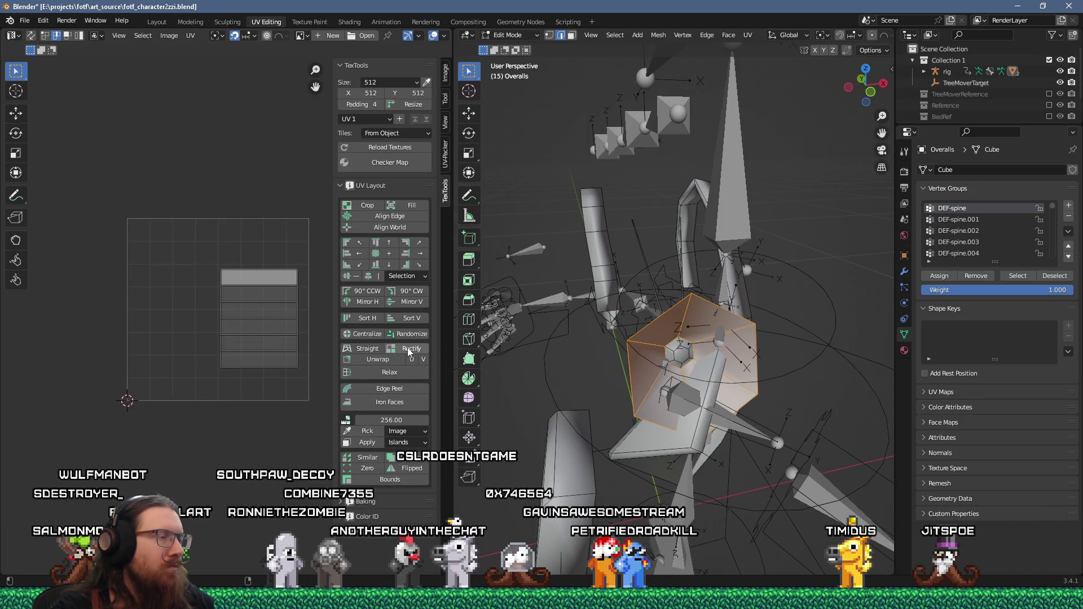
pyautogui.moveTo(187, 238); pyautogui.dragTo(303, 408)
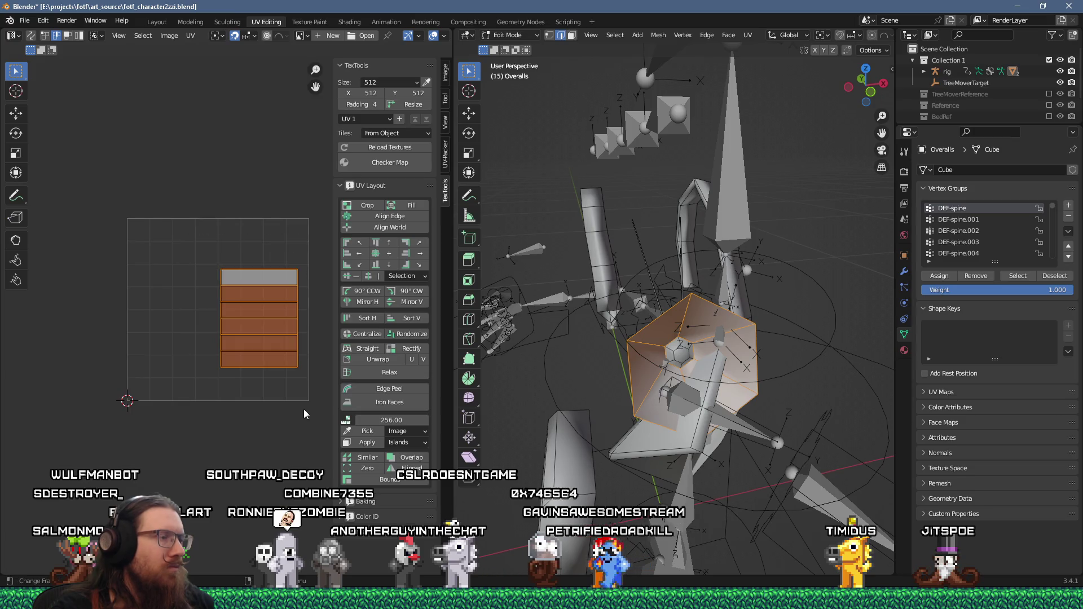
pyautogui.press('r')
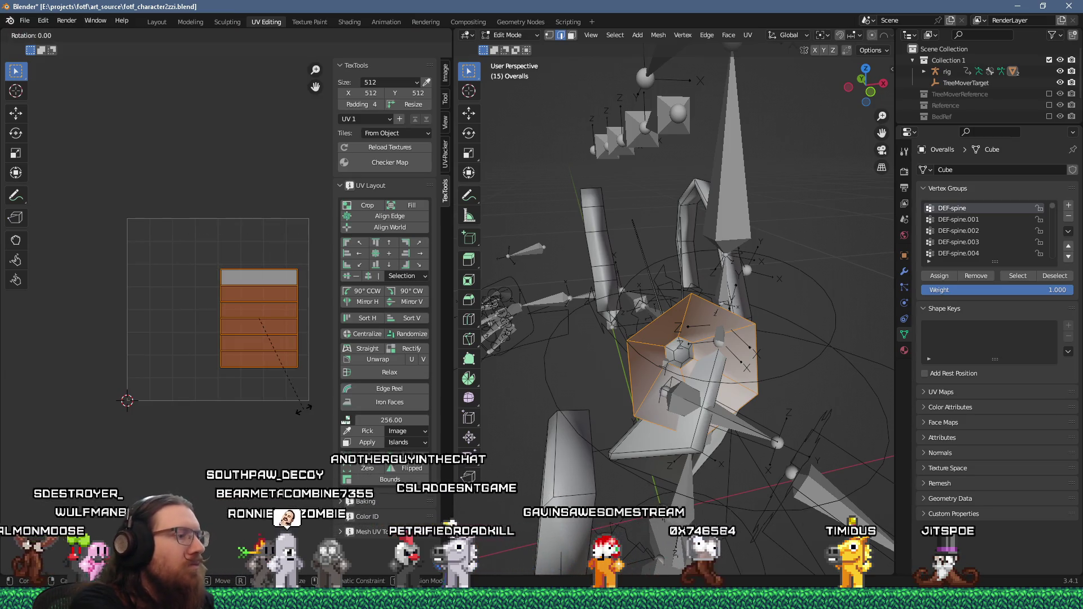
pyautogui.press('BackSpace')
pyautogui.press('BackSpace')
pyautogui.press('BackSpace')
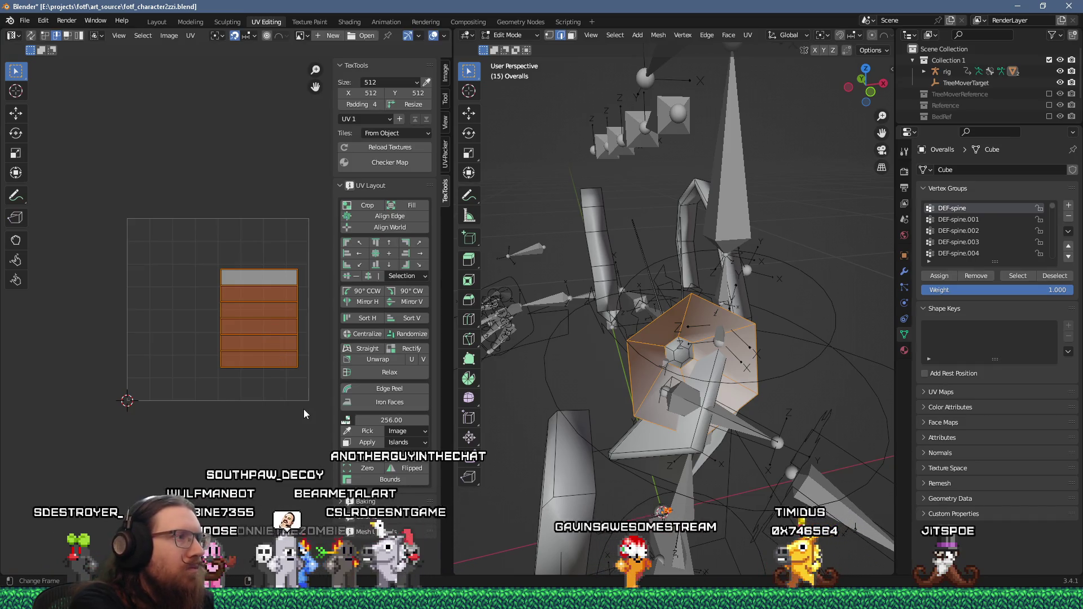
pyautogui.press('Escape')
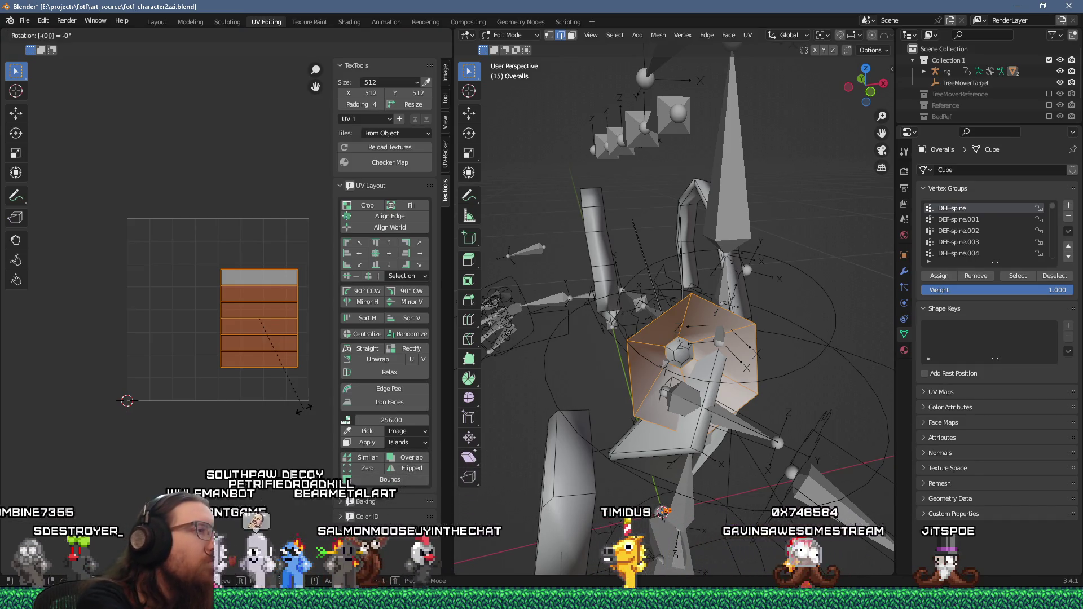
pyautogui.write('r')
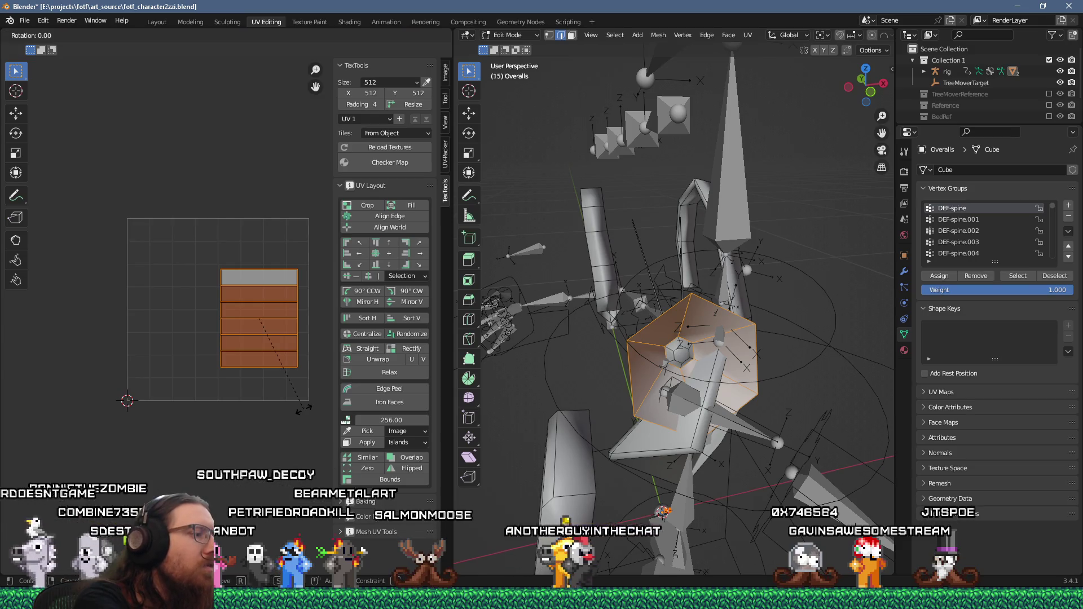
pyautogui.write('-90')
pyautogui.press('Return')
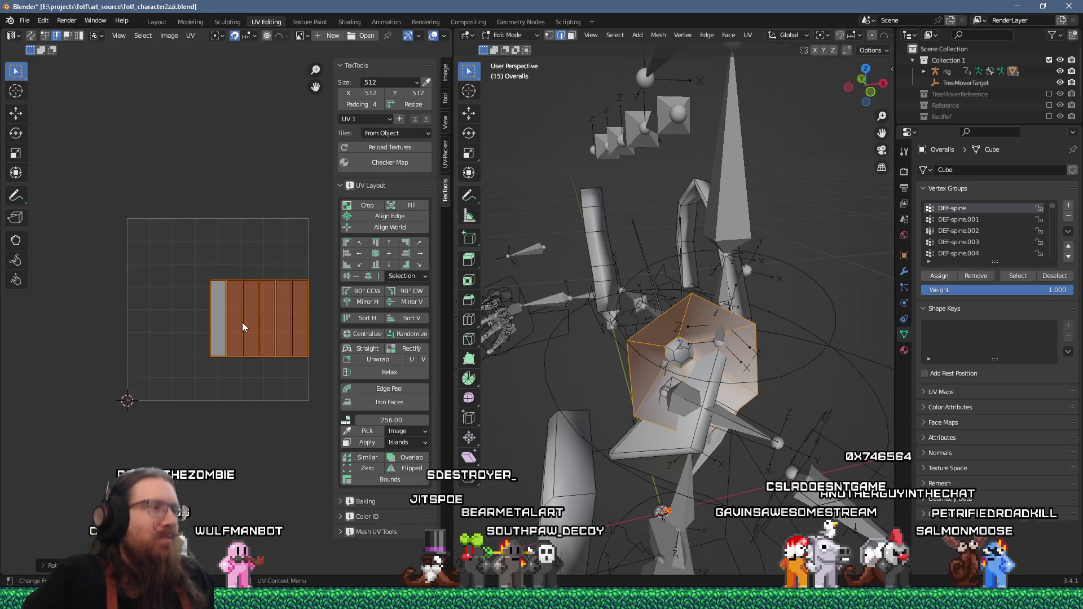
# - Show the gem's full UV island in a widened UV editor and box-select it
pyautogui.click(31, 36)
pyautogui.hotkey('alt', 'a')
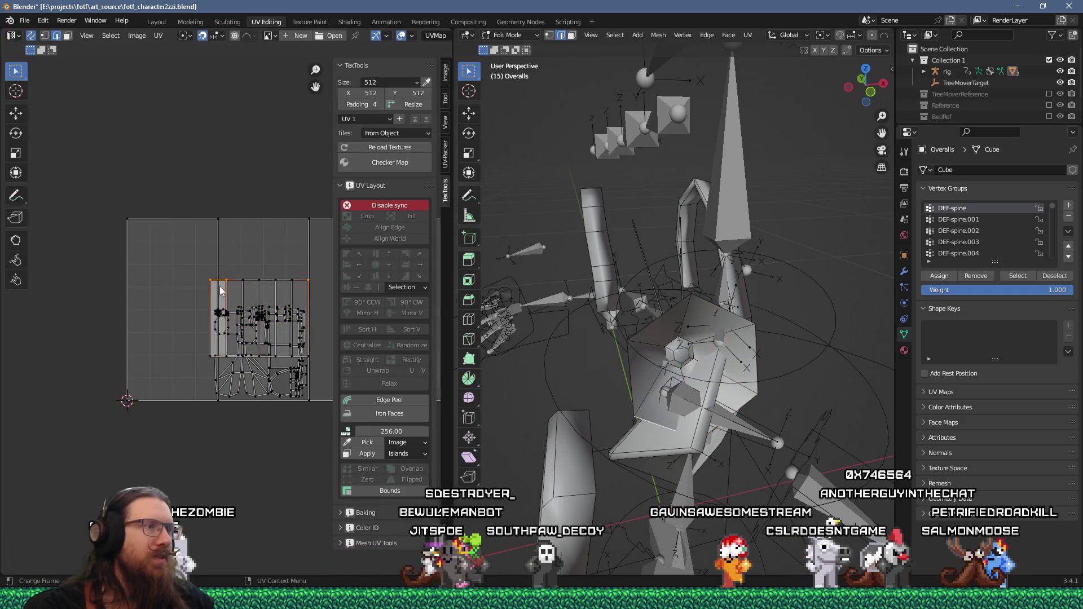
pyautogui.click(266, 283)
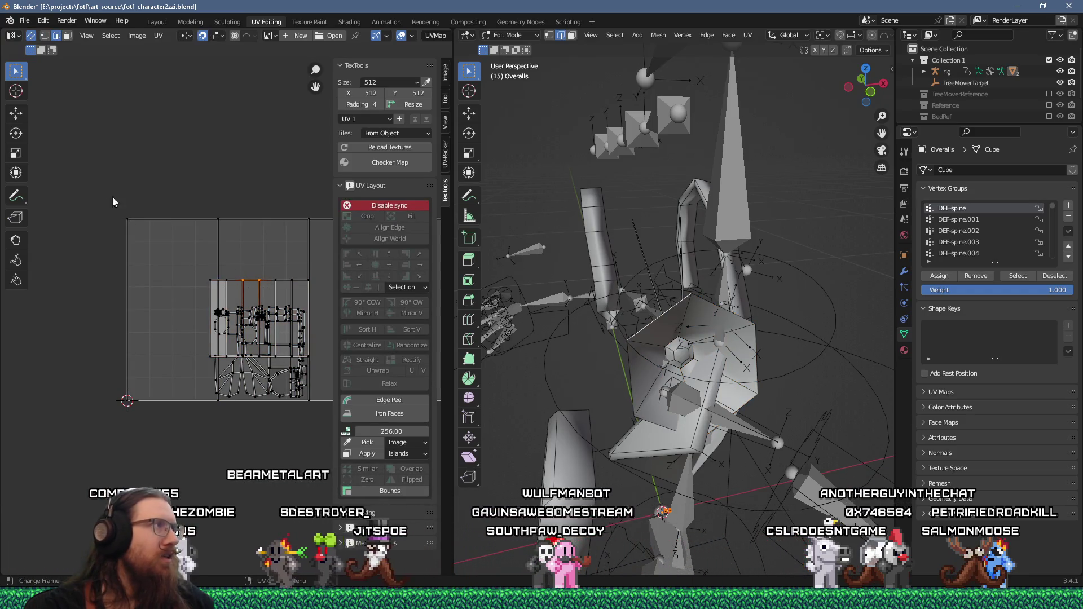
pyautogui.click(31, 36)
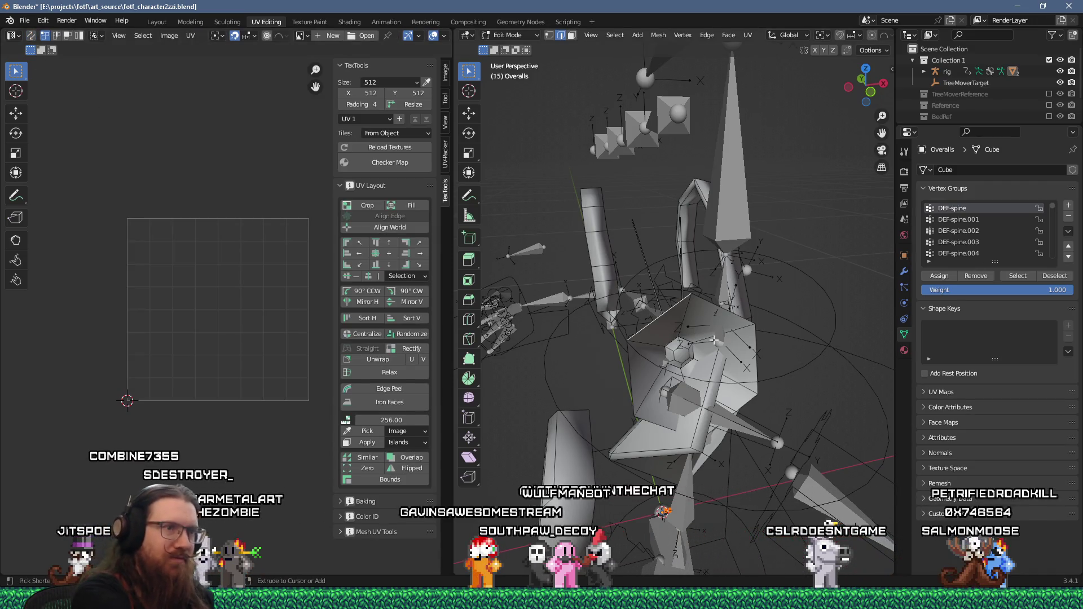
pyautogui.press('a')
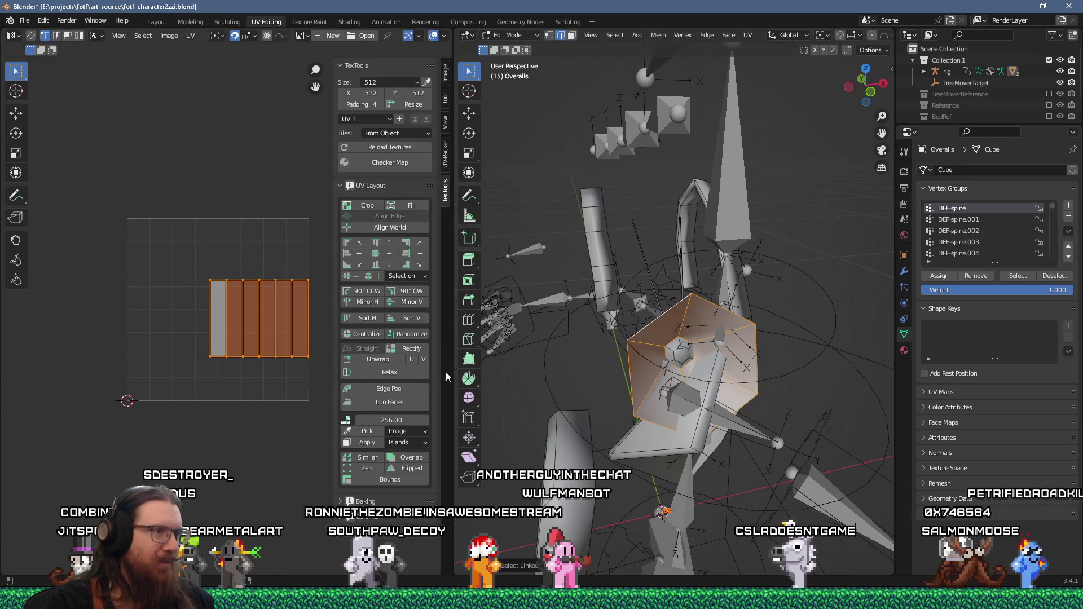
pyautogui.moveTo(455, 350); pyautogui.dragTo(618, 350)
pyautogui.scroll(2, 394, 374)
pyautogui.moveTo(381, 361); pyautogui.dragTo(393, 386, button='middle')
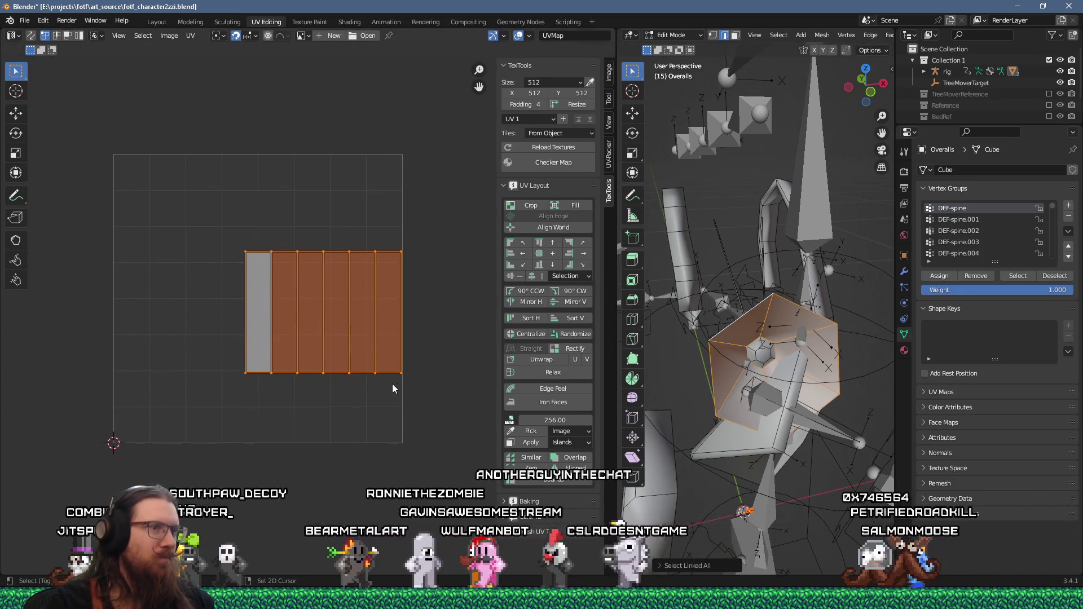
pyautogui.moveTo(159, 219)
pyautogui.mouseDown()
pyautogui.moveTo(255, 301)
pyautogui.moveTo(435, 391)
pyautogui.mouseUp()
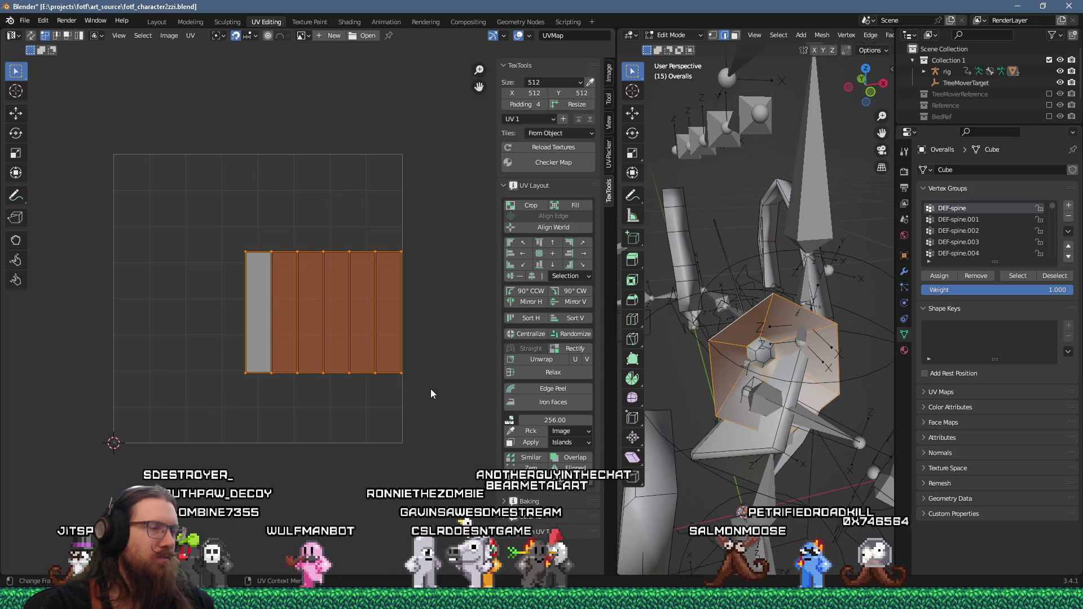
# - Move the UV island to the grid's bottom-left corner
pyautogui.press('g')
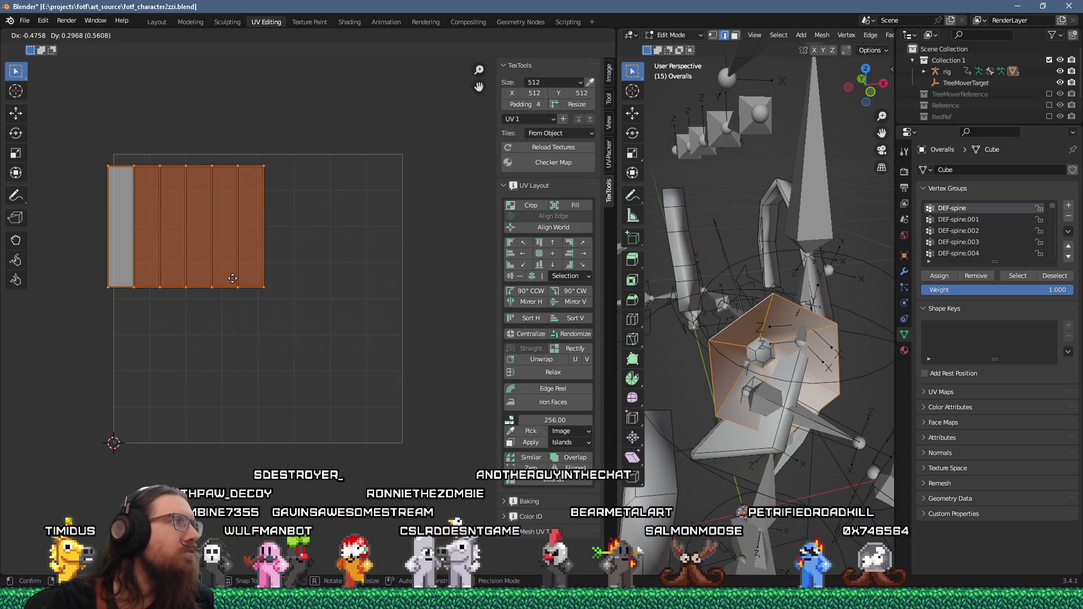
pyautogui.scroll(-3, 234, 219)
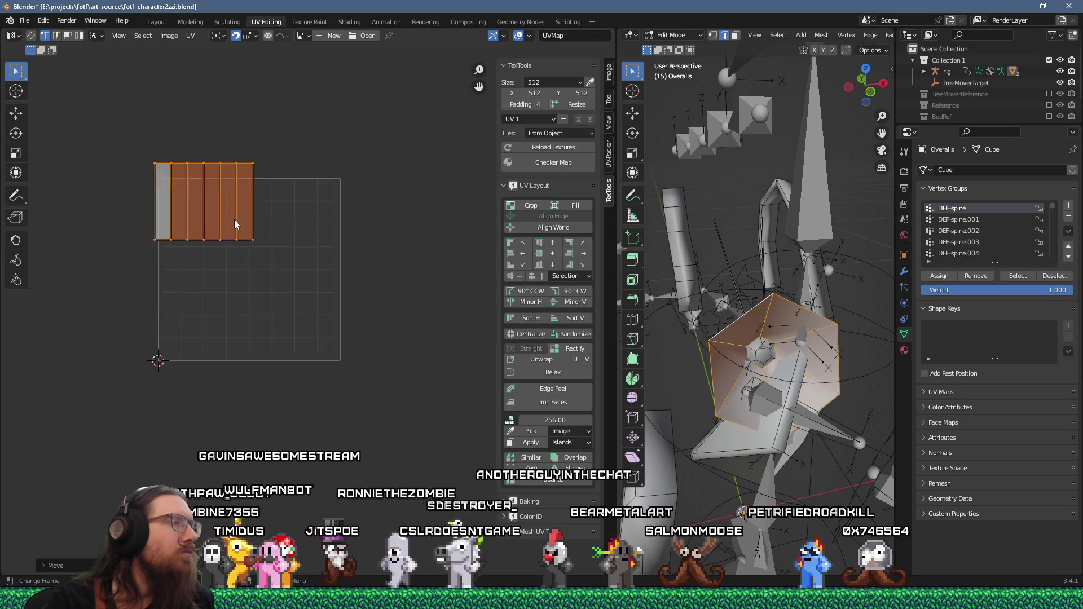
pyautogui.press('g')
pyautogui.click(266, 256)
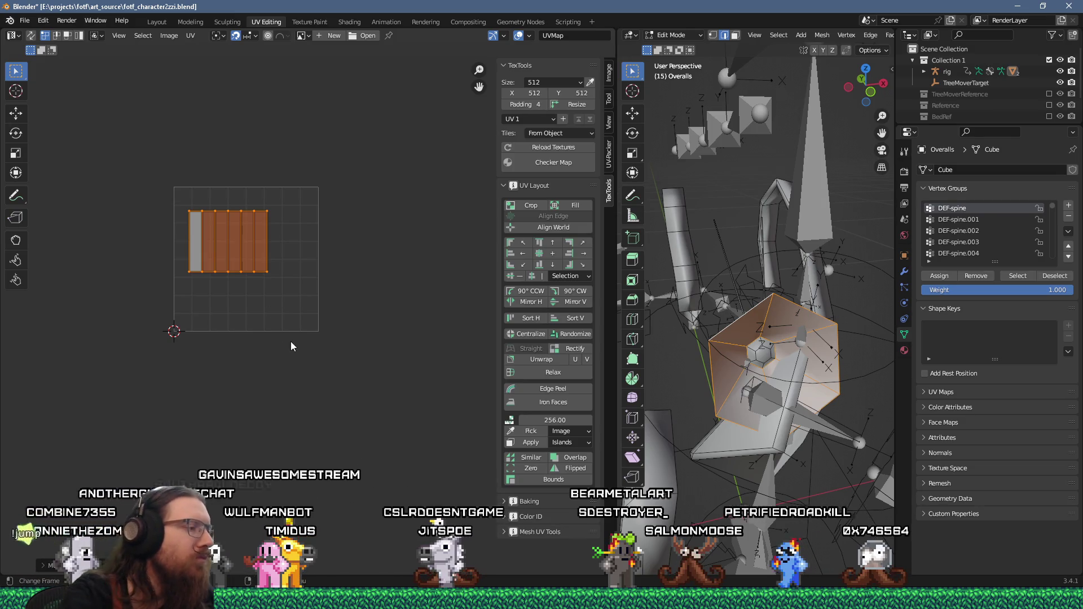
pyautogui.press('g')
pyautogui.click(178, 348)
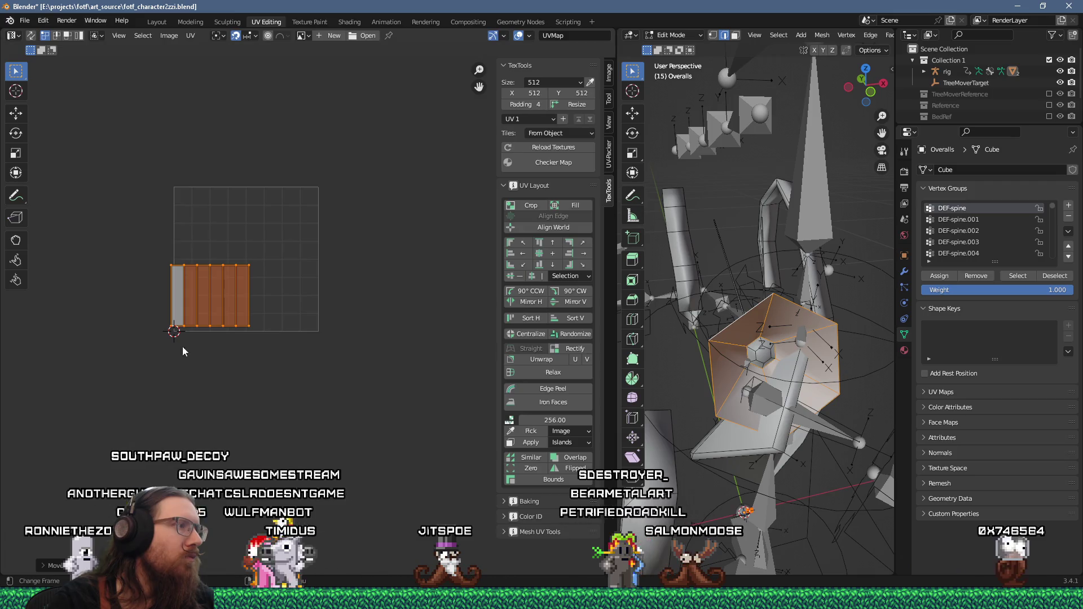
# - Enlarge the island about 4.6 times, halve its height and raise it half a unit
pyautogui.press('s')
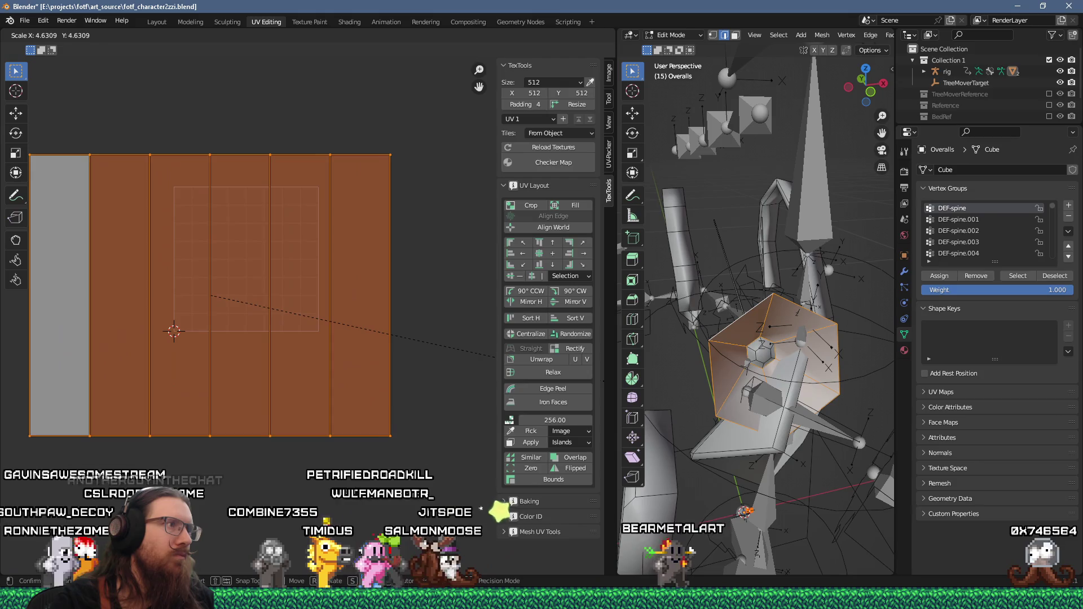
pyautogui.press('Return')
pyautogui.press('g')
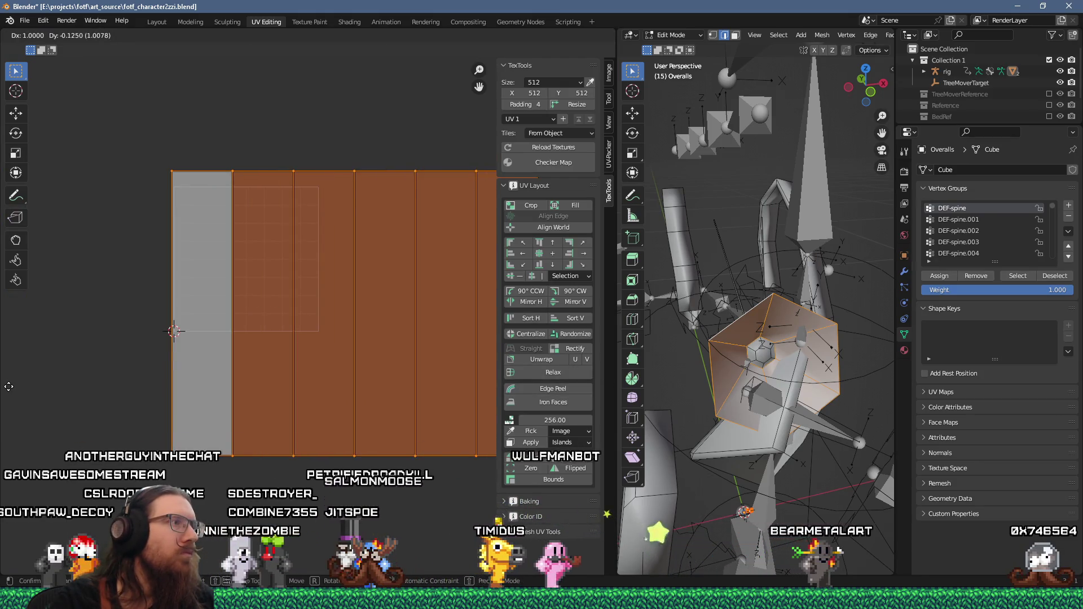
pyautogui.press('Return')
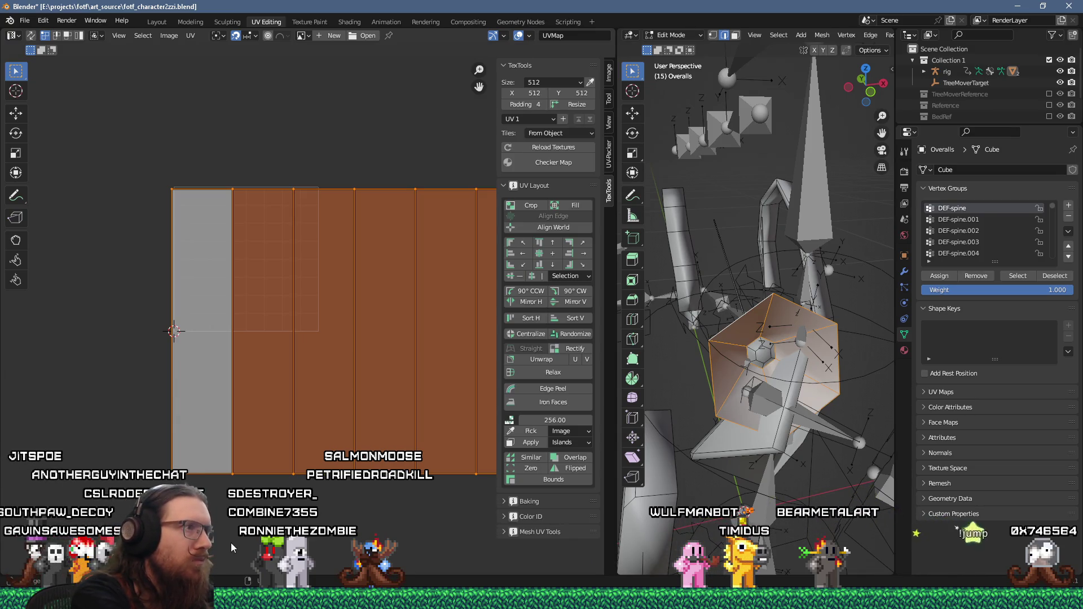
pyautogui.write('sy.5')
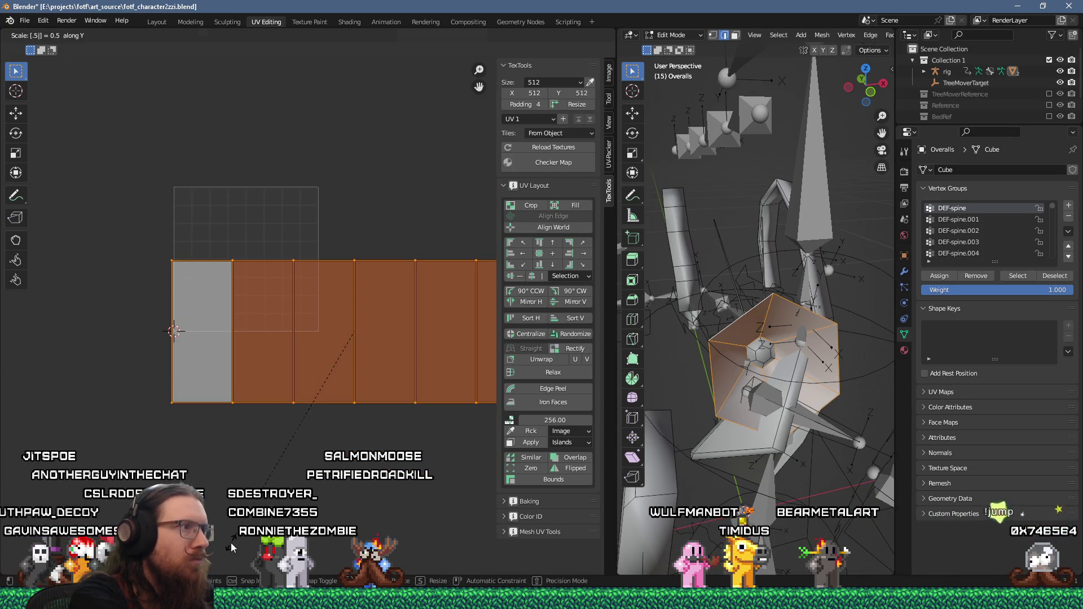
pyautogui.press('Return')
pyautogui.press('g')
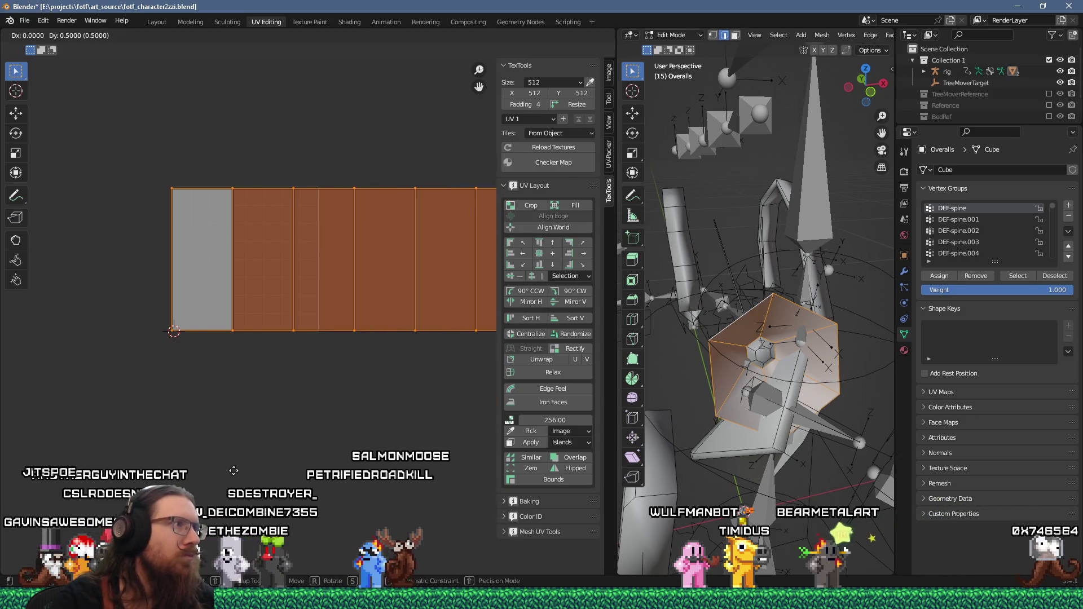
pyautogui.press('Return')
# - Adjust the grey face's corner vertices so its right edge stands straight and vertical
pyautogui.scroll(1, 269, 498)
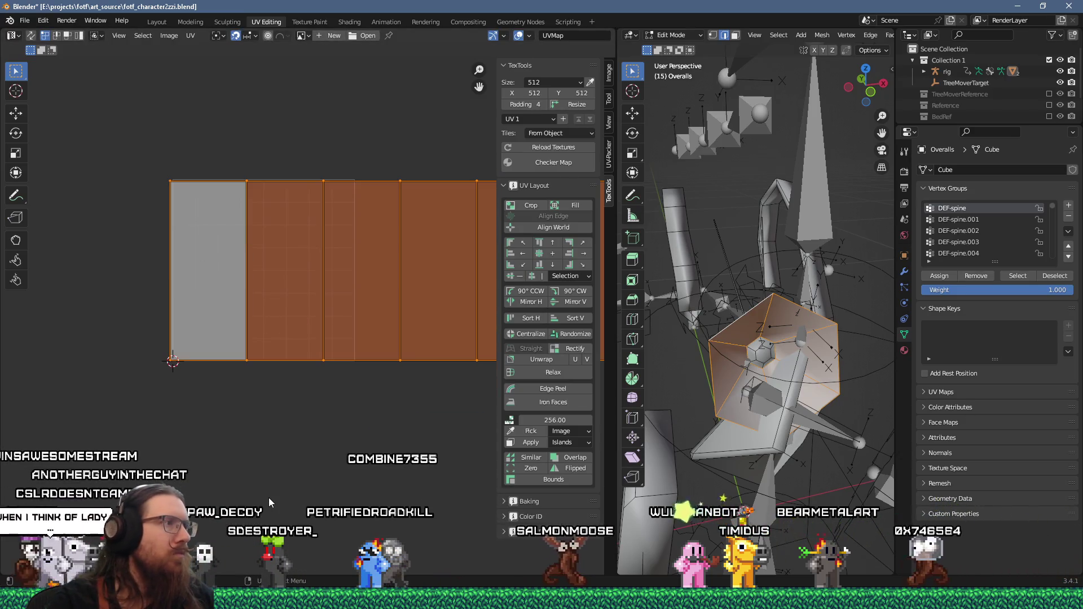
pyautogui.click(167, 368)
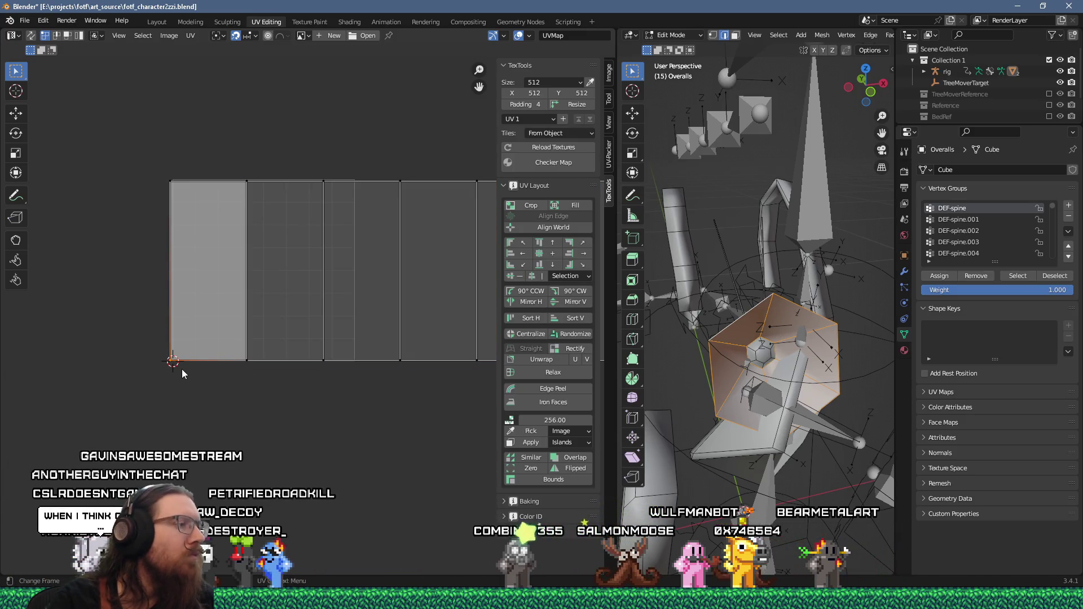
pyautogui.moveTo(171, 359); pyautogui.dragTo(174, 359)
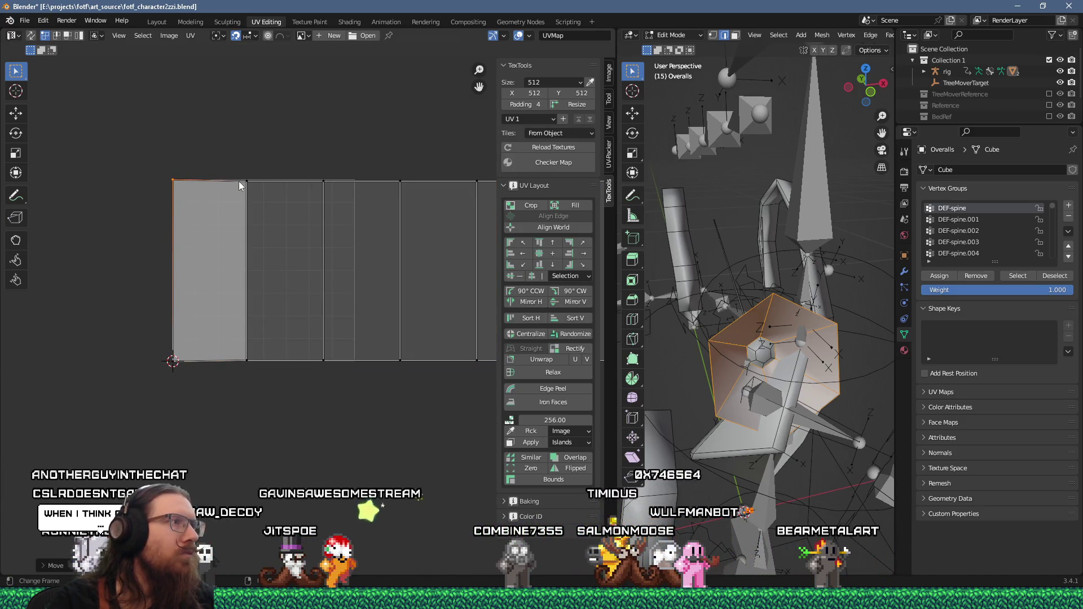
pyautogui.moveTo(248, 181); pyautogui.dragTo(265, 180)
pyautogui.moveTo(257, 361); pyautogui.dragTo(378, 358)
pyautogui.moveTo(324, 180); pyautogui.dragTo(355, 180)
pyautogui.scroll(-3, 363, 217)
# - Square the island into even rectangles and make the faces right of the grey face equal width
pyautogui.moveTo(84, 206); pyautogui.dragTo(388, 341)
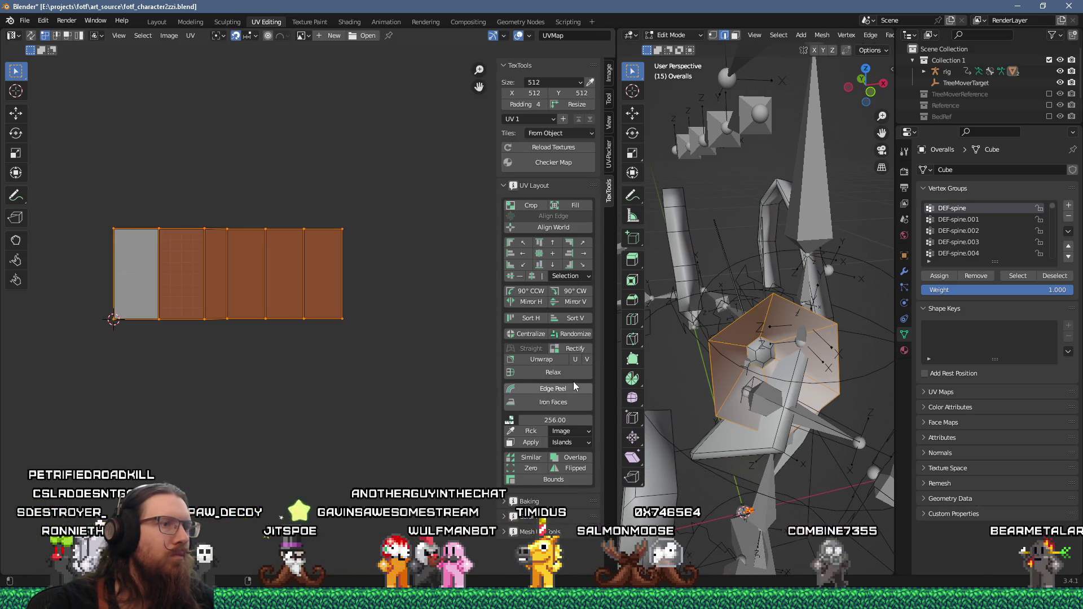
pyautogui.click(574, 349)
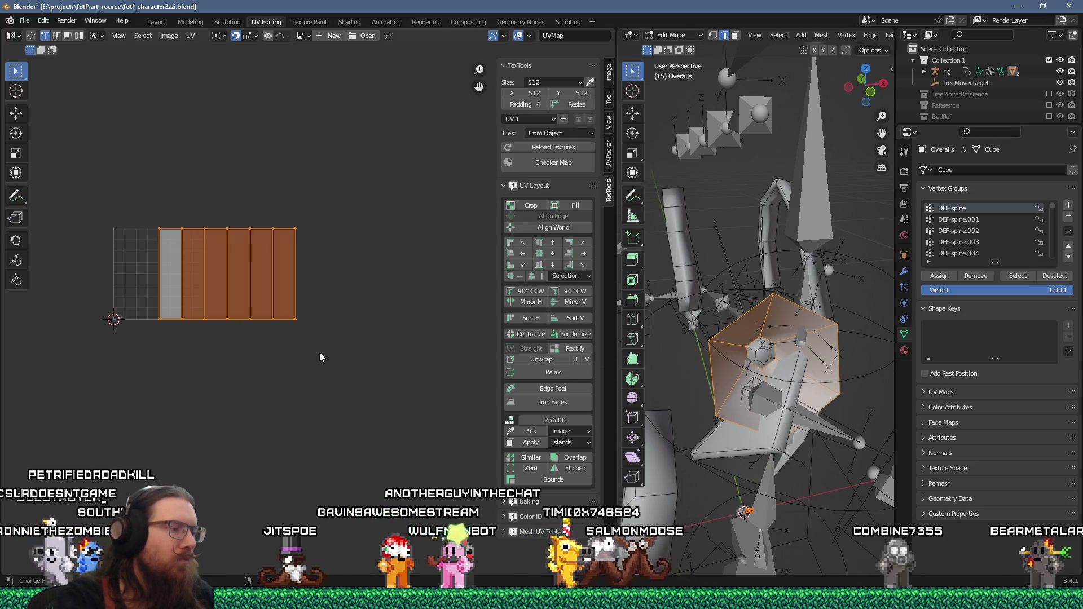
pyautogui.moveTo(417, 379); pyautogui.dragTo(261, 260)
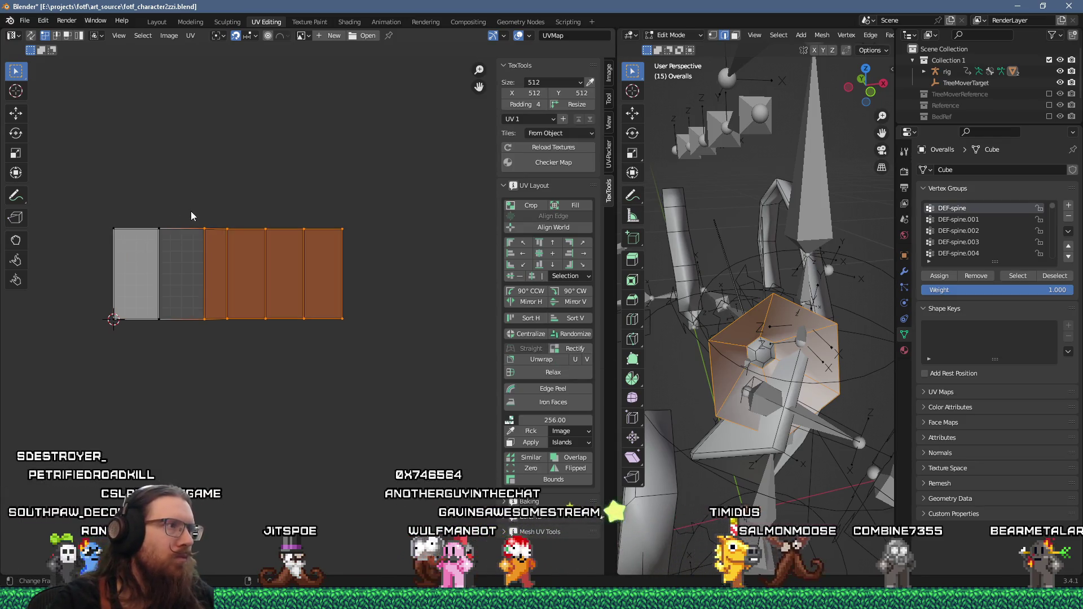
pyautogui.click(566, 350)
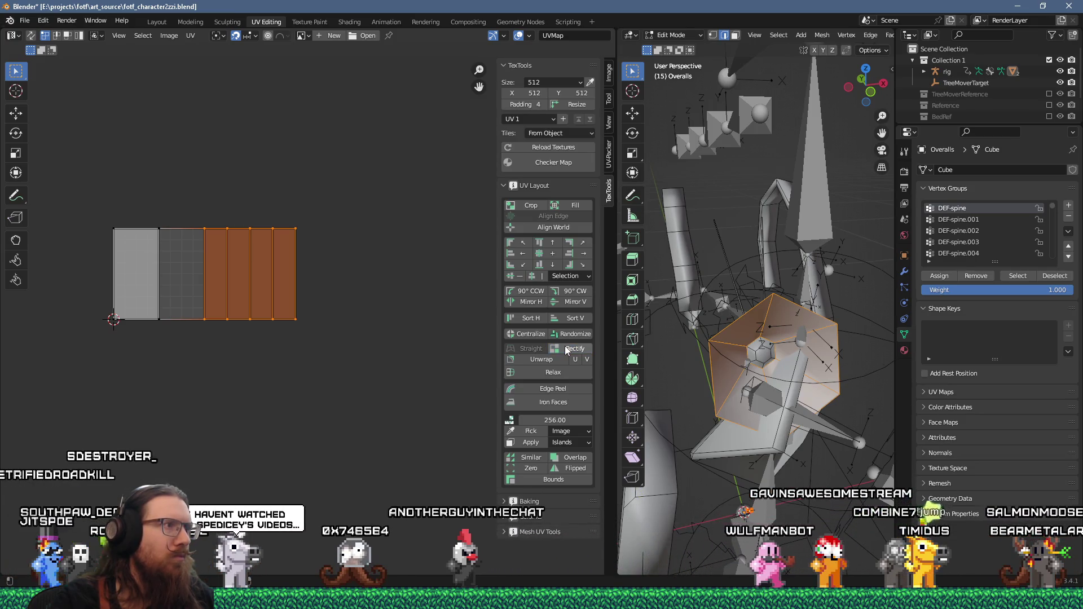
# - Shift the three right-hand strips rightward and move the strip's right edge into line
pyautogui.scroll(2, 221, 313)
pyautogui.moveTo(392, 363); pyautogui.dragTo(223, 164)
pyautogui.press('g')
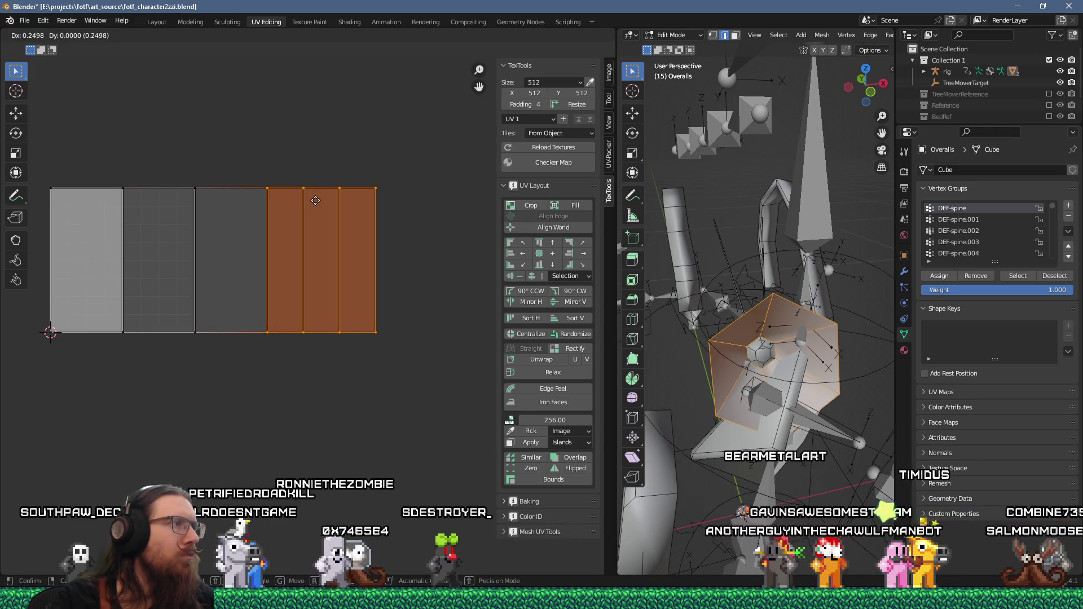
pyautogui.click(356, 188)
pyautogui.moveTo(363, 252); pyautogui.dragTo(280, 192, button='middle')
pyautogui.click(280, 191)
pyautogui.press('g')
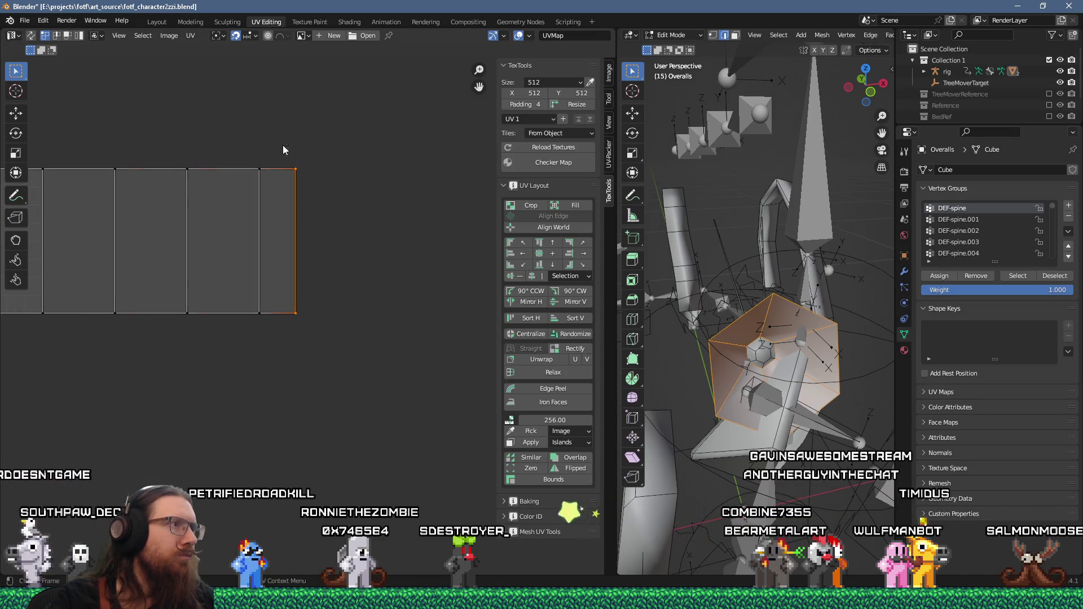
pyautogui.click(331, 154)
pyautogui.scroll(-3, 281, 253)
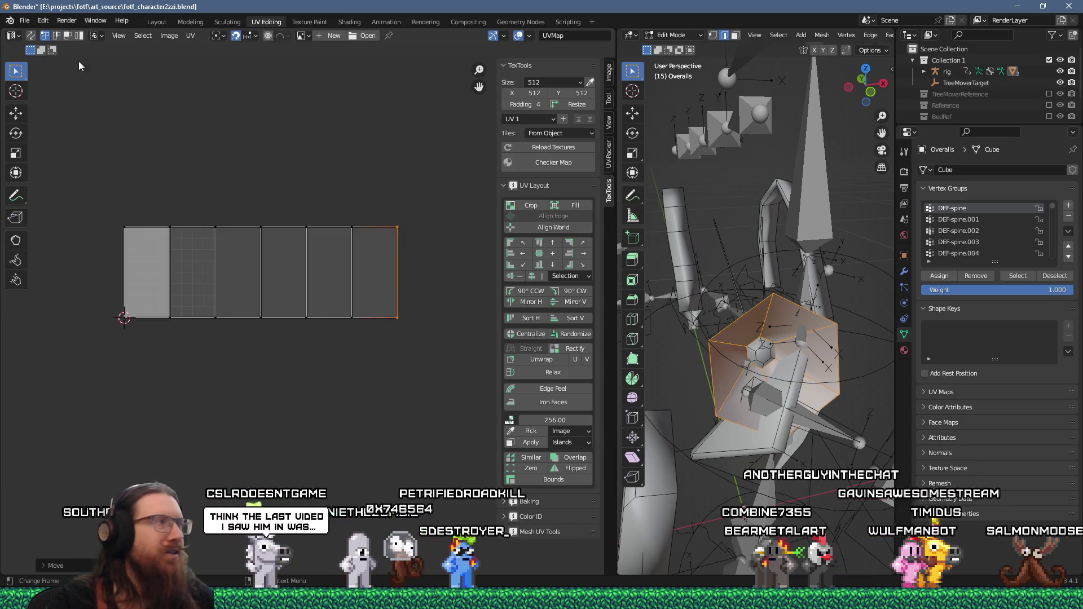
pyautogui.click(25, 20)
# - Save the blend file and re-centre the UV strip in the editor
pyautogui.click(45, 93)
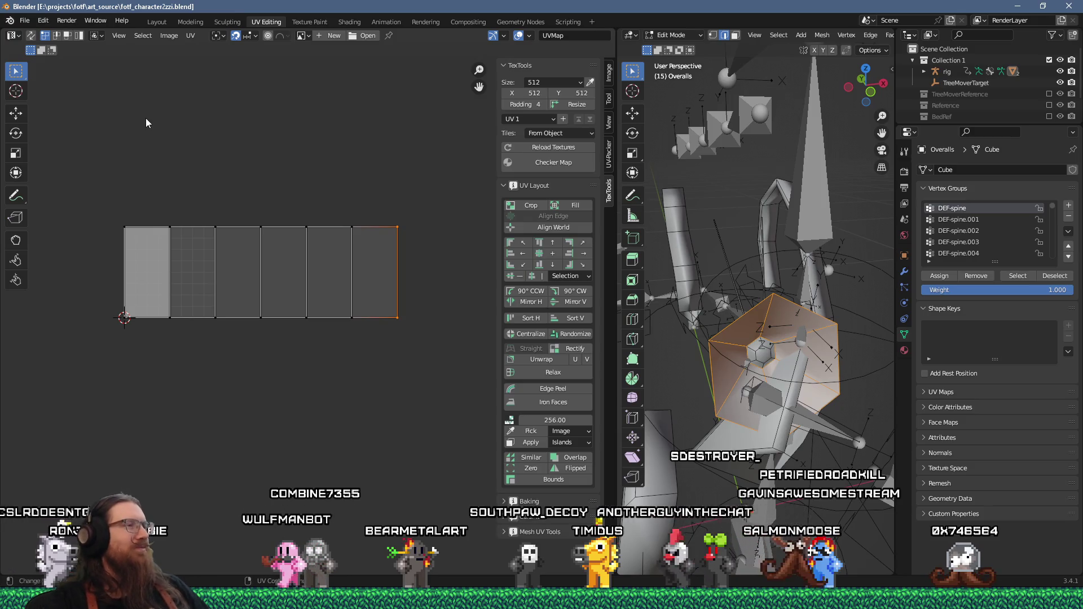
pyautogui.click(25, 20)
pyautogui.click(51, 92)
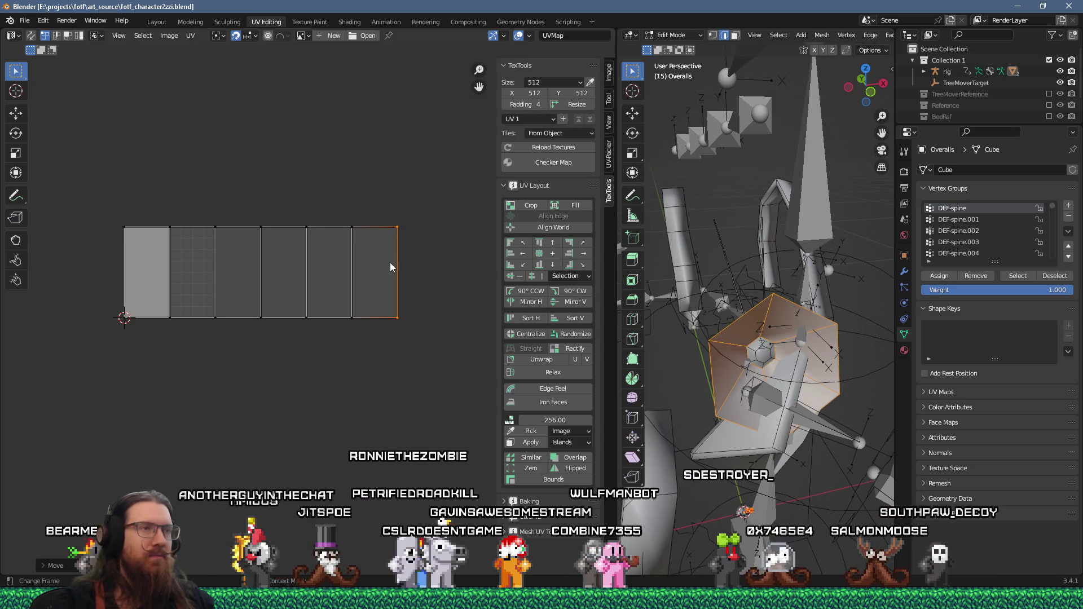
pyautogui.moveTo(263, 321)
pyautogui.mouseDown(button='middle')
pyautogui.moveTo(300, 340)
pyautogui.moveTo(285, 401)
pyautogui.mouseUp(button='middle')
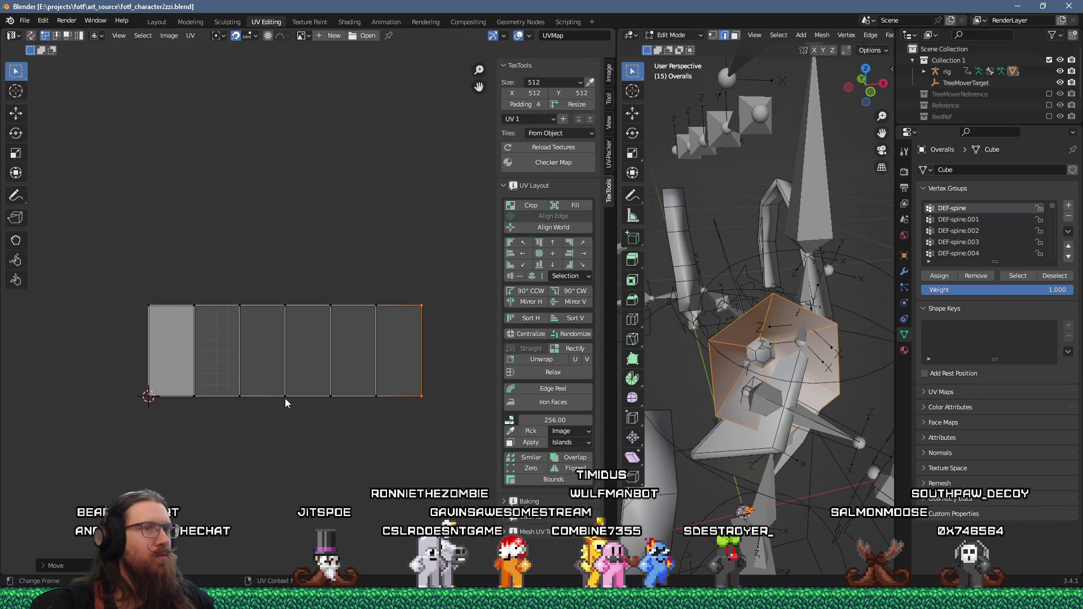
# - Expand the rig in the Outliner and make CharacterMesh visible in the viewport
pyautogui.hotkey('alt', 'Tab')
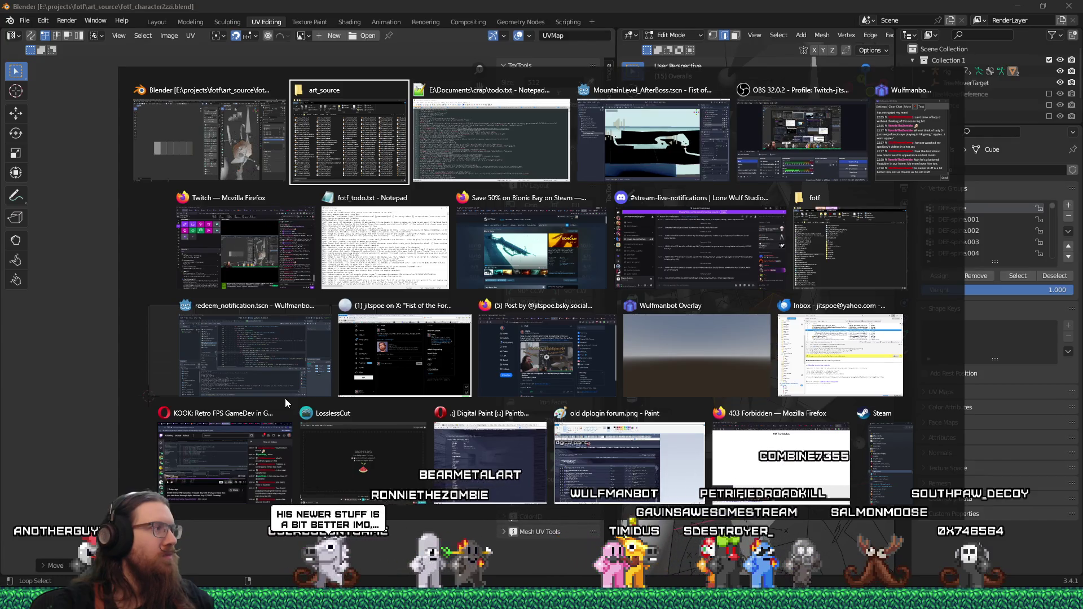
pyautogui.press('Escape')
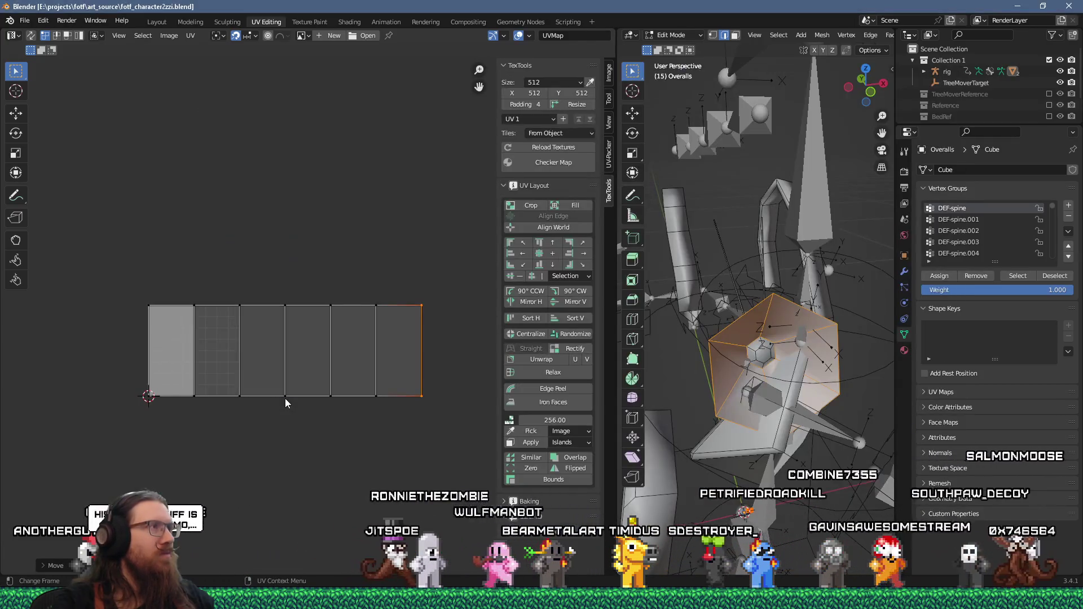
pyautogui.click(26, 23)
pyautogui.moveTo(56, 184)
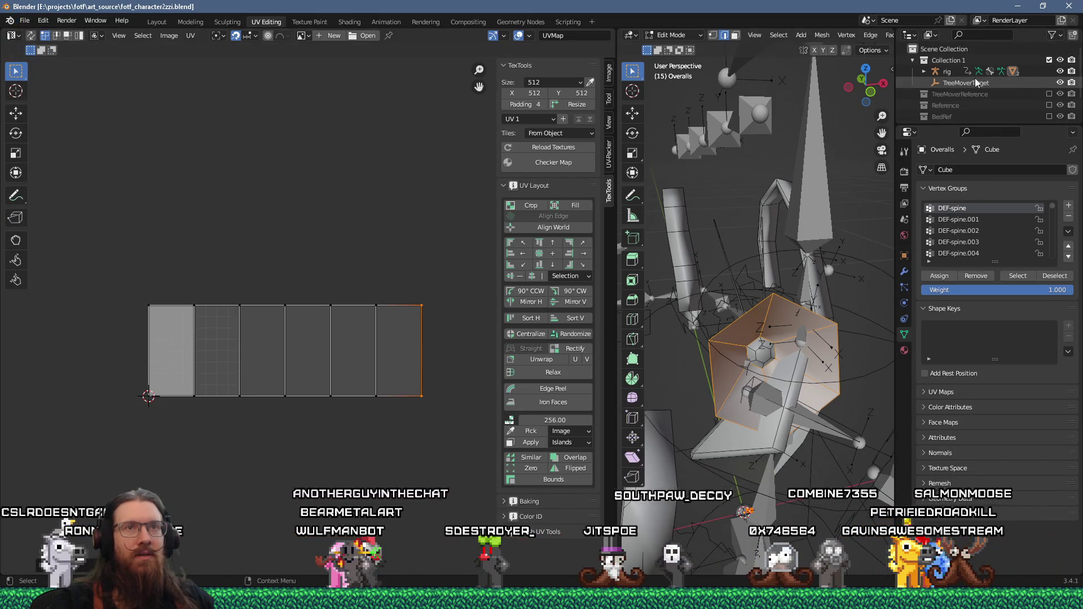
pyautogui.click(928, 71)
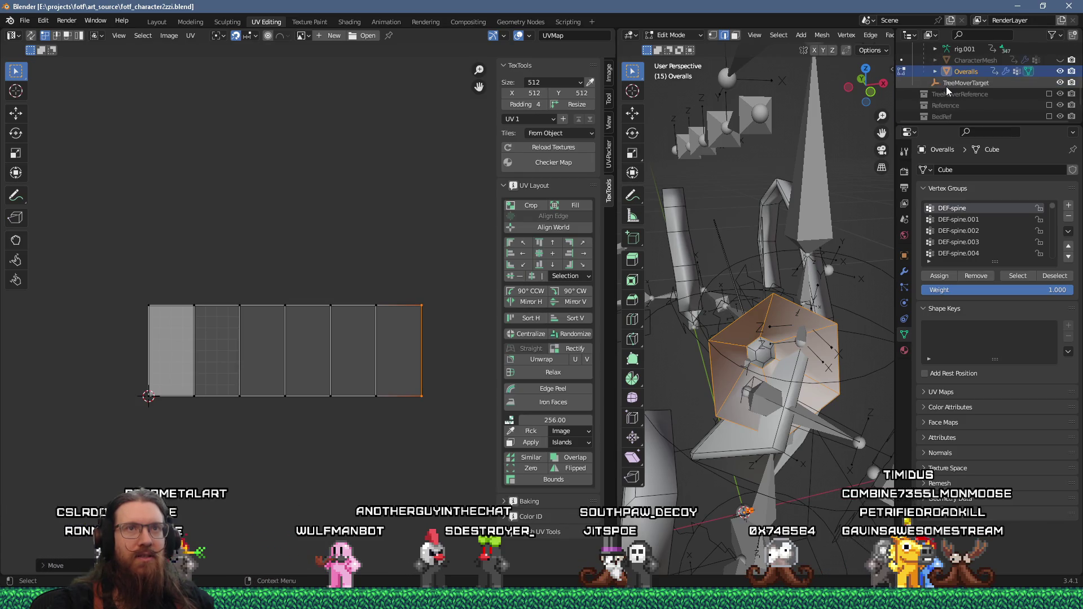
pyautogui.scroll(-2, 1043, 58)
pyautogui.click(1060, 61)
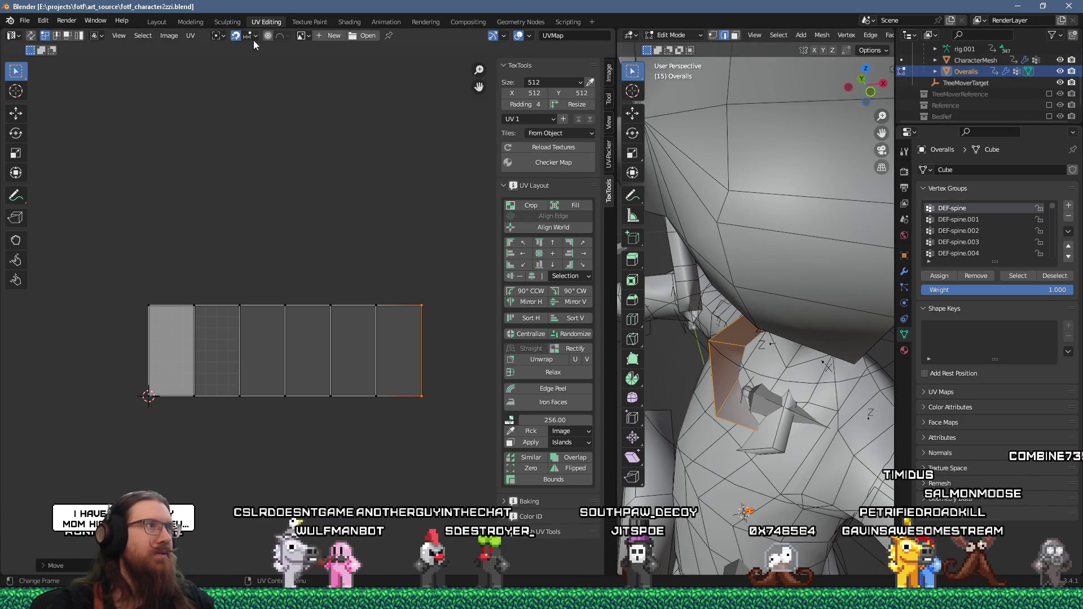
pyautogui.click(157, 21)
# - Orbit and zoom around the rigged character, viewing it from behind and from the side
pyautogui.scroll(6, 407, 251)
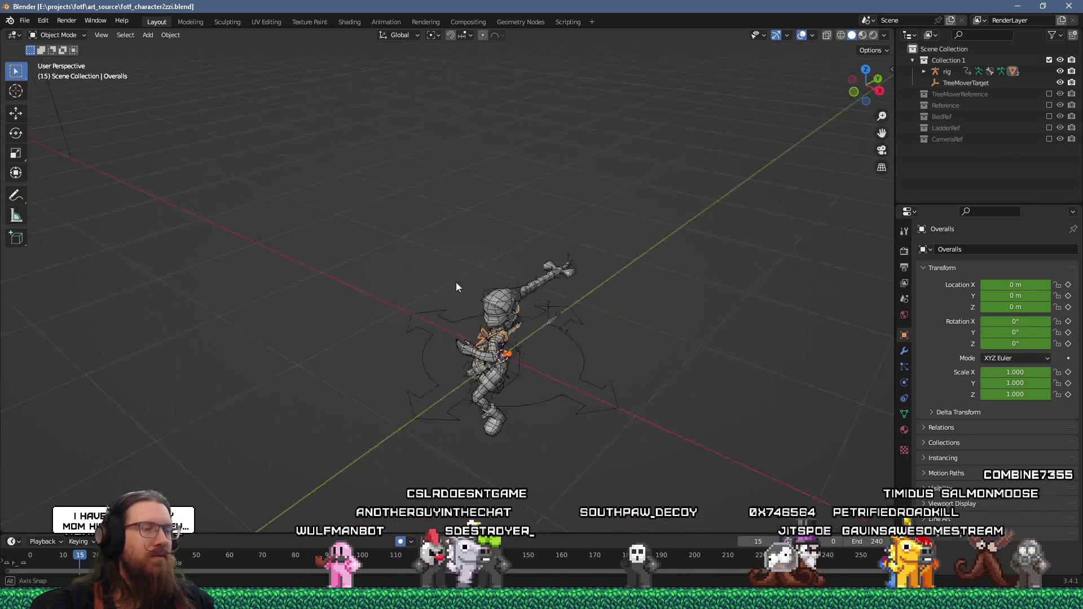
pyautogui.moveTo(523, 280)
pyautogui.mouseDown(button='middle')
pyautogui.moveTo(598, 232)
pyautogui.moveTo(619, 244)
pyautogui.mouseUp(button='middle')
pyautogui.scroll(5, 536, 261)
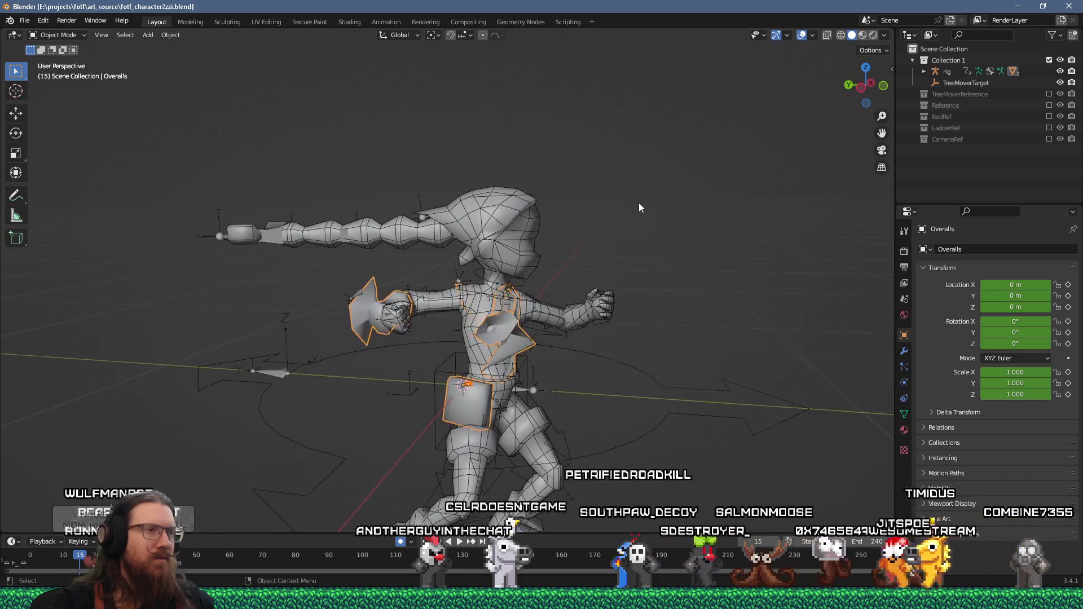
pyautogui.moveTo(462, 236)
pyautogui.mouseDown(button='middle')
pyautogui.moveTo(584, 230)
pyautogui.moveTo(604, 188)
pyautogui.moveTo(537, 213)
pyautogui.moveTo(519, 256)
pyautogui.moveTo(477, 300)
pyautogui.moveTo(343, 276)
pyautogui.moveTo(350, 270)
pyautogui.mouseUp(button='middle')
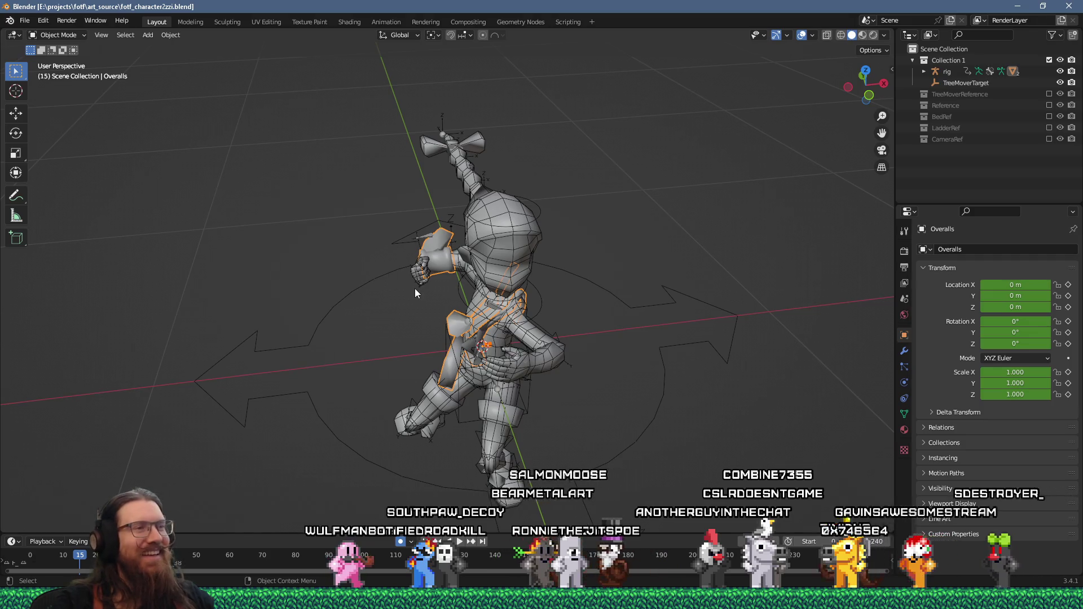
pyautogui.scroll(3, 417, 292)
pyautogui.moveTo(423, 293); pyautogui.dragTo(574, 243, button='middle')
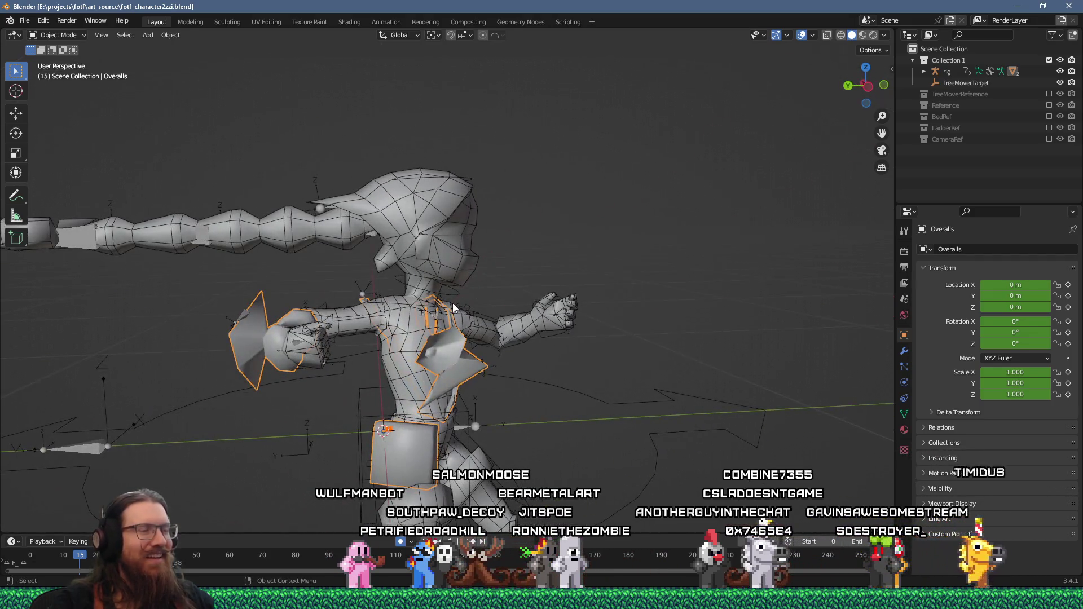
pyautogui.scroll(1, 453, 303)
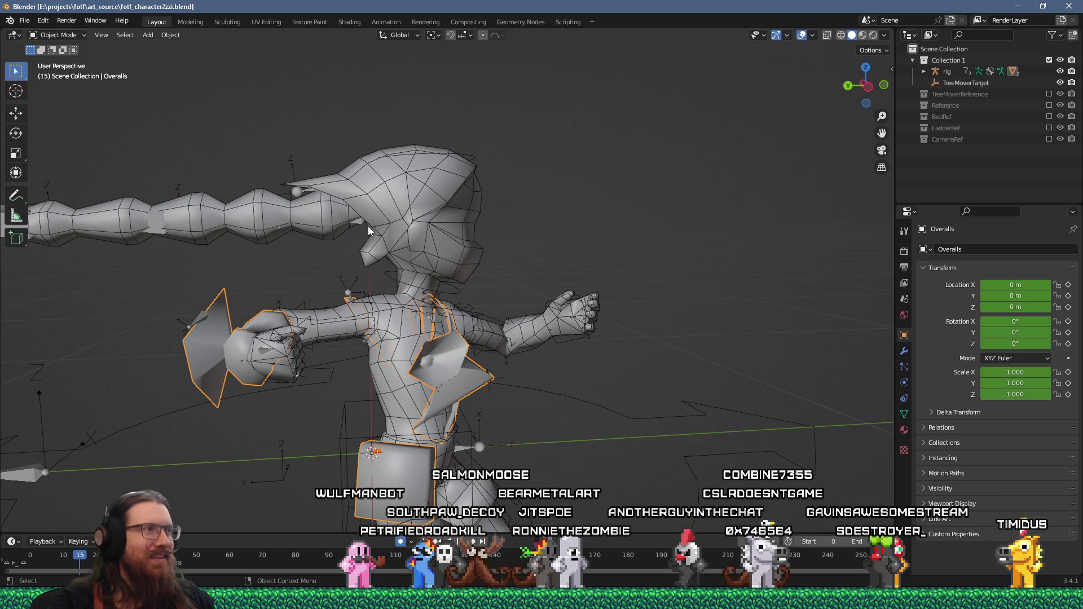
pyautogui.click(25, 21)
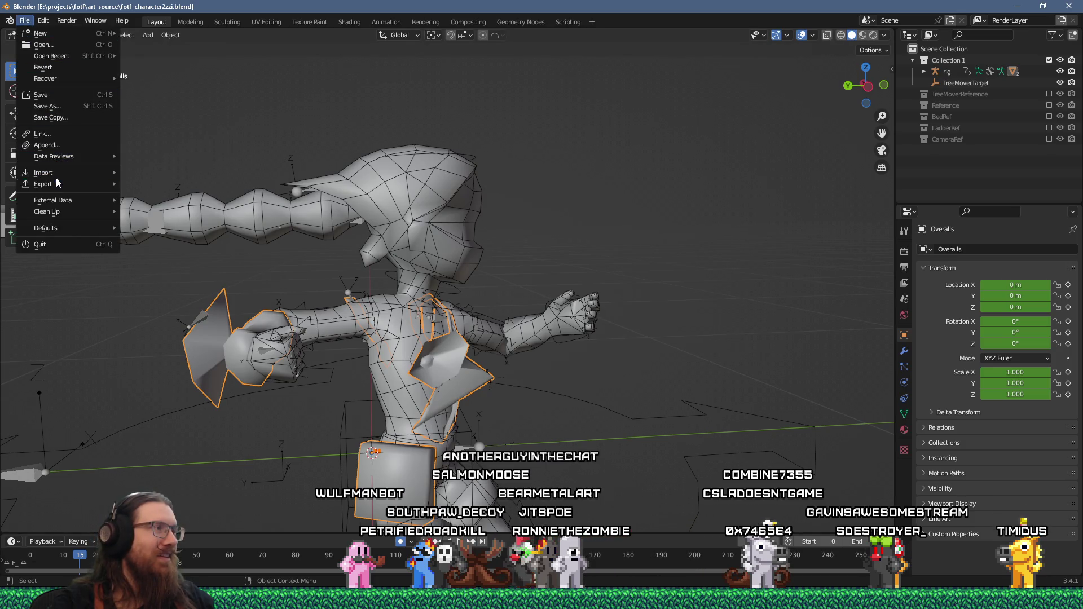
# - Start a Better Collada (.dae) export and browse to the fotf_godot project folder
pyautogui.moveTo(59, 184)
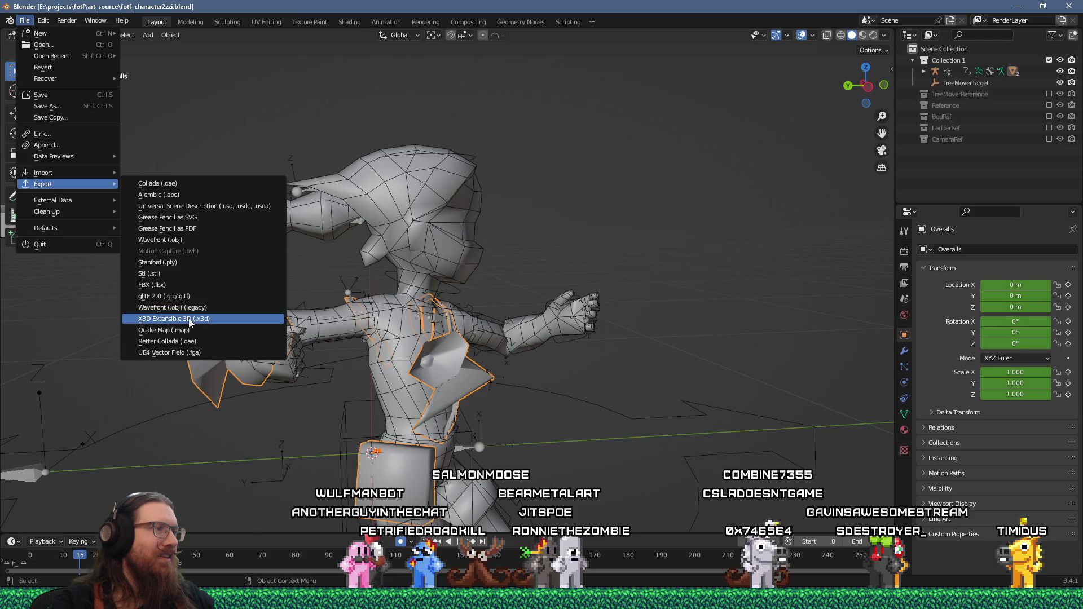
pyautogui.click(184, 340)
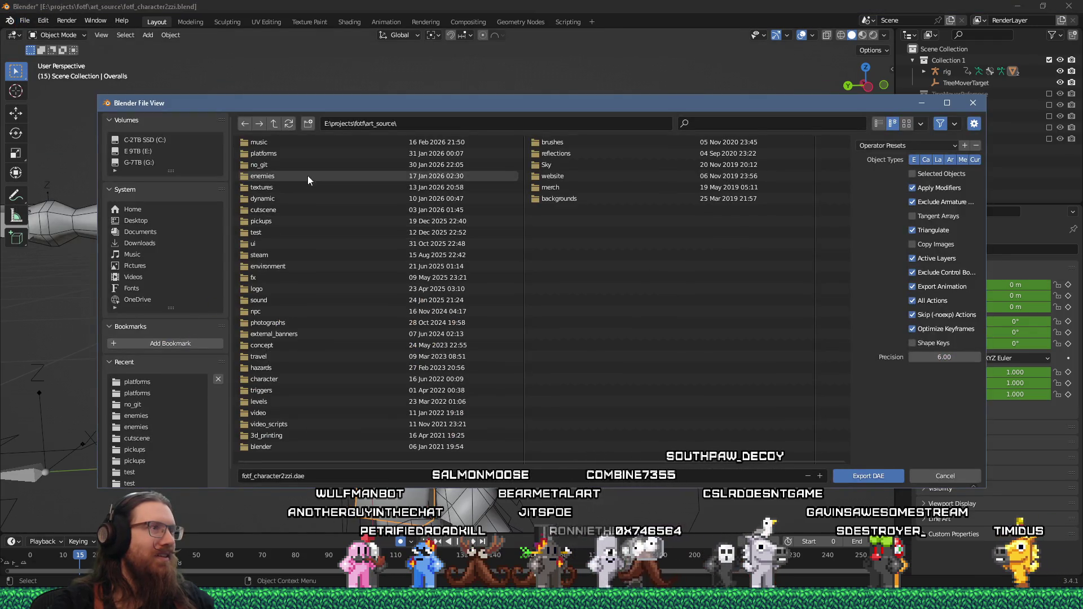
pyautogui.click(273, 123)
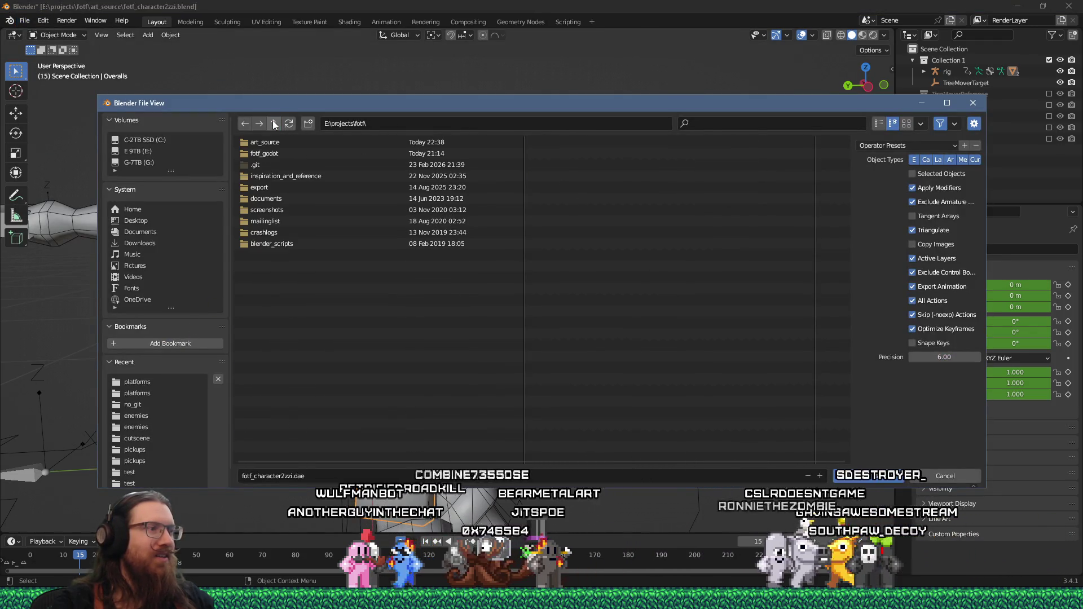
pyautogui.click(274, 123)
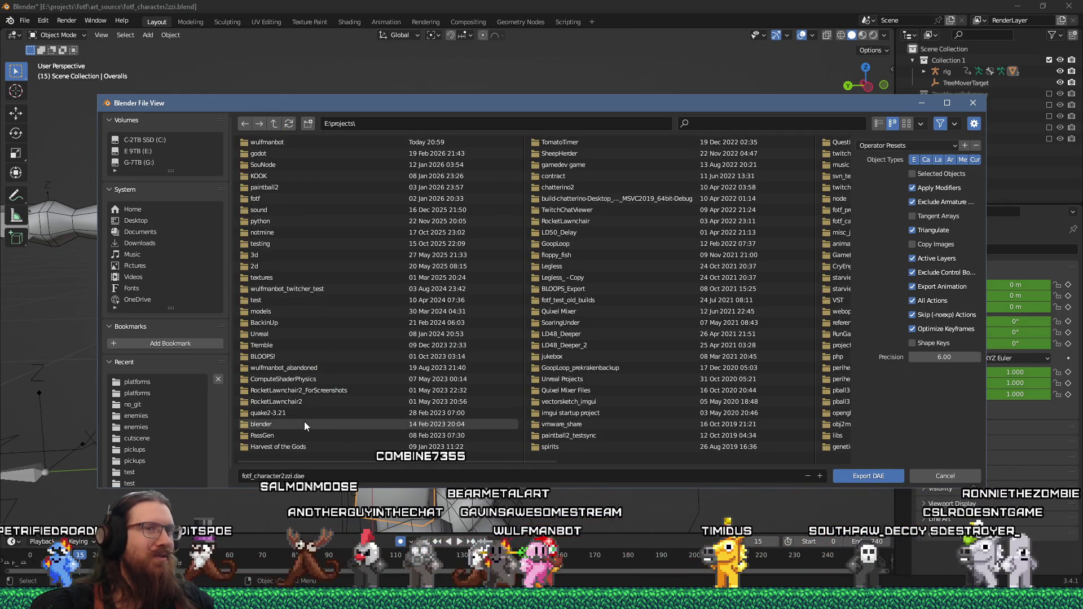
pyautogui.click(406, 123)
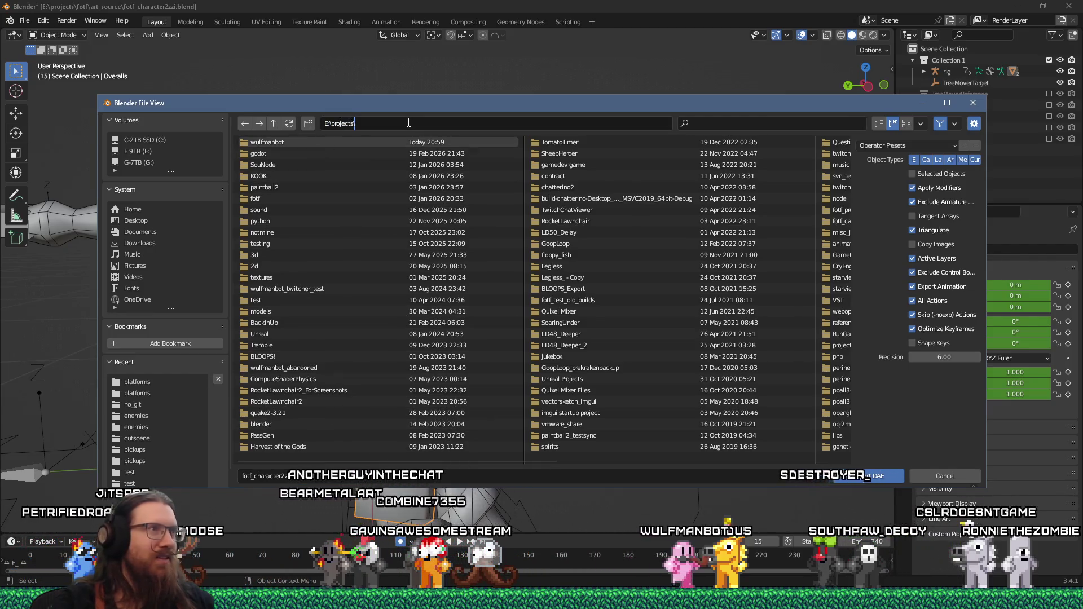
pyautogui.write('fotf')
pyautogui.press('Return')
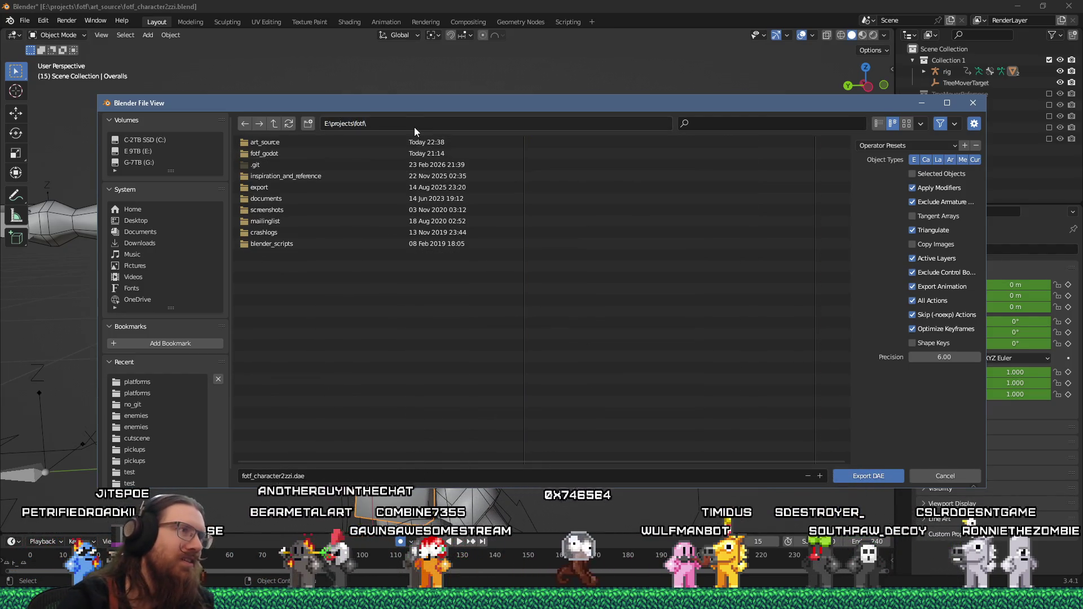
pyautogui.click(269, 155)
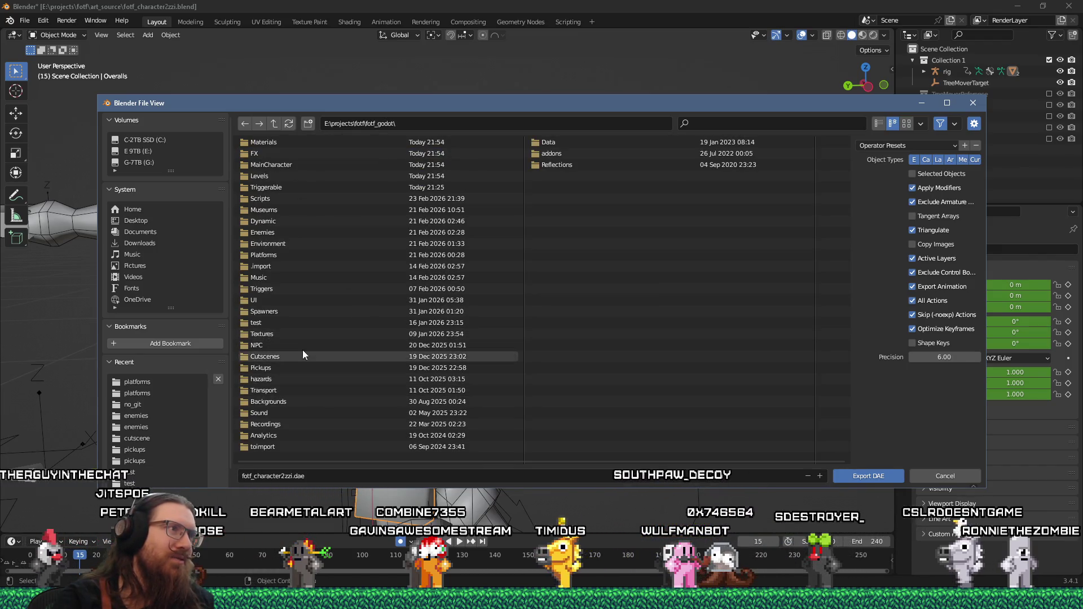
# - Export the character over main_character1.dae in the toimport folder
pyautogui.click(280, 163)
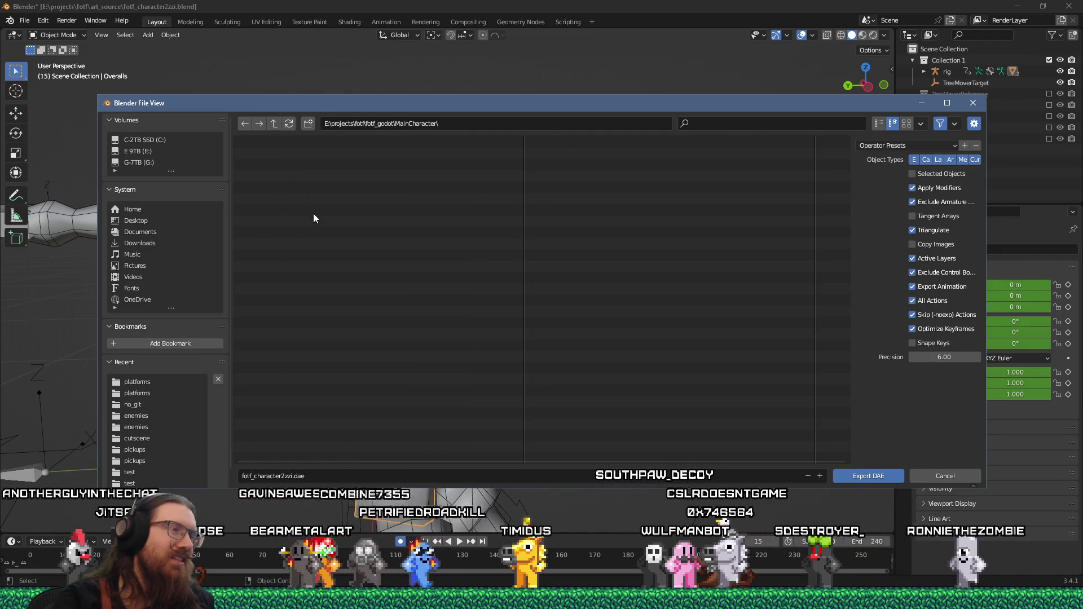
pyautogui.click(275, 124)
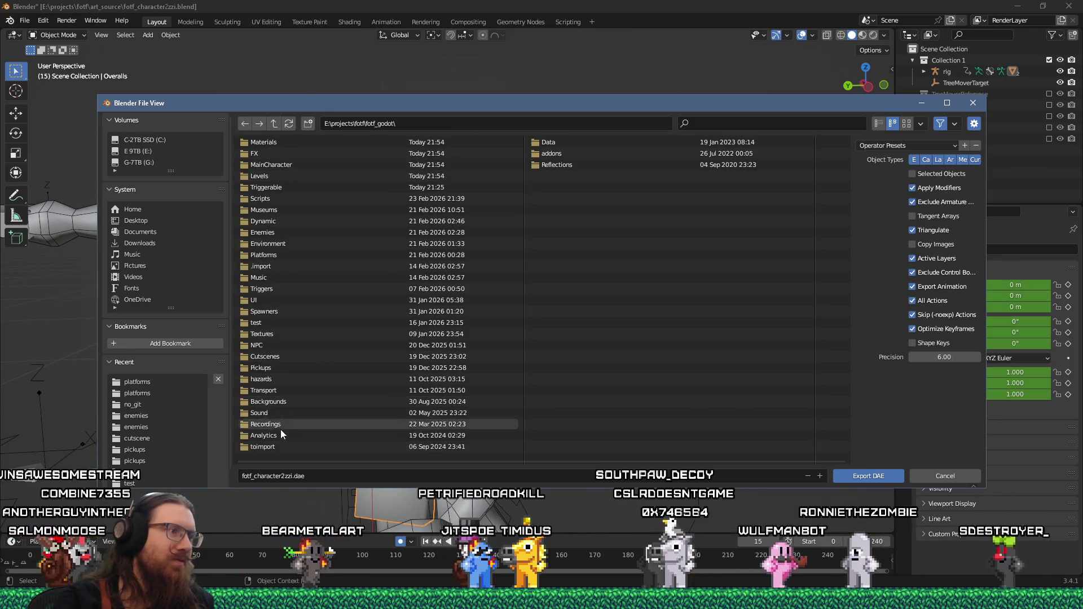
pyautogui.click(276, 446)
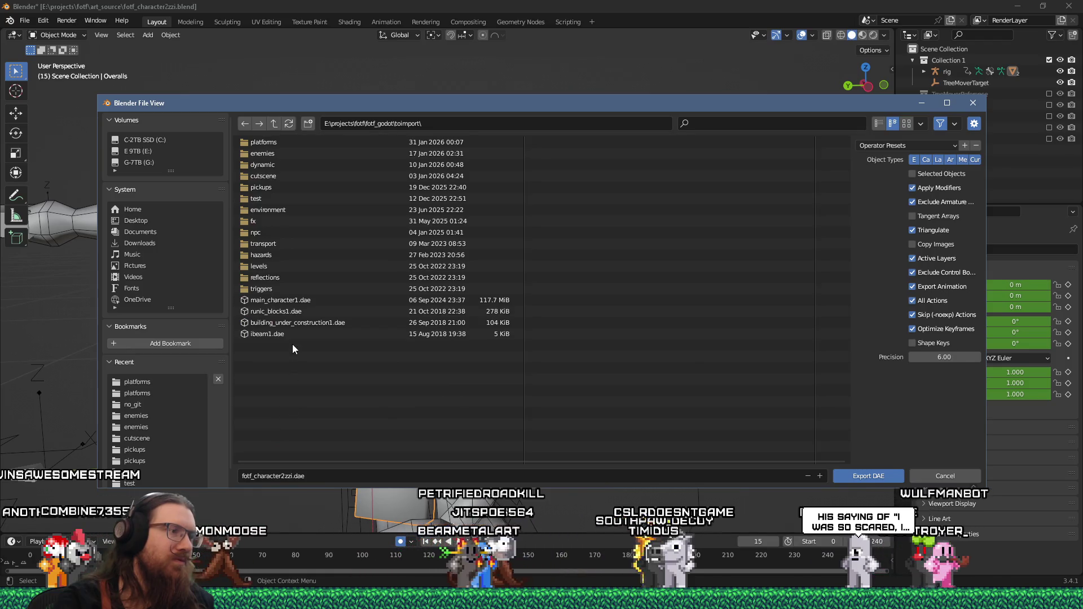
pyautogui.click(302, 299)
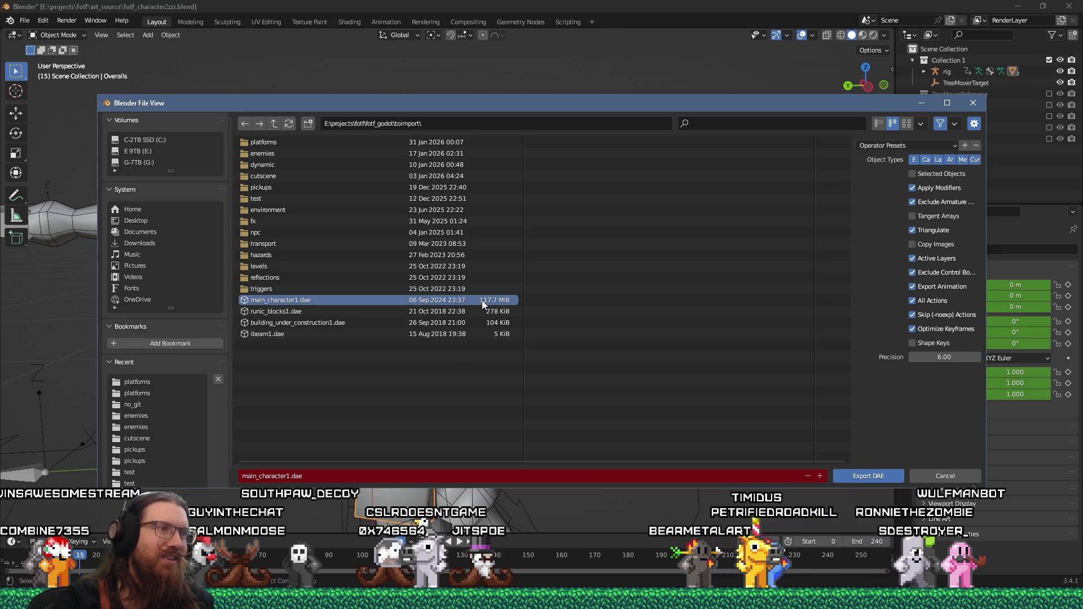
pyautogui.click(872, 476)
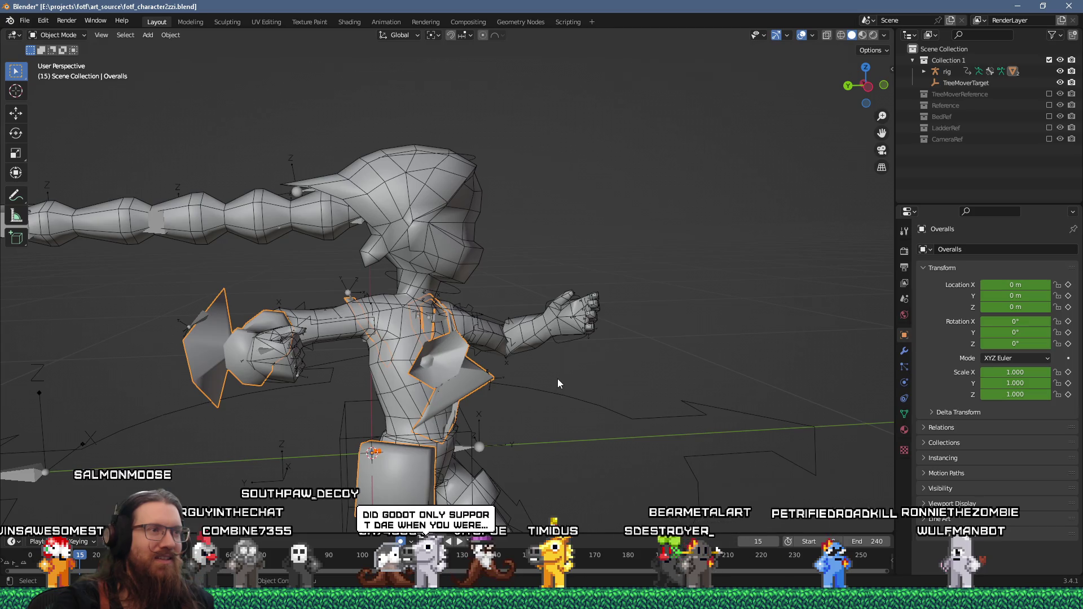
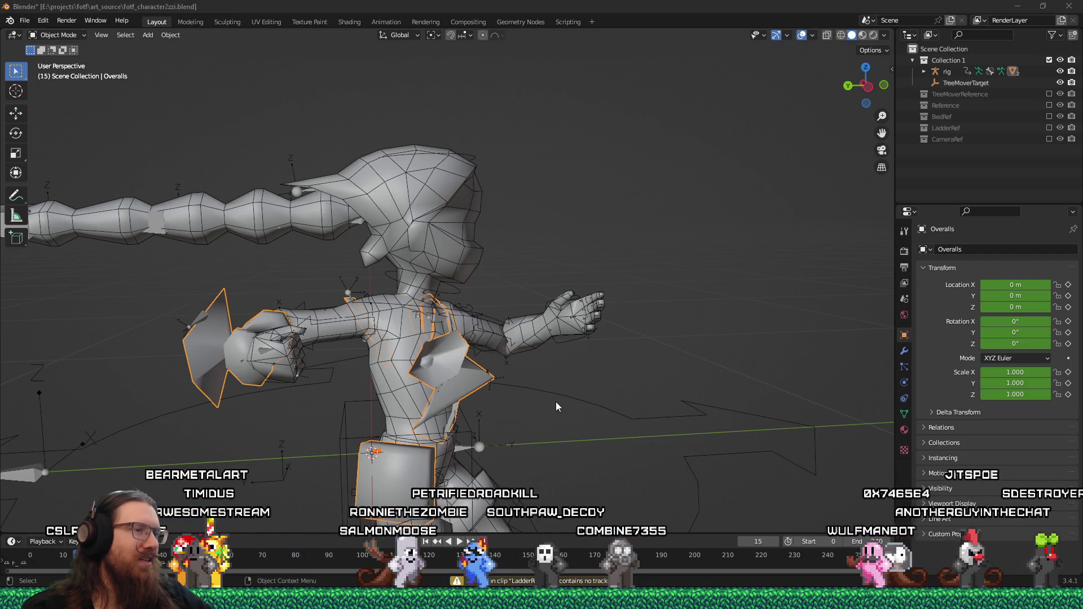
# - Open main_character1.dae from the fotf_godot toimport folder in Notepad++
pyautogui.press('super+r')
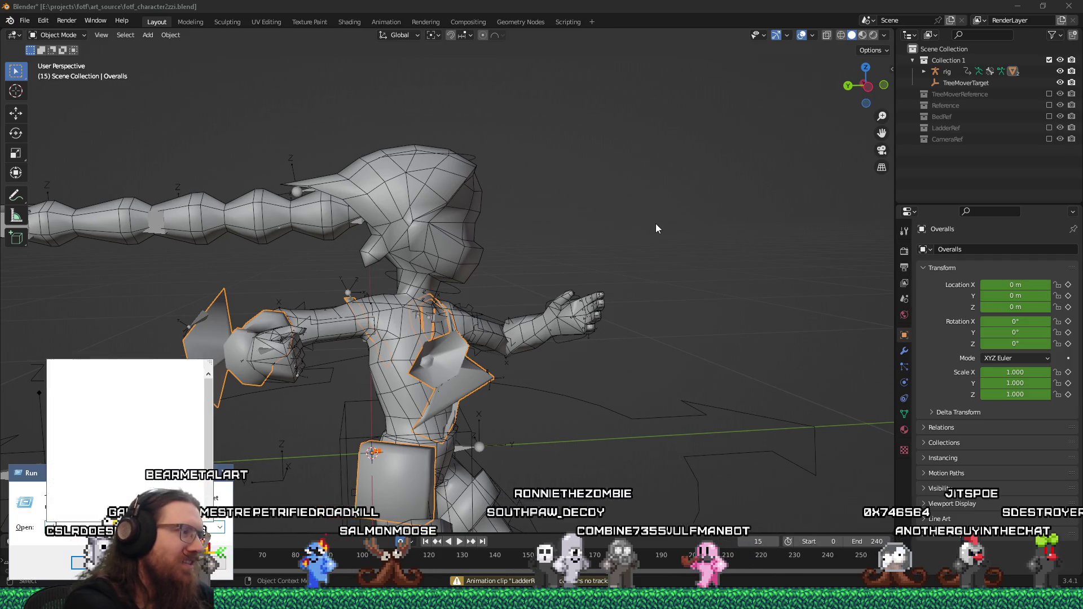
pyautogui.write('e:\\projects\\fotf\\fotf_godot\\s')
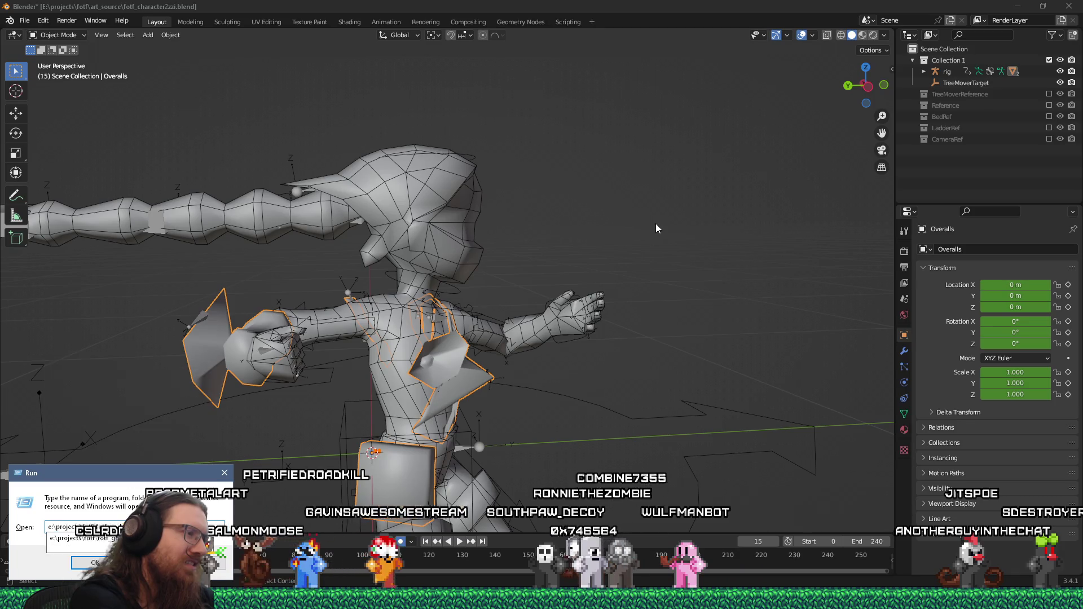
pyautogui.press('Return')
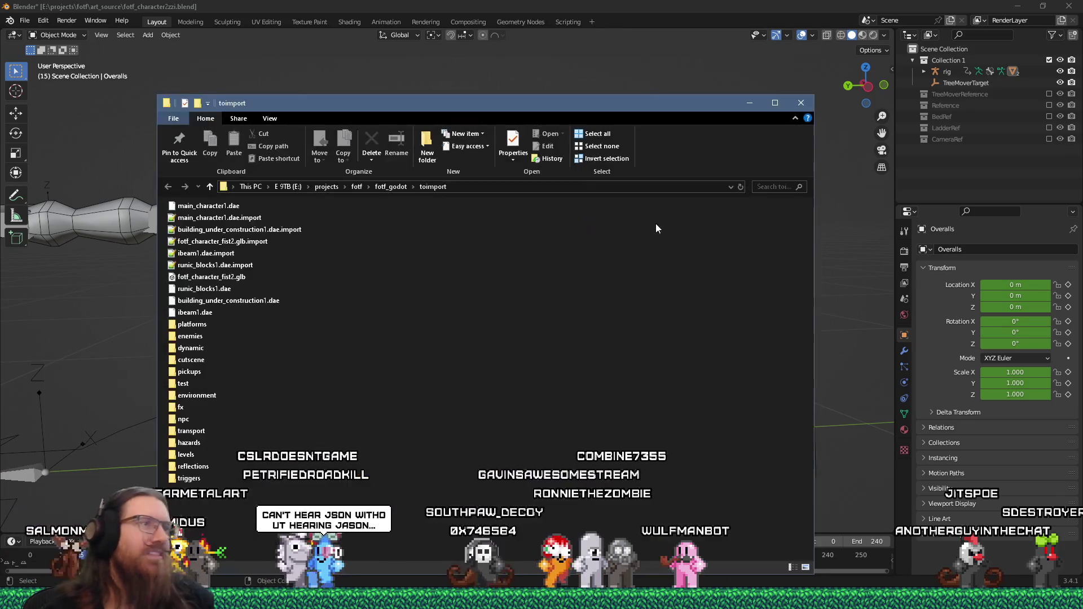
pyautogui.rightClick(231, 209)
pyautogui.click(292, 293)
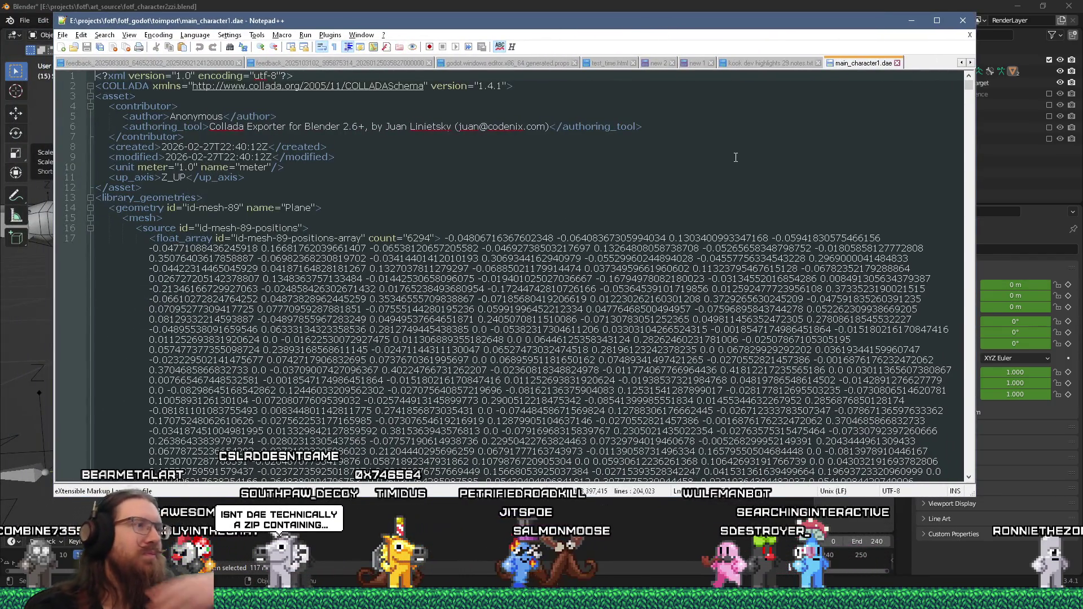
# - Scroll through main_character1.dae's anim float_array and LINEAR interpolation sections
pyautogui.scroll(-15, 664, 174)
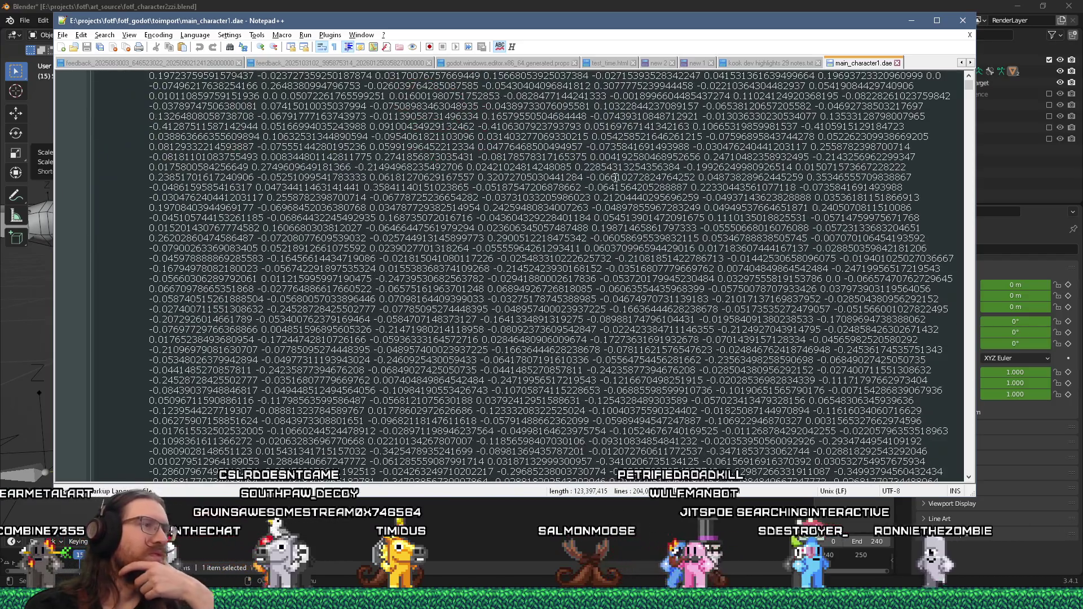
pyautogui.moveTo(968, 85); pyautogui.dragTo(969, 134)
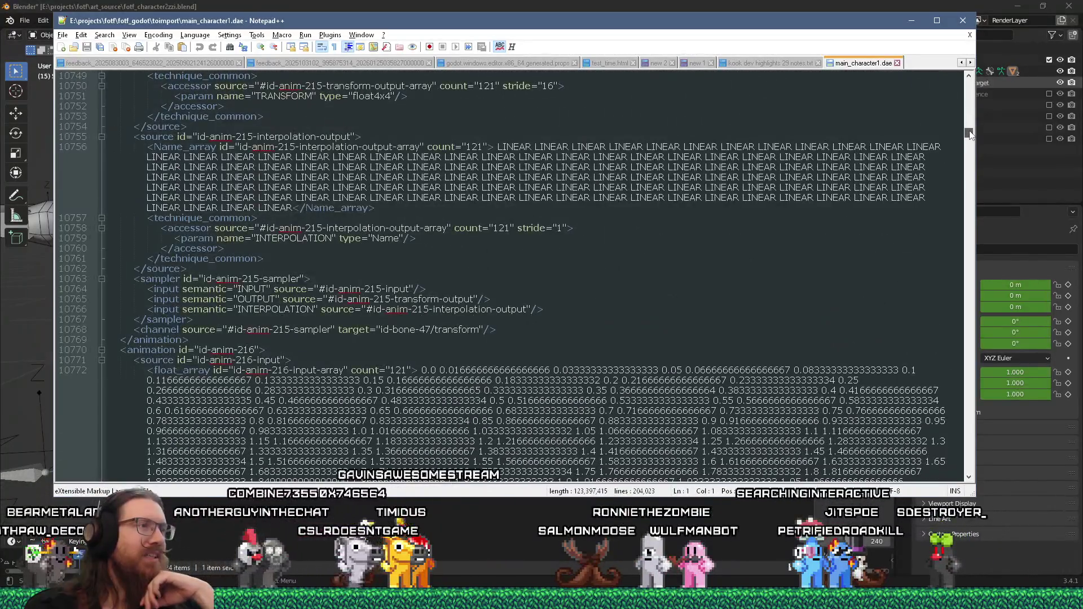
pyautogui.scroll(10, 687, 226)
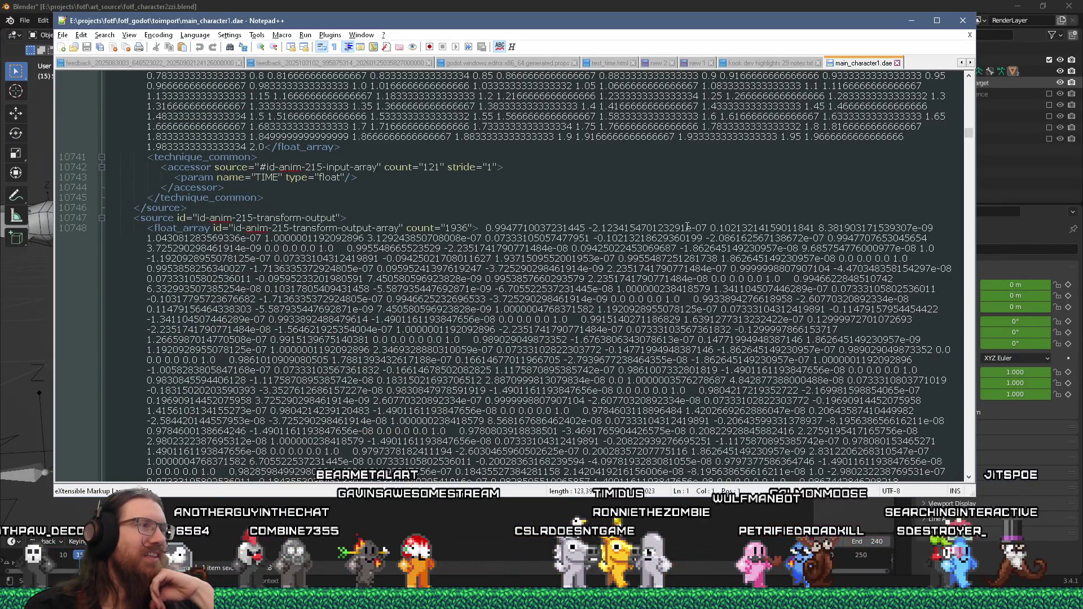
pyautogui.scroll(6, 688, 225)
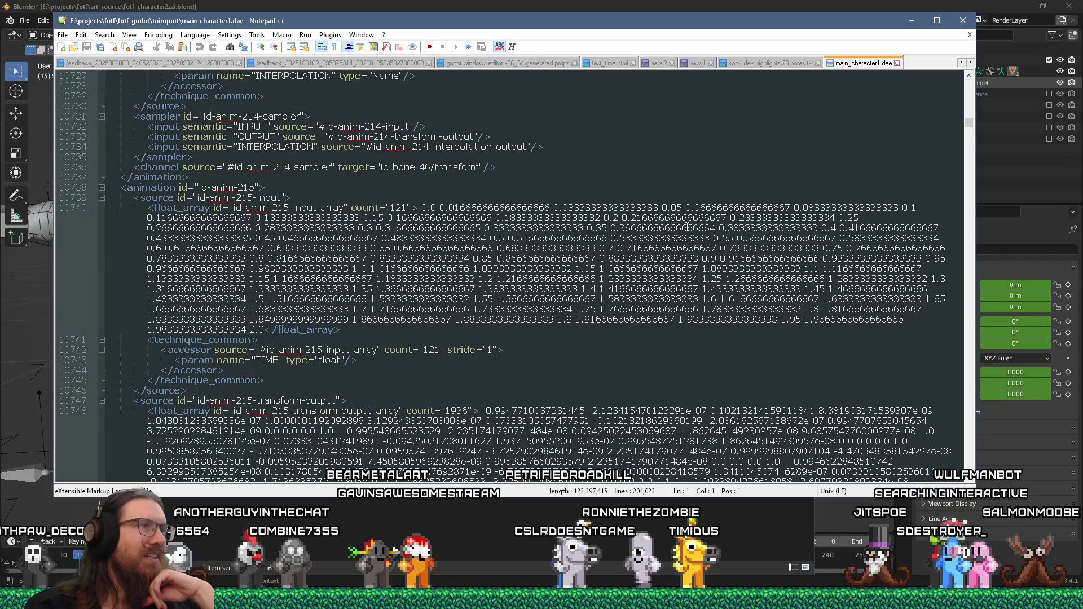
pyautogui.scroll(-5, 688, 226)
pyautogui.scroll(-15, 688, 225)
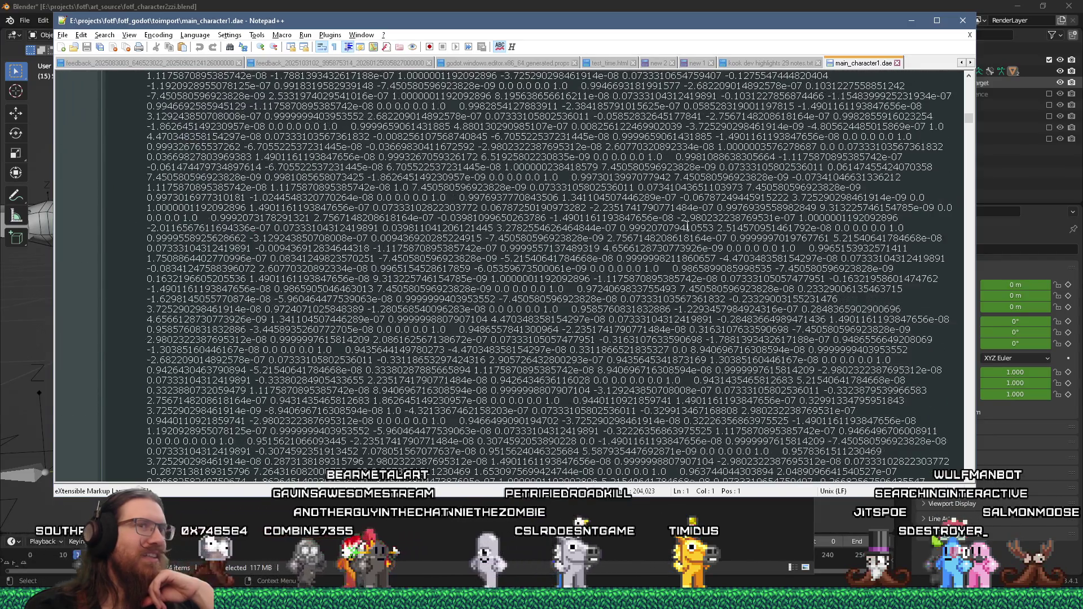
pyautogui.scroll(-15, 688, 224)
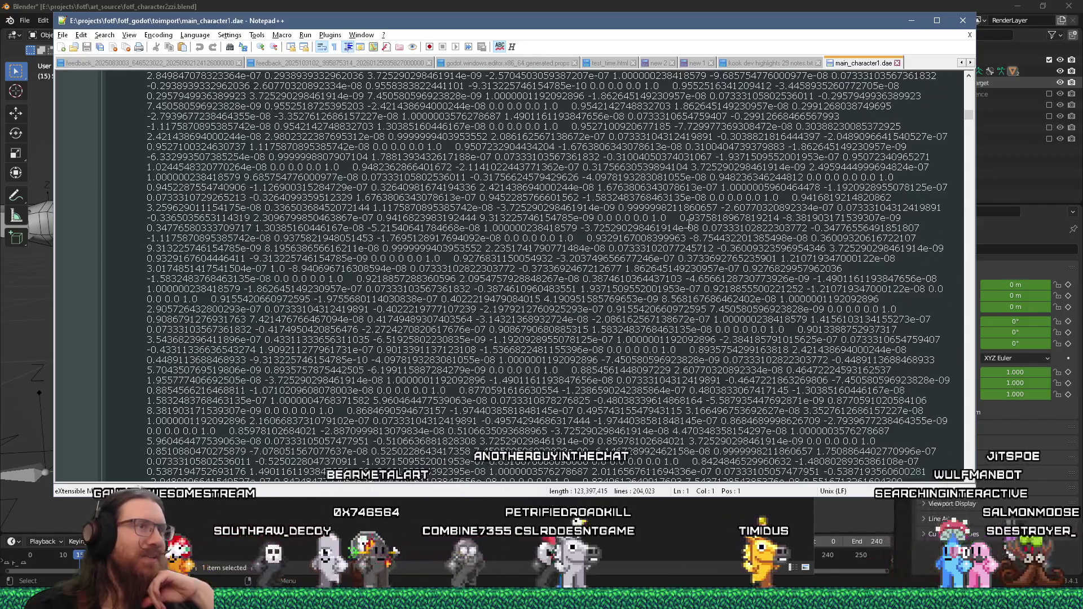
pyautogui.scroll(-12, 689, 225)
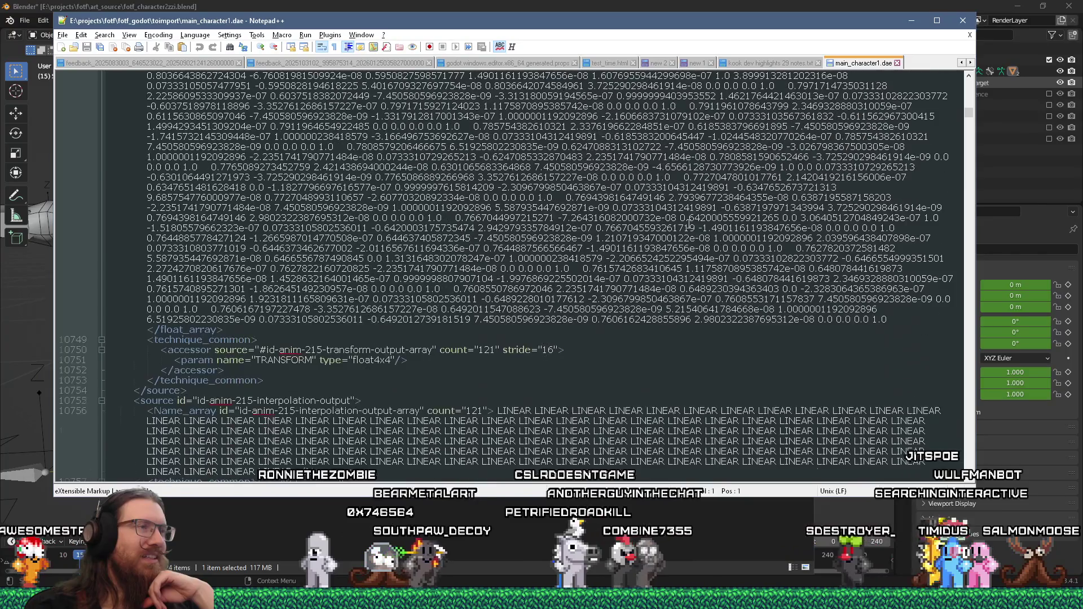
pyautogui.scroll(-2, 688, 225)
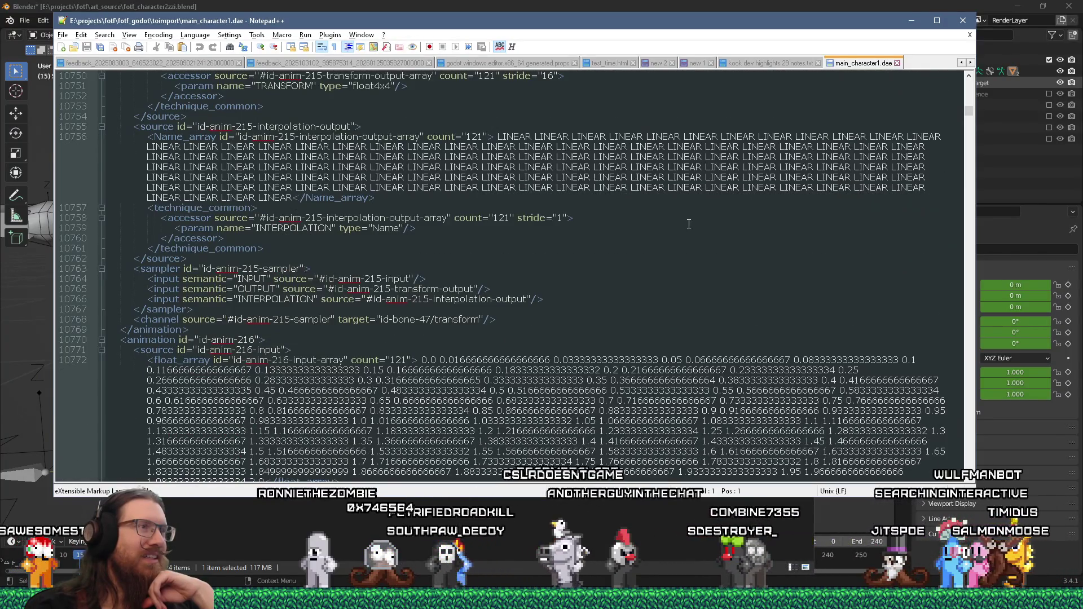
pyautogui.scroll(-15, 688, 225)
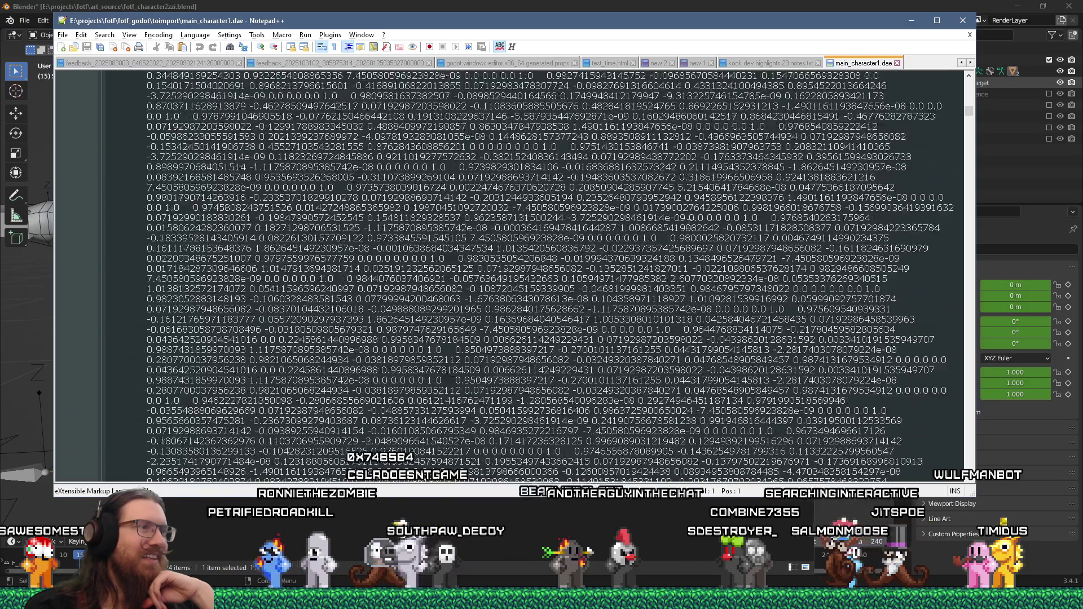
pyautogui.scroll(-10, 688, 224)
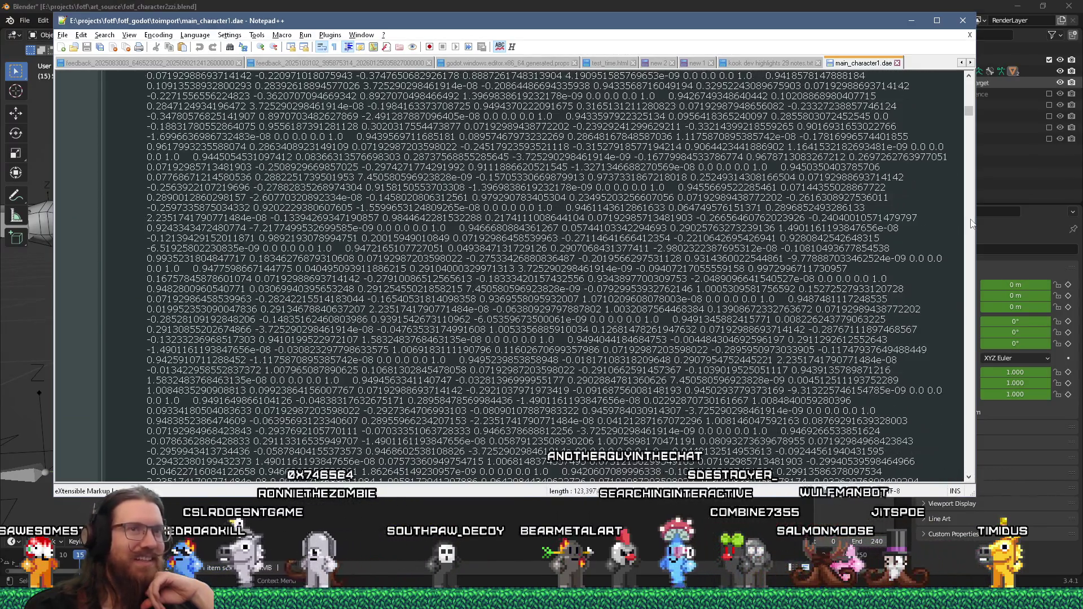
pyautogui.scroll(-15, 972, 224)
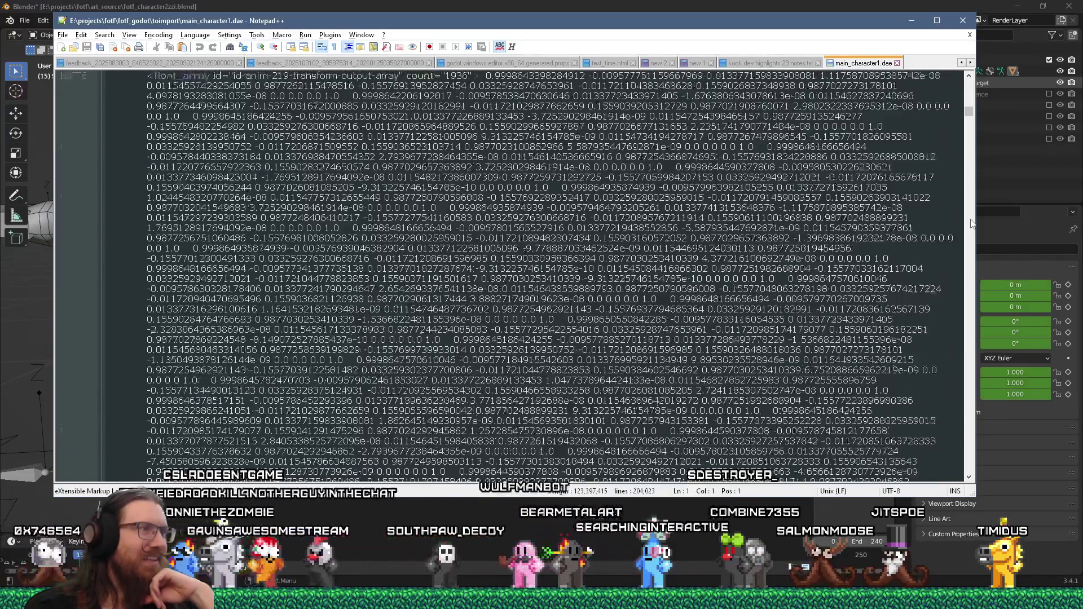
pyautogui.moveTo(971, 136); pyautogui.dragTo(975, 139)
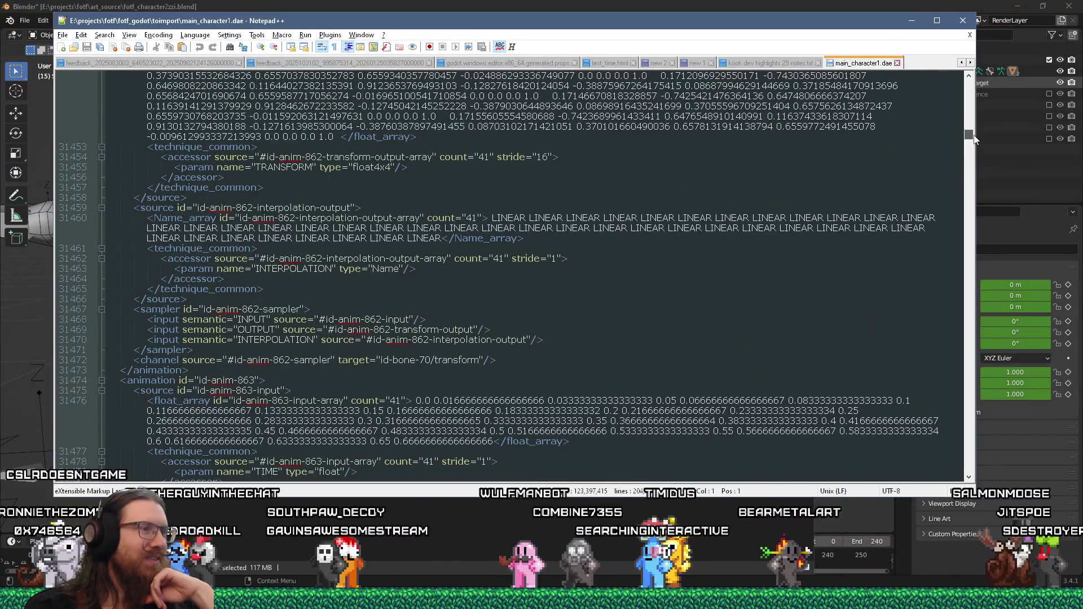
pyautogui.moveTo(975, 139); pyautogui.dragTo(977, 138)
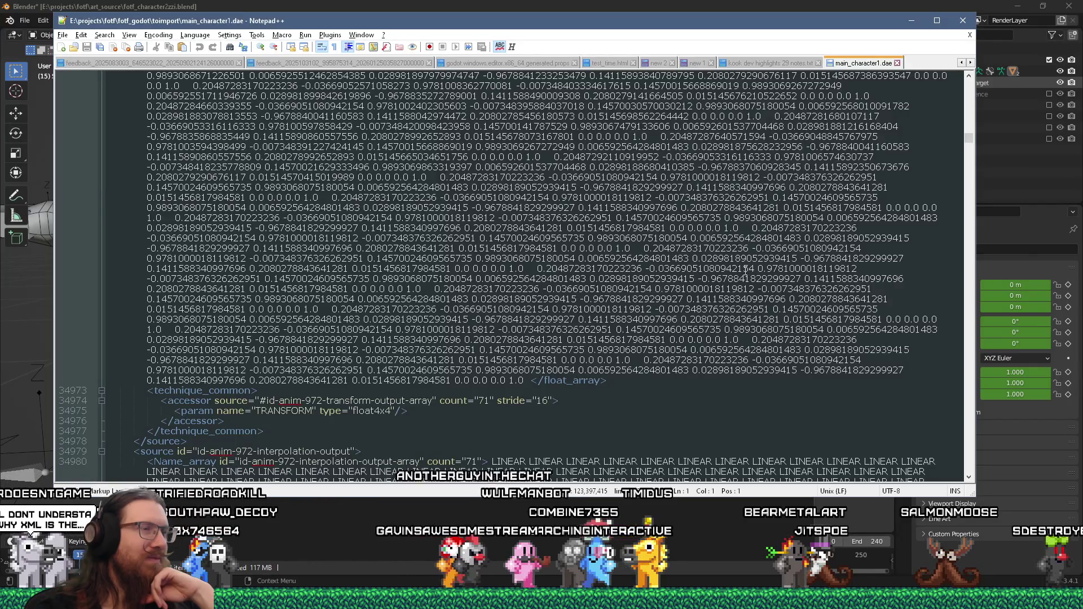
pyautogui.scroll(10, 745, 278)
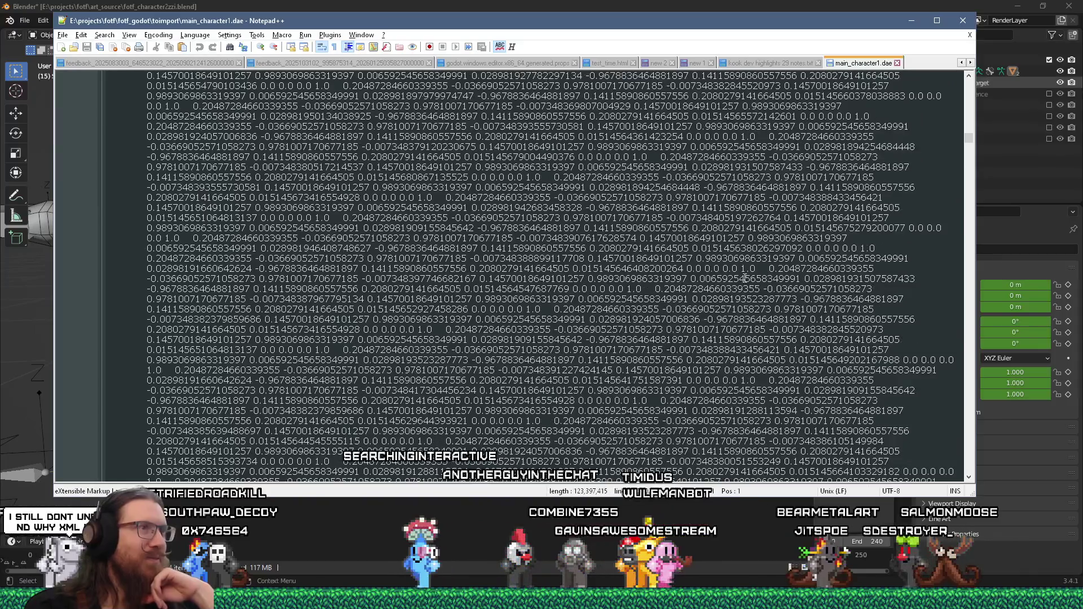
pyautogui.scroll(5, 745, 278)
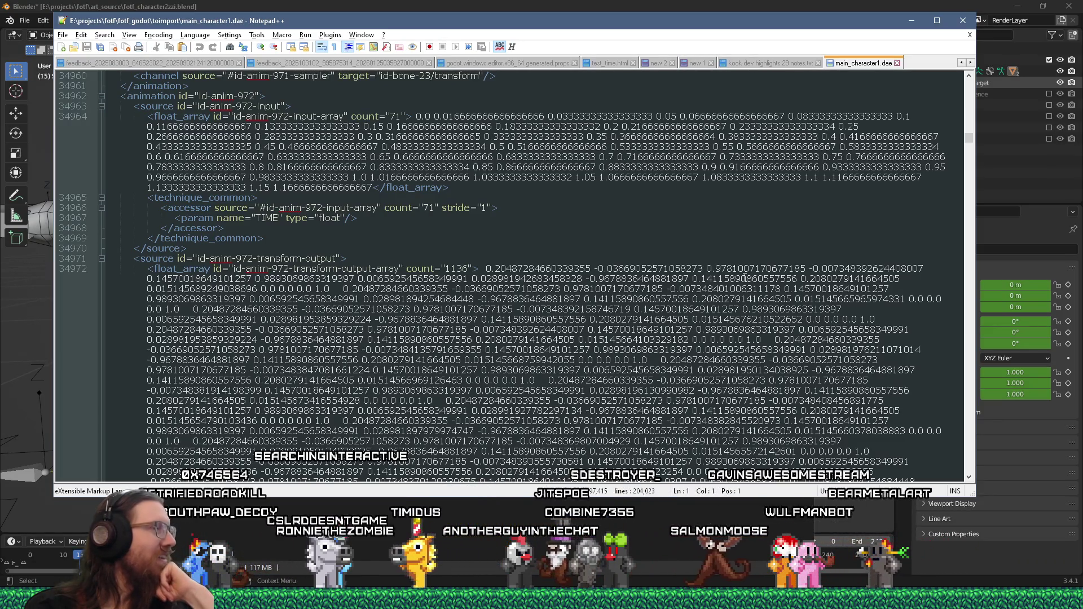
pyautogui.scroll(-4, 745, 278)
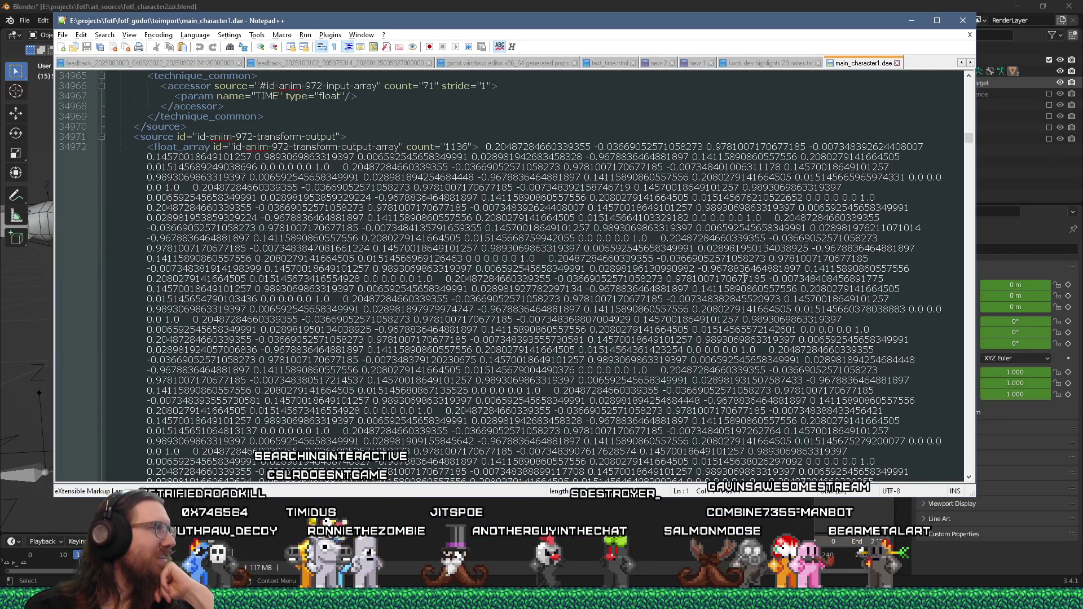
pyautogui.scroll(-15, 744, 278)
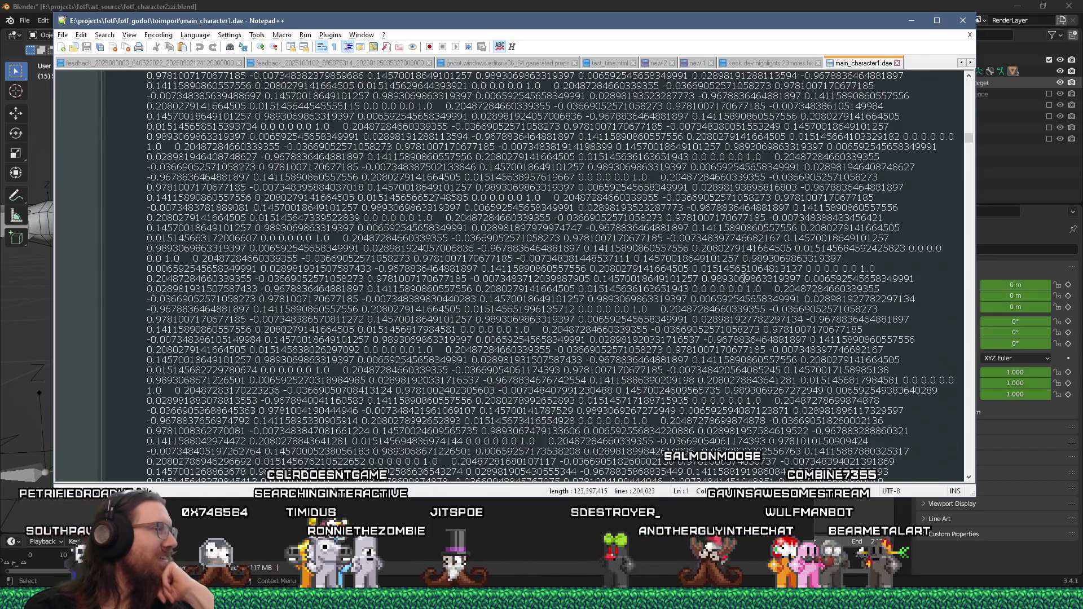
pyautogui.scroll(-10, 745, 278)
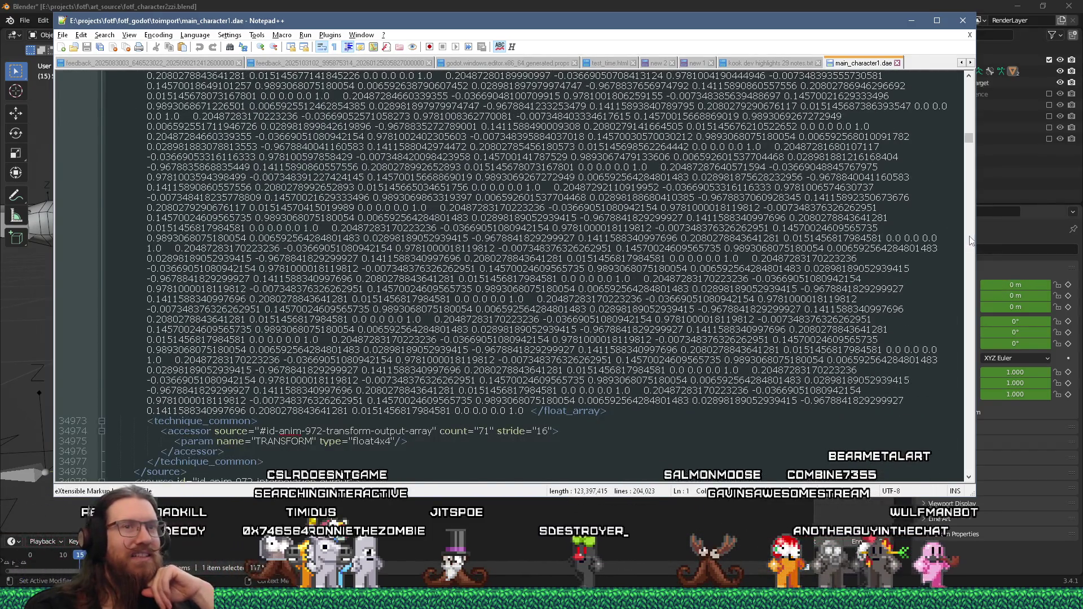
pyautogui.scroll(-15, 970, 241)
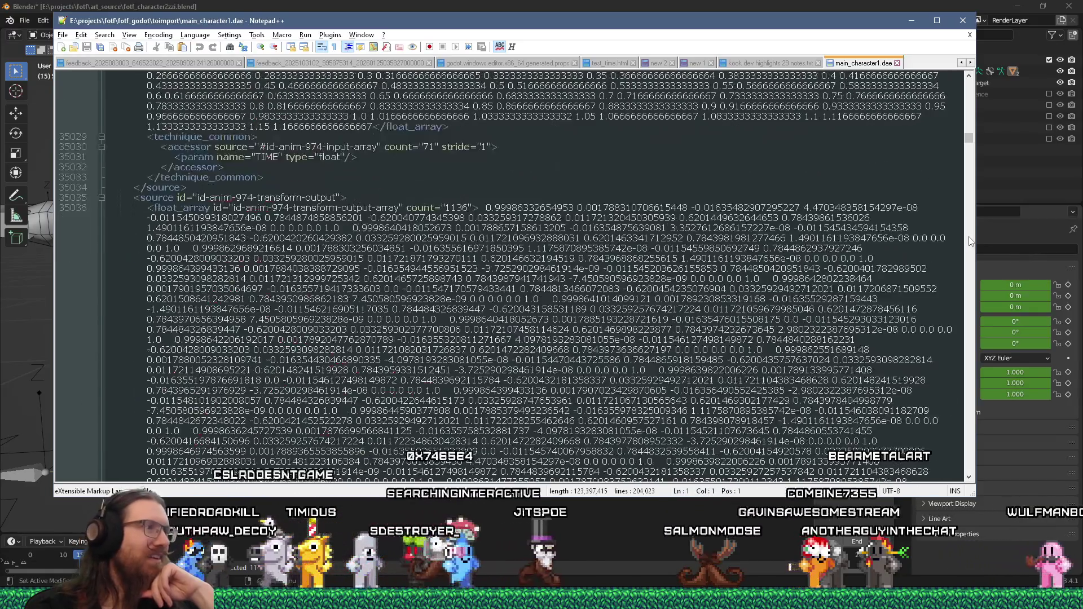
pyautogui.scroll(-15, 971, 241)
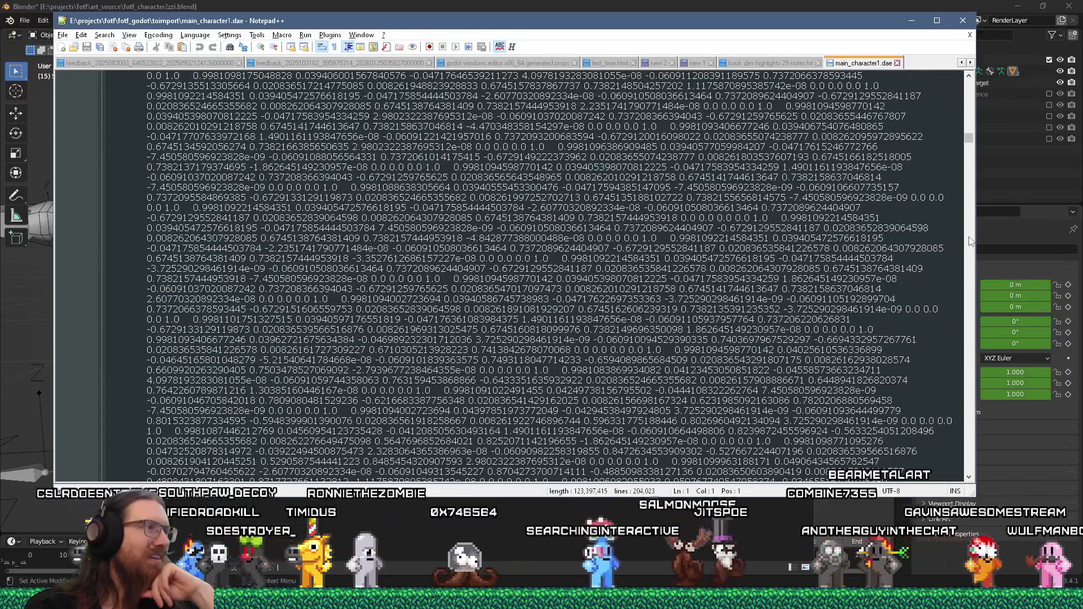
pyautogui.moveTo(969, 138); pyautogui.dragTo(969, 163)
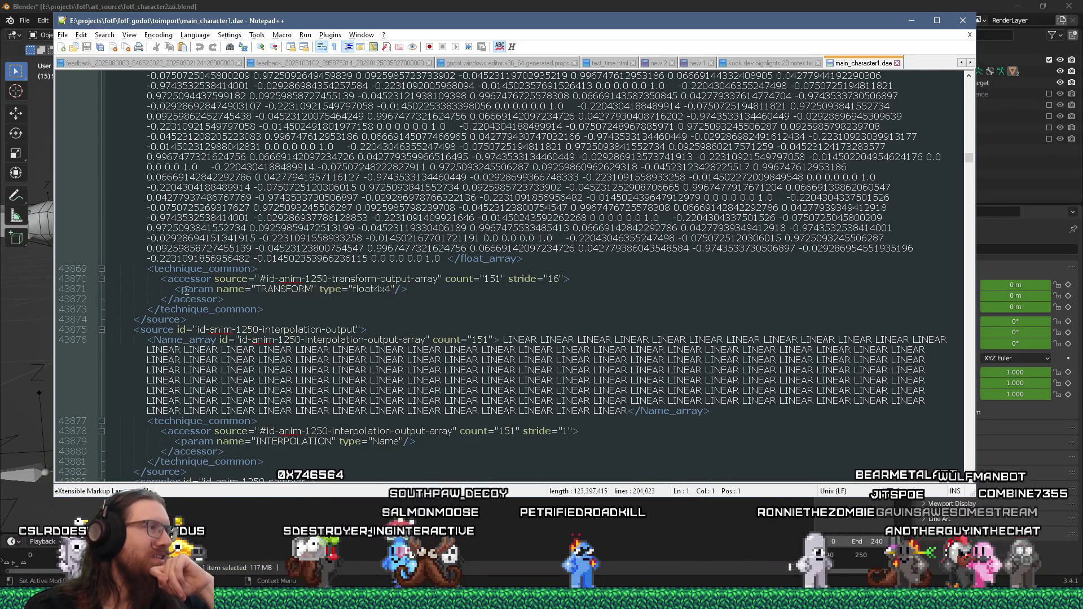
pyautogui.moveTo(447, 258); pyautogui.dragTo(523, 259)
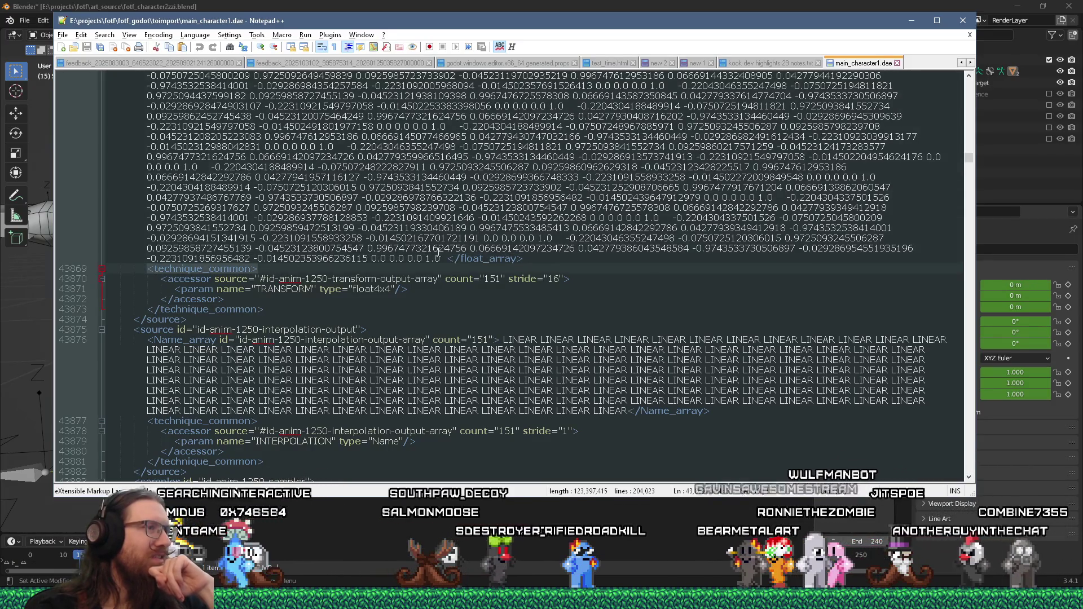
pyautogui.click(162, 278)
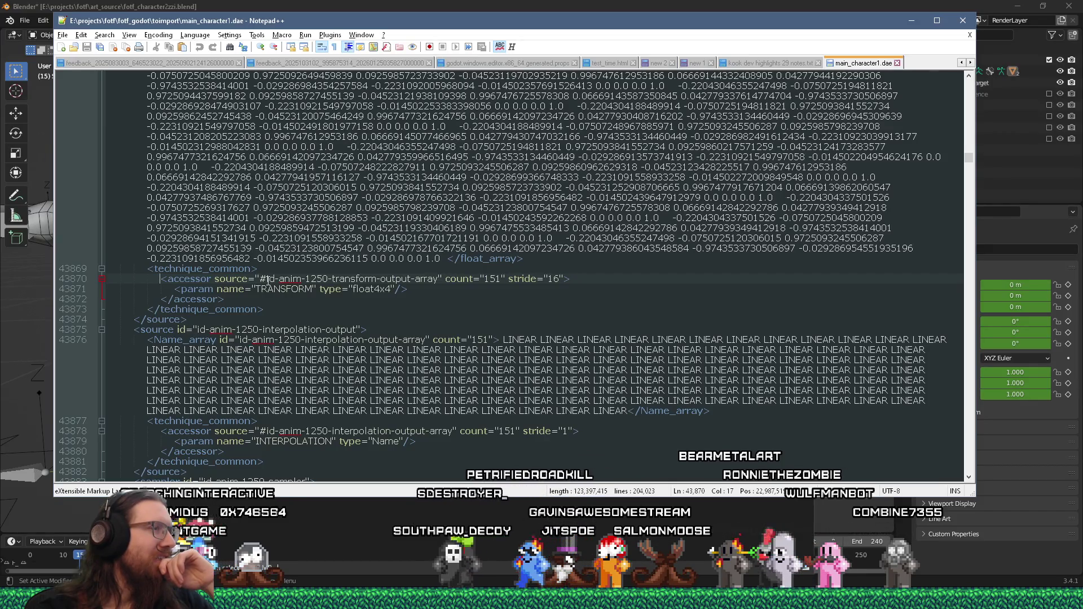
pyautogui.scroll(-2, 268, 280)
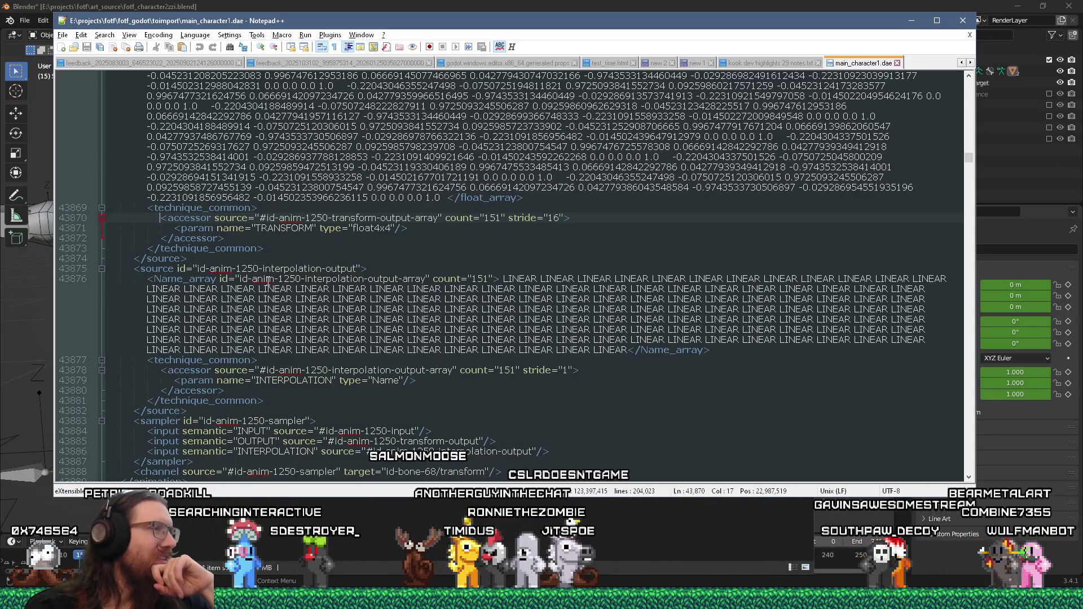
pyautogui.moveTo(500, 279)
pyautogui.mouseDown()
pyautogui.moveTo(621, 299)
pyautogui.moveTo(628, 350)
pyautogui.mouseUp()
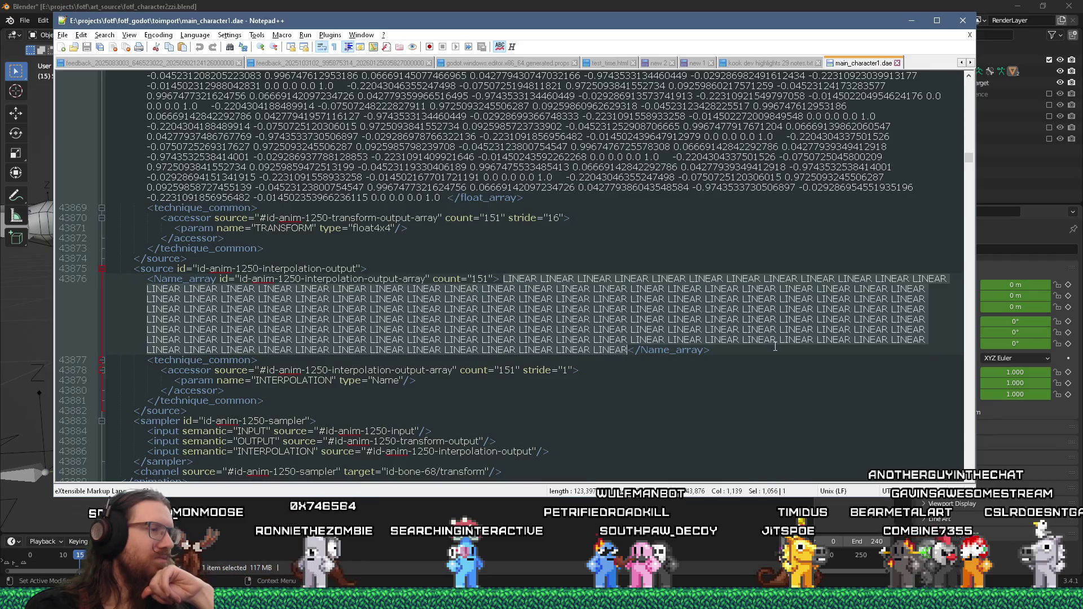
pyautogui.scroll(-2, 776, 351)
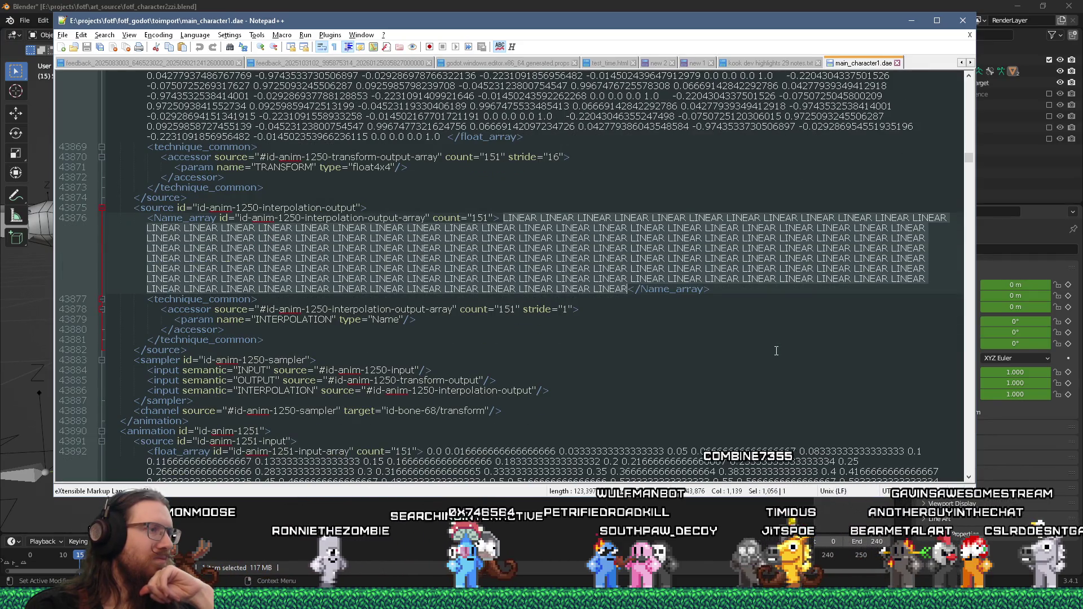
pyautogui.scroll(-3, 777, 351)
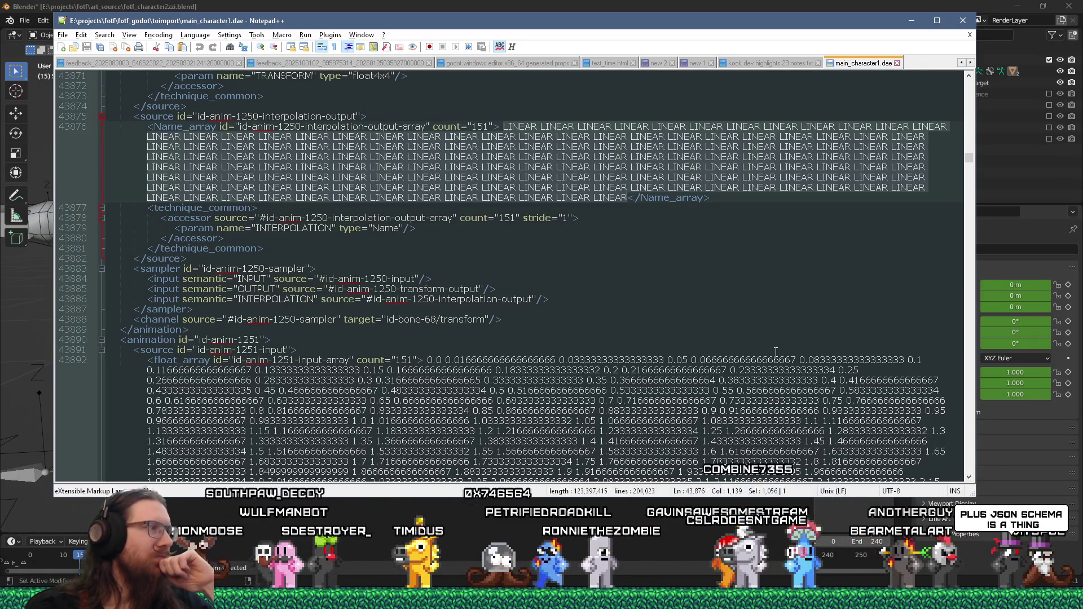
pyautogui.scroll(-15, 775, 352)
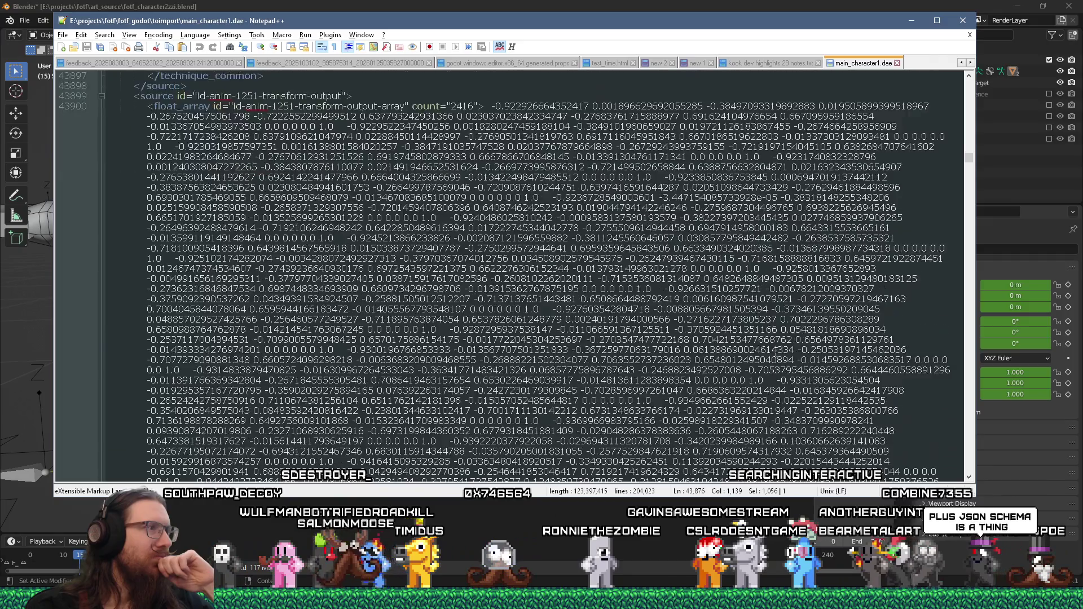
# - Scroll through the rest of main_character1.dae to its closing COLLADA tag
pyautogui.scroll(-1, 776, 351)
pyautogui.moveTo(969, 159); pyautogui.dragTo(968, 265)
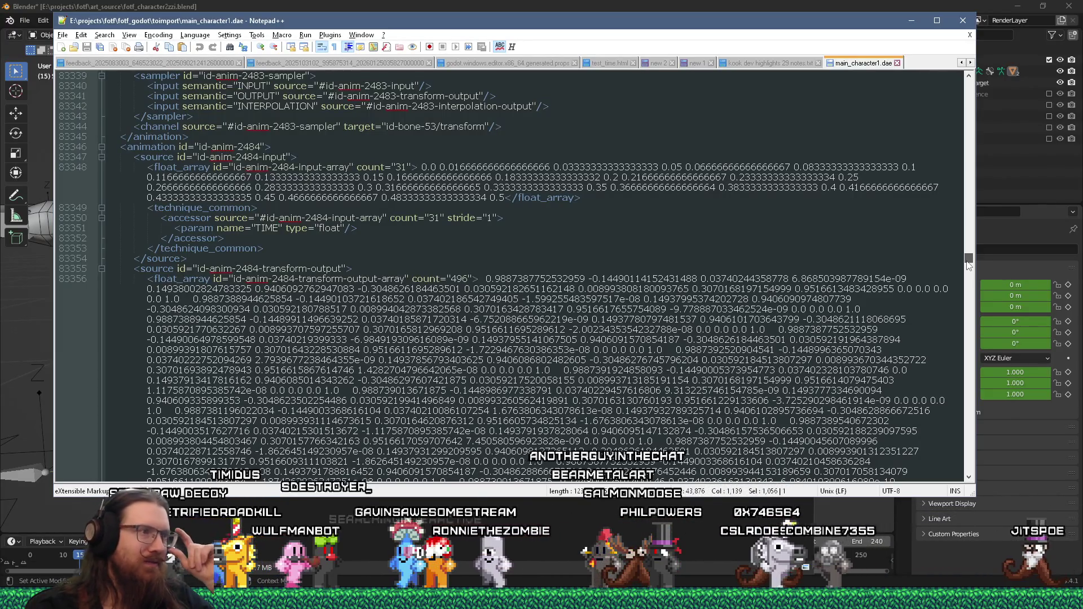
pyautogui.moveTo(968, 265)
pyautogui.mouseDown()
pyautogui.moveTo(973, 421)
pyautogui.moveTo(963, 415)
pyautogui.mouseUp()
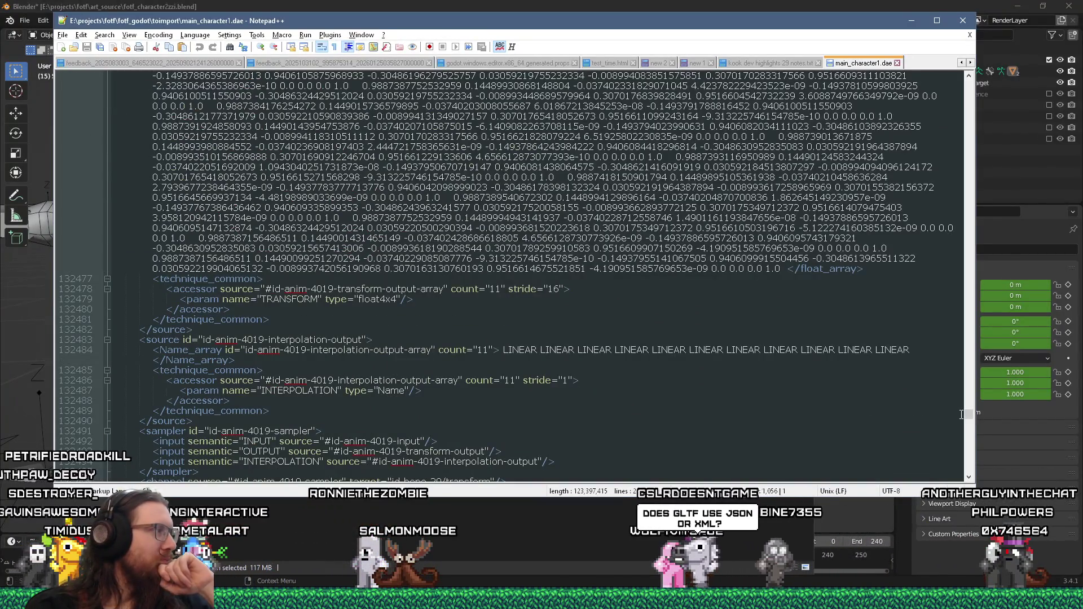
pyautogui.moveTo(969, 416); pyautogui.dragTo(968, 463)
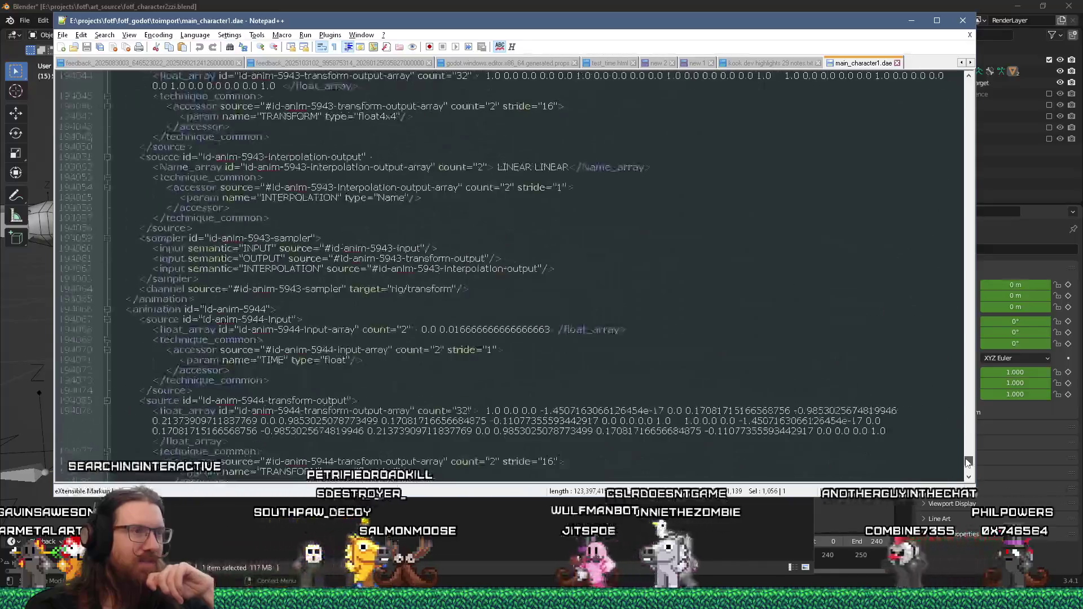
pyautogui.scroll(-10, 810, 388)
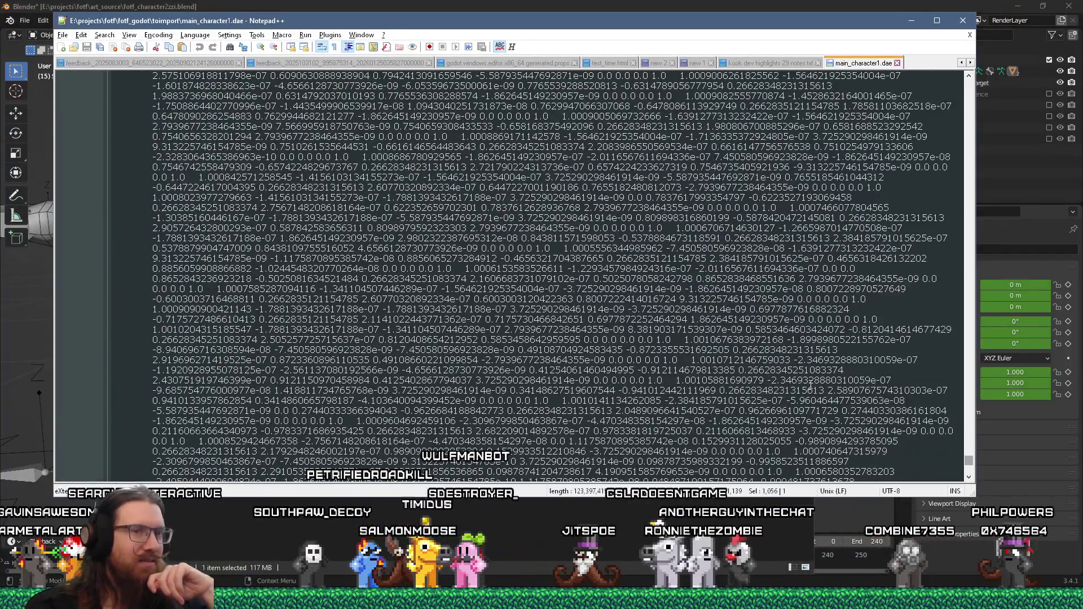
pyautogui.scroll(-5, 811, 388)
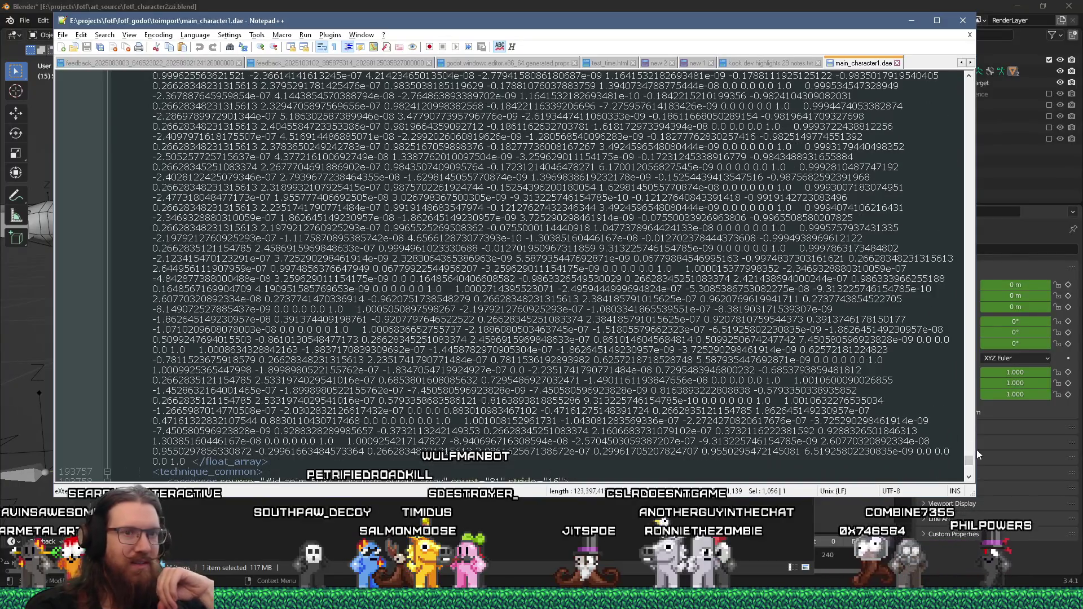
pyautogui.moveTo(970, 462); pyautogui.dragTo(970, 469)
pyautogui.scroll(-11, 875, 422)
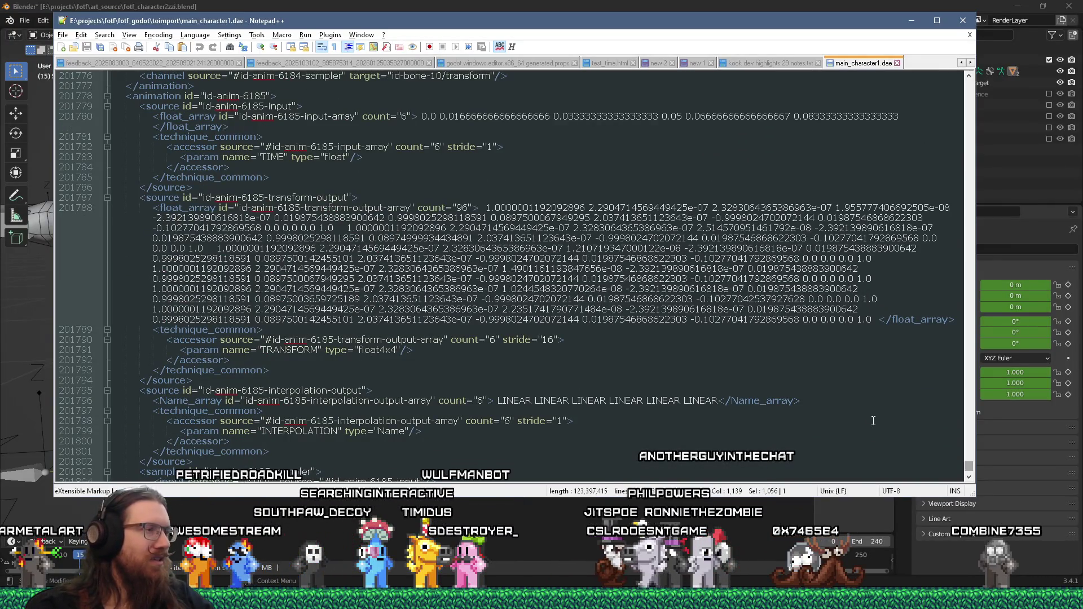
pyautogui.scroll(-20, 874, 421)
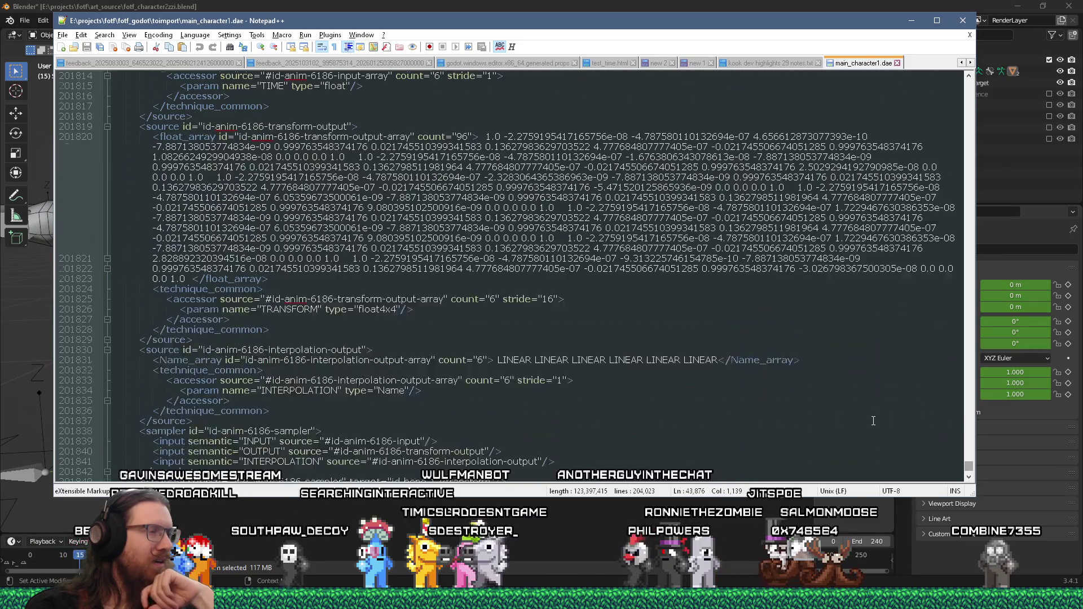
pyautogui.scroll(-2, 873, 421)
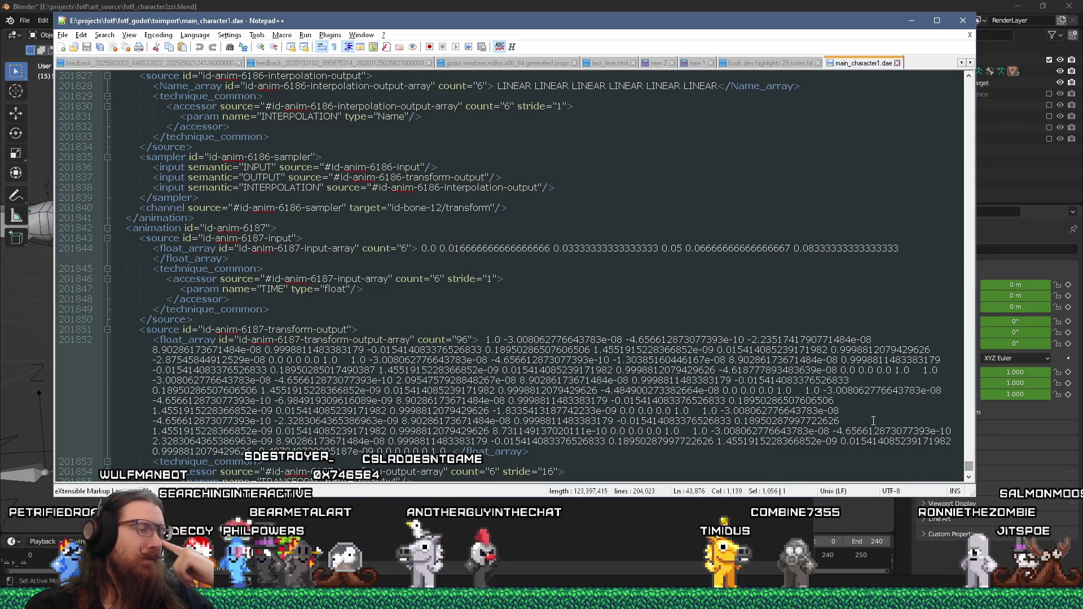
pyautogui.scroll(-3, 874, 421)
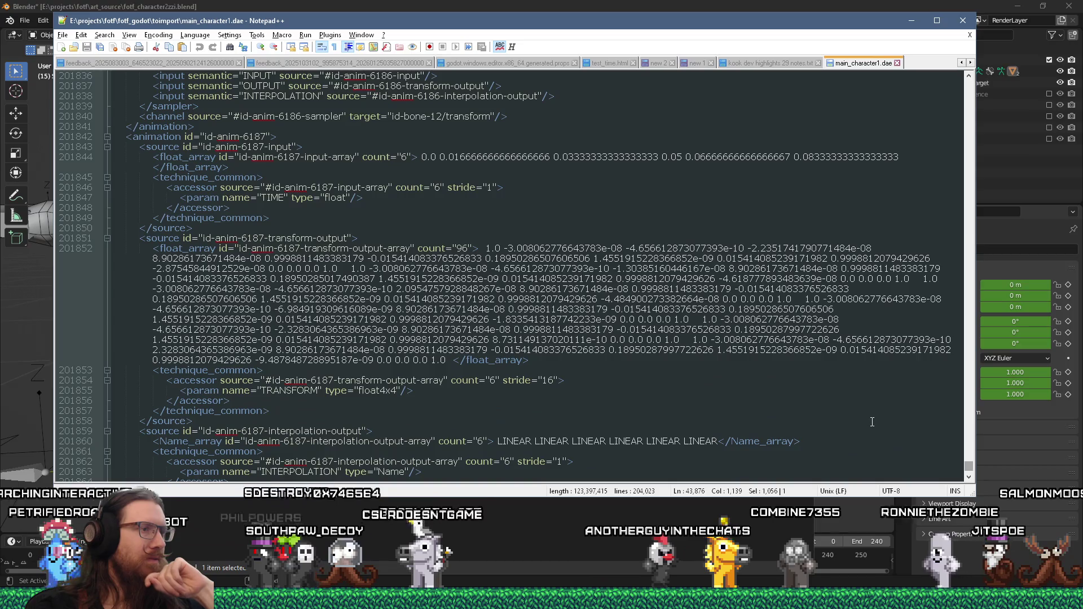
pyautogui.scroll(-4, 872, 423)
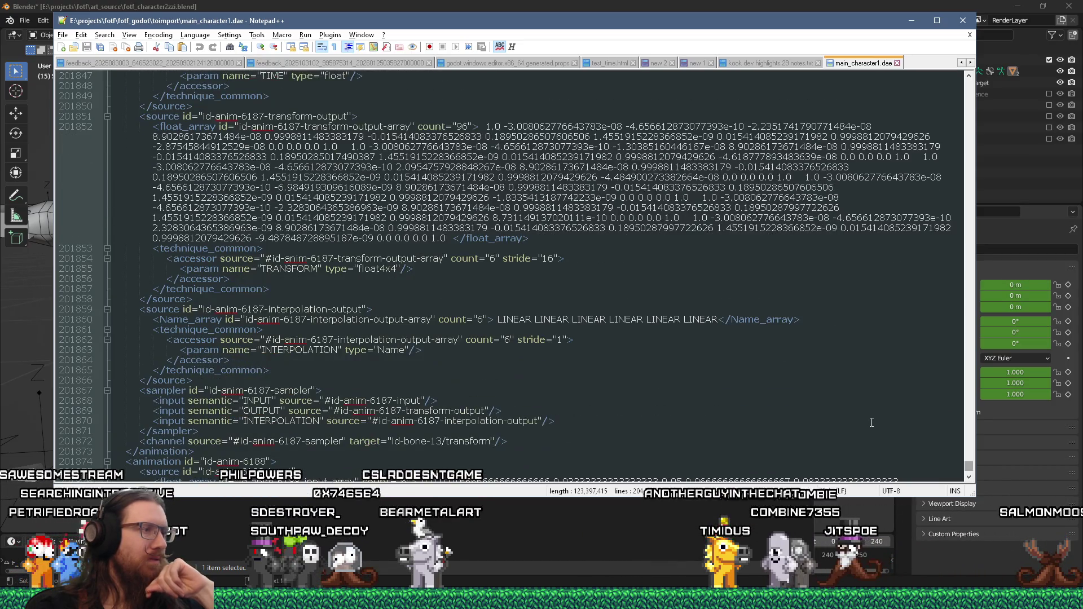
pyautogui.scroll(-4, 872, 423)
pyautogui.scroll(-3, 872, 423)
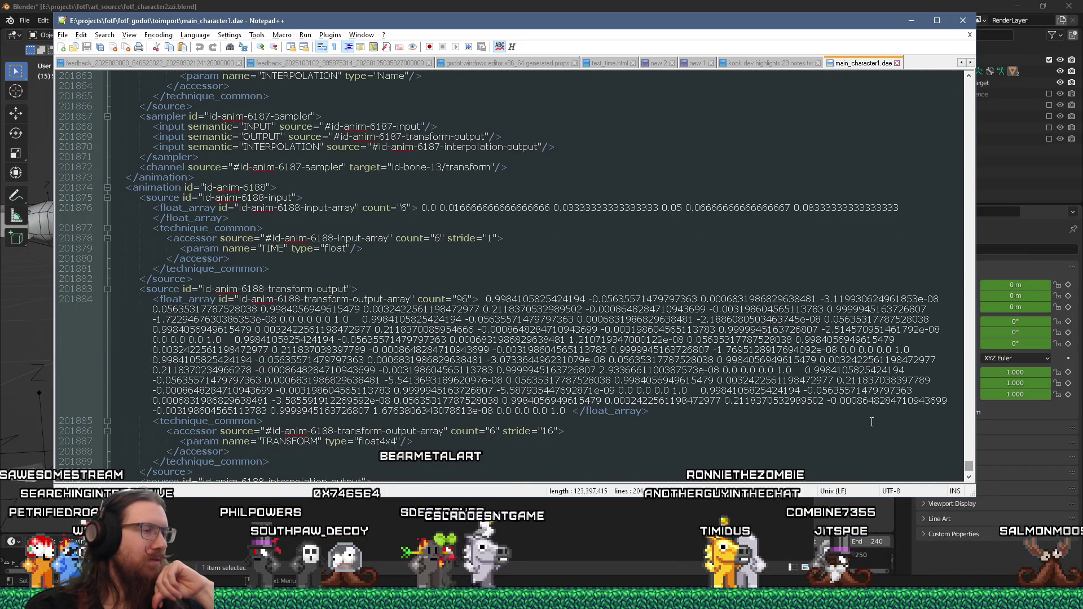
pyautogui.scroll(-12, 872, 422)
pyautogui.scroll(-2, 941, 445)
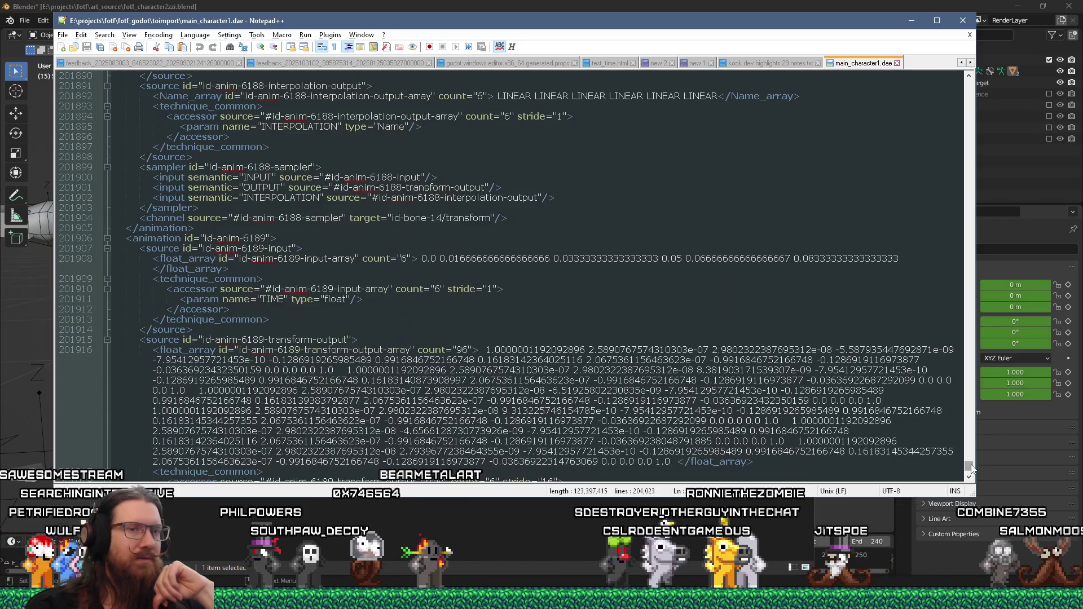
pyautogui.hotkey('ctrl', 'End')
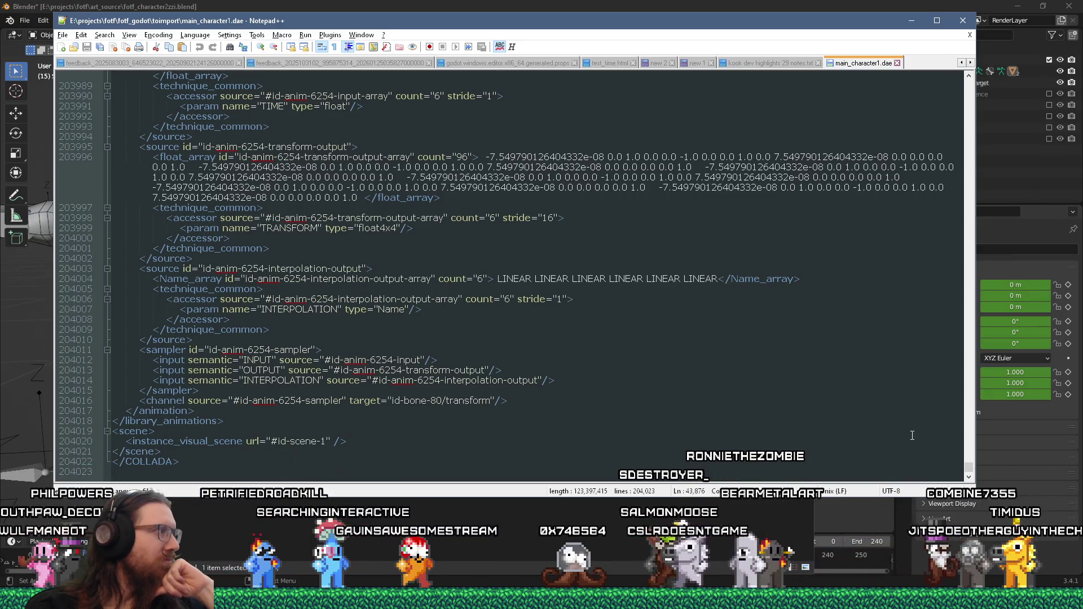
# - Minimize Notepad++ to reveal the toimport folder in File Explorer
pyautogui.scroll(4, 912, 435)
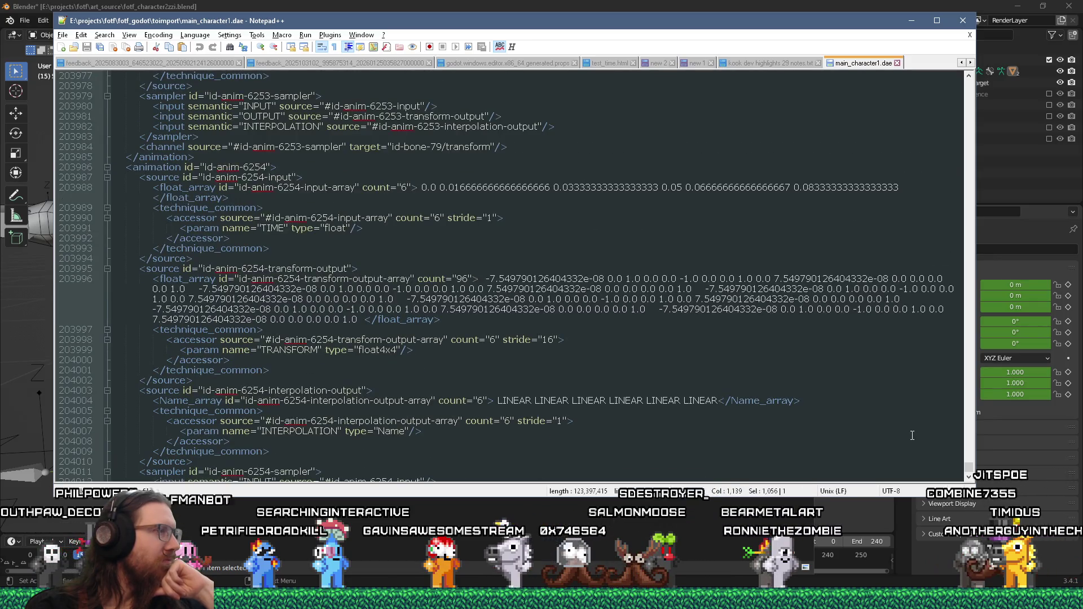
pyautogui.scroll(3, 913, 435)
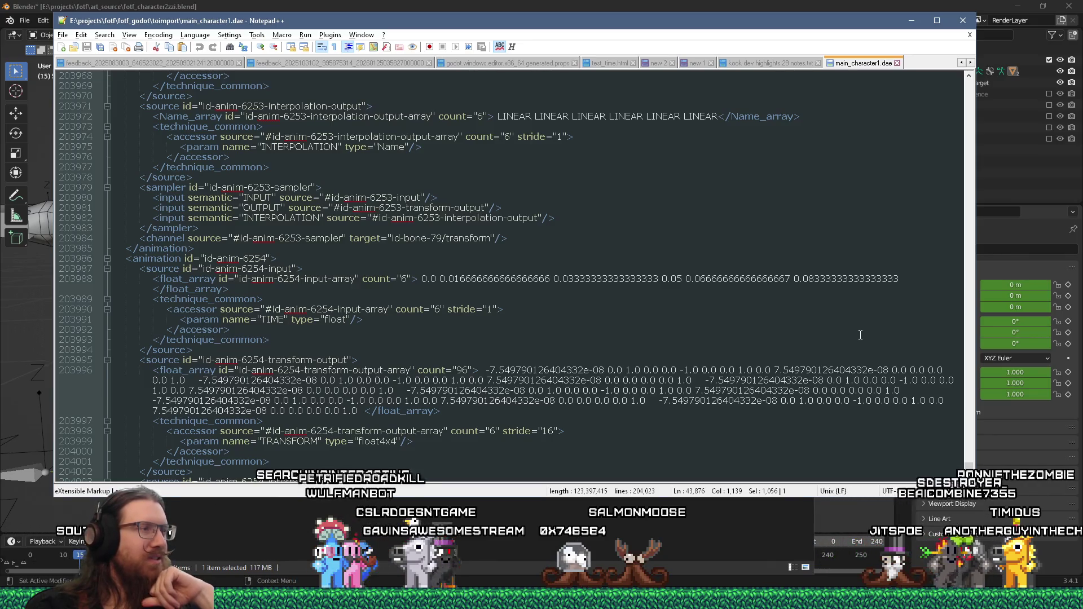
pyautogui.scroll(-4, 860, 336)
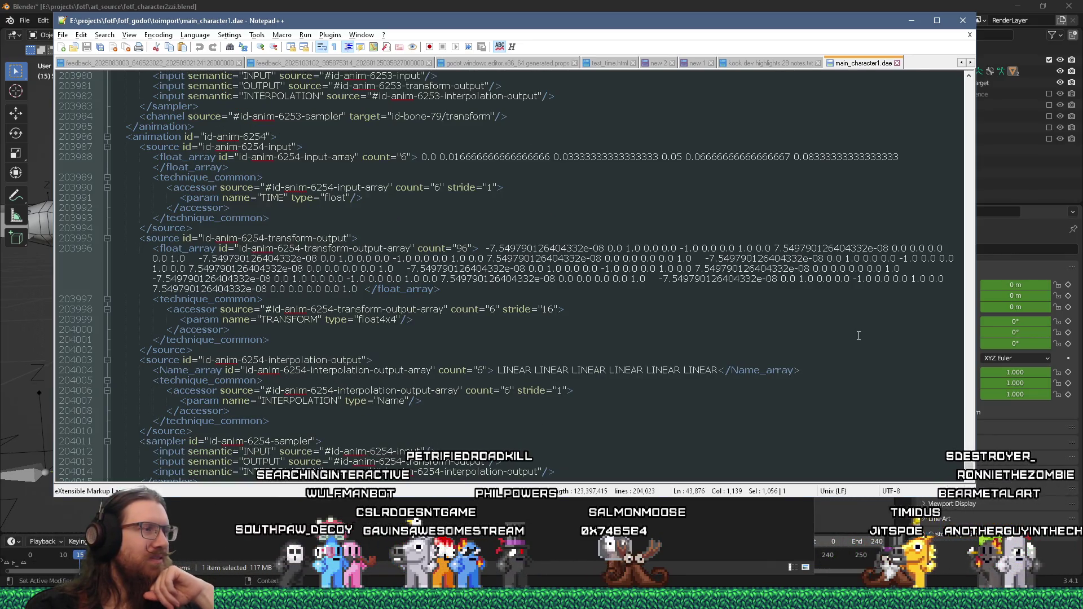
pyautogui.scroll(-3, 859, 336)
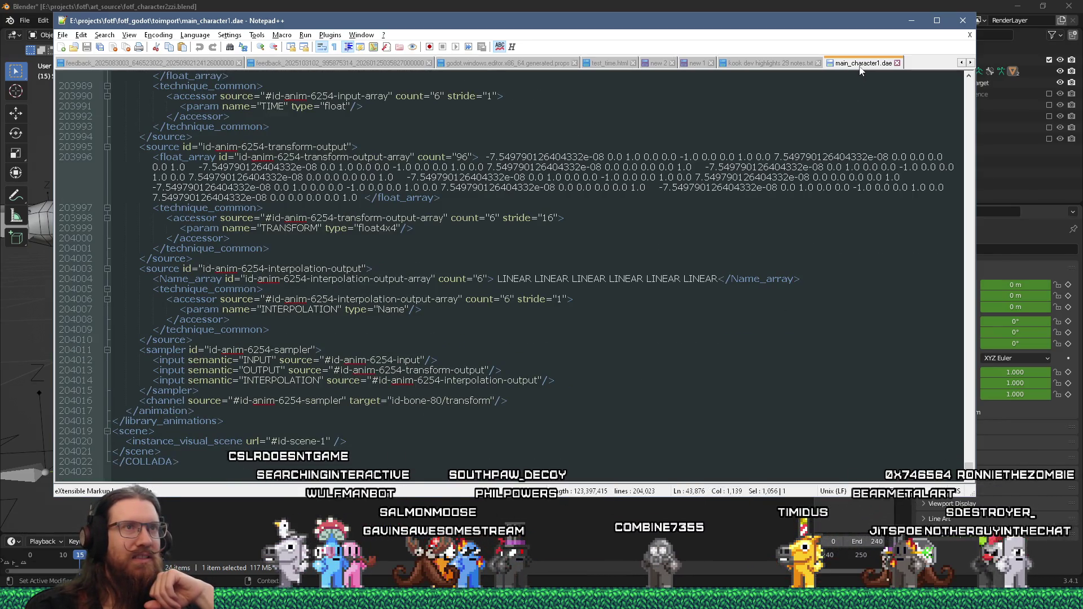
pyautogui.click(911, 20)
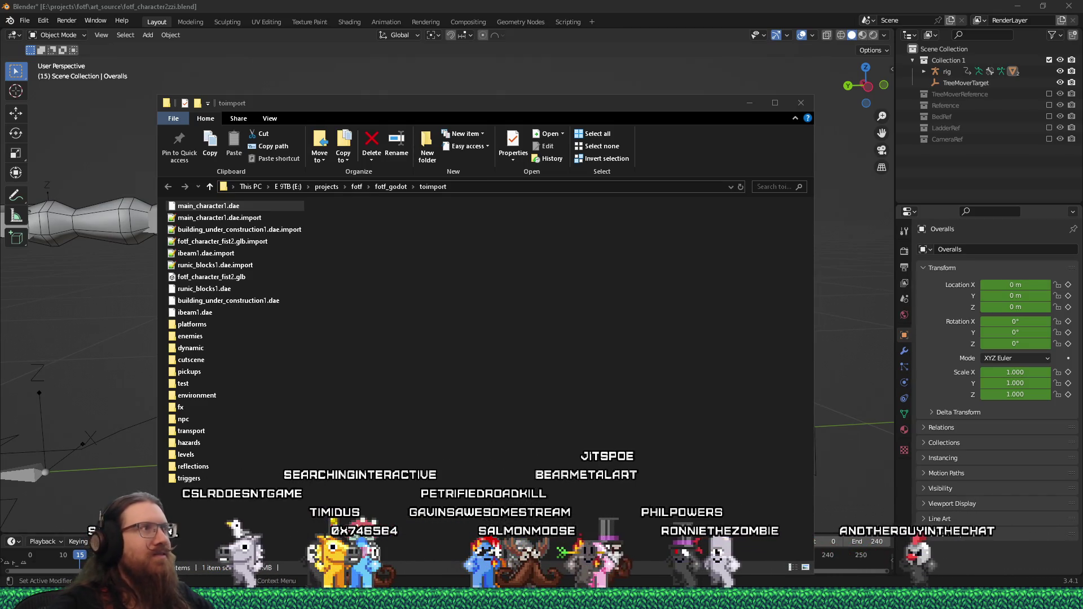
# - Save the Blender character file and switch over to the Godot editor
pyautogui.click(178, 79)
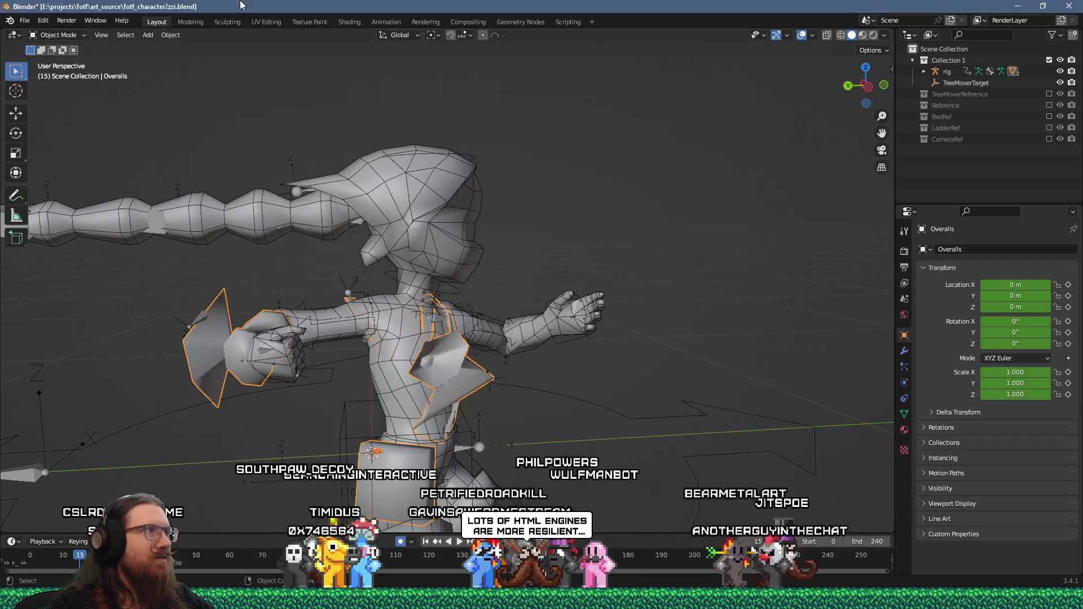
pyautogui.click(48, 26)
pyautogui.click(45, 90)
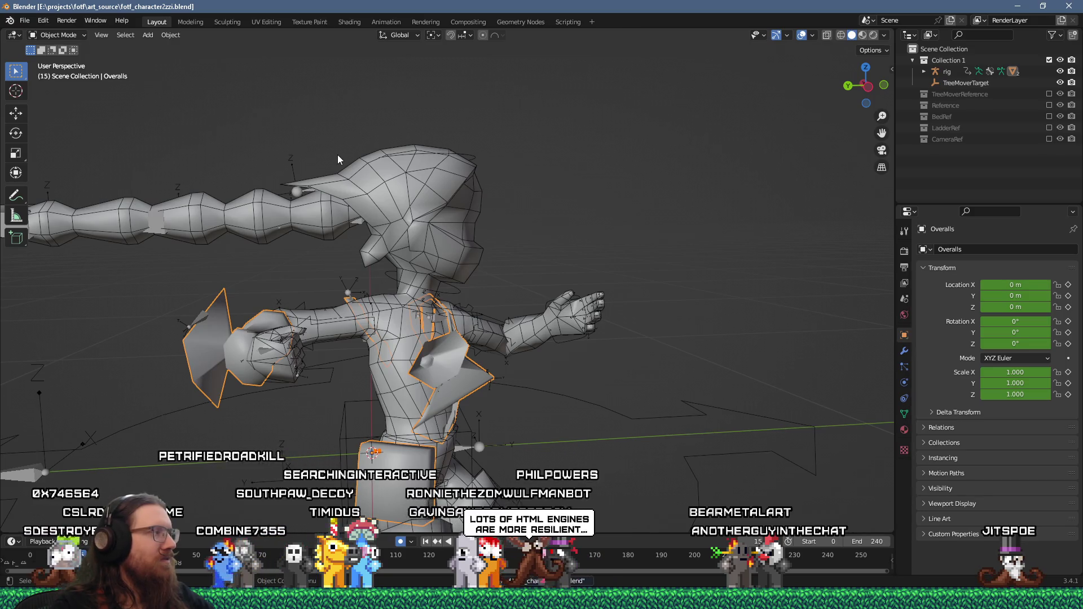
pyautogui.hotkey('alt', 'Tab')
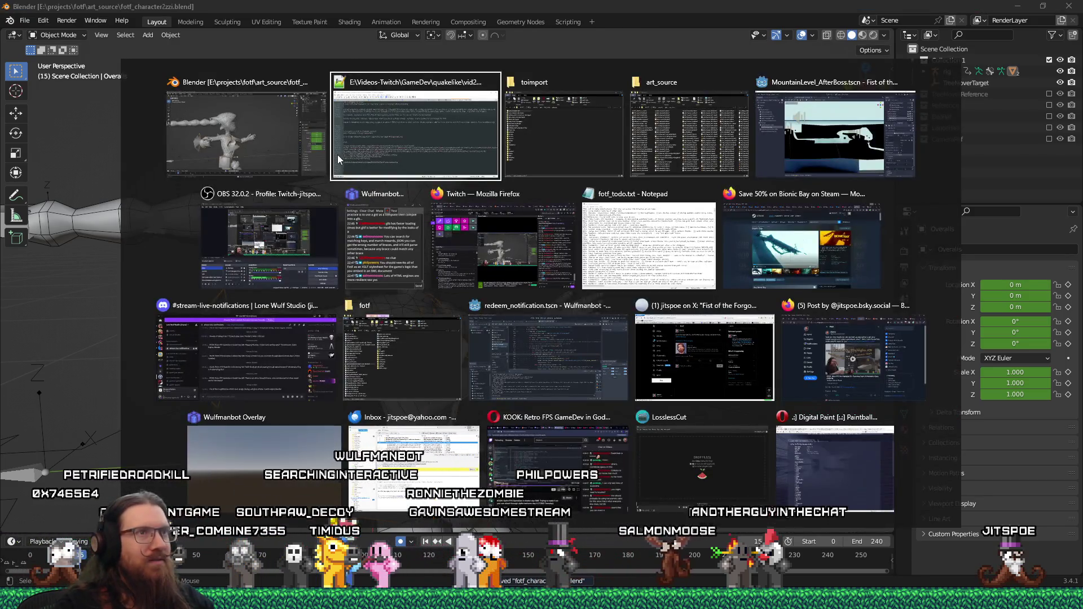
pyautogui.press('Tab')
pyautogui.press('Tab')
pyautogui.press('Tab')
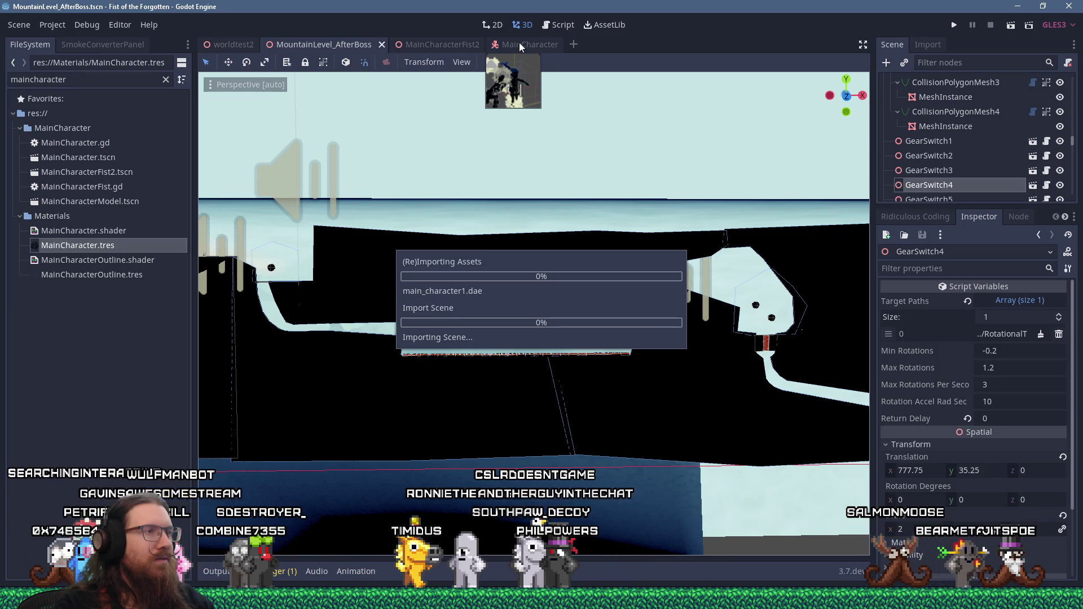
# - Close the reimported MainCharacter scene and inspect the MainCharacter.tres material
pyautogui.click(519, 44)
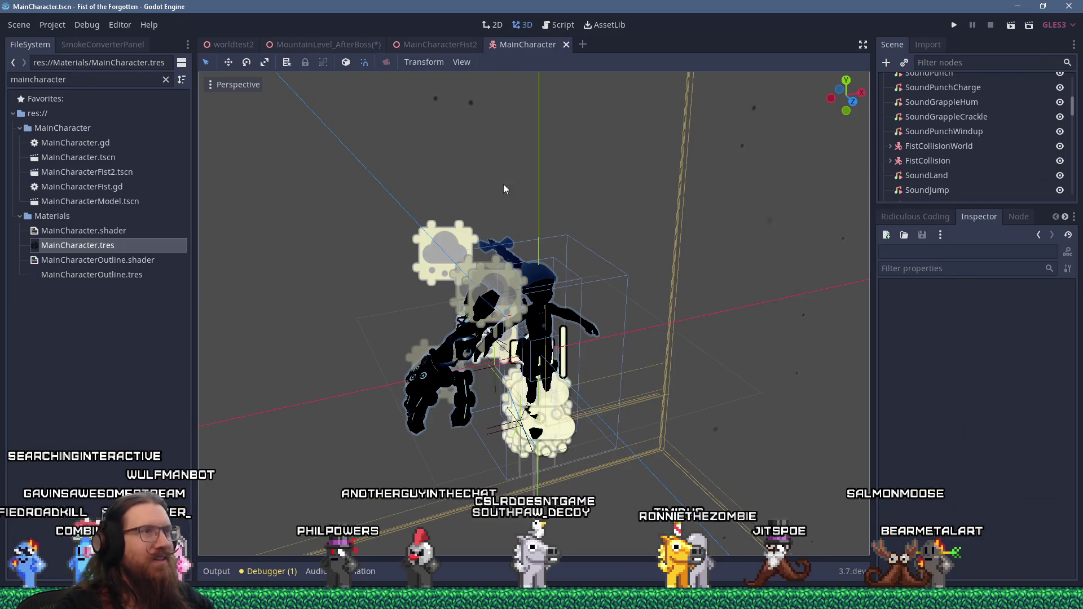
pyautogui.click(567, 45)
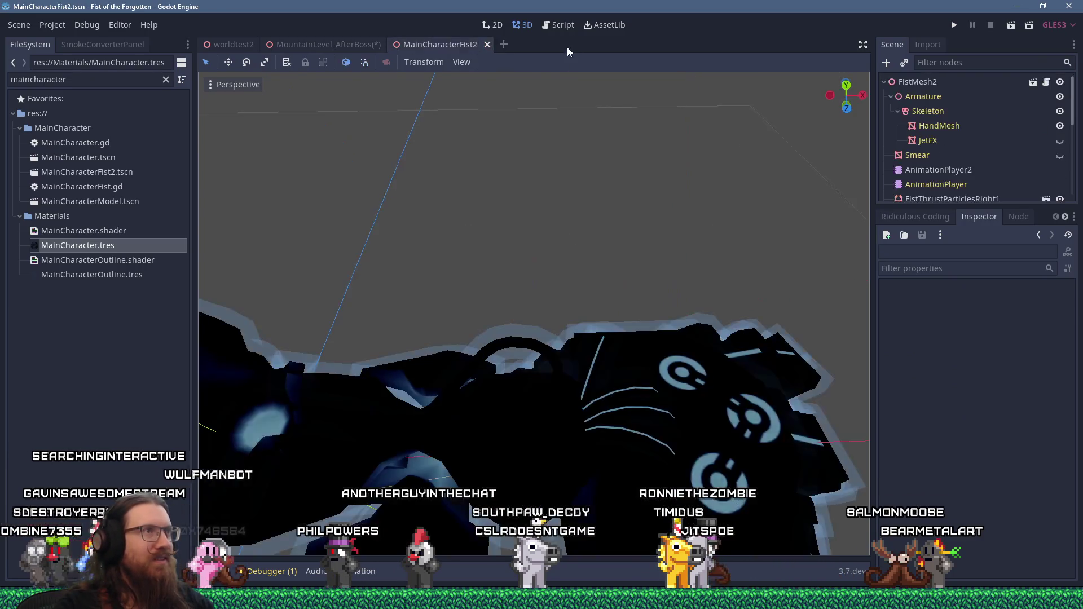
pyautogui.doubleClick(105, 248)
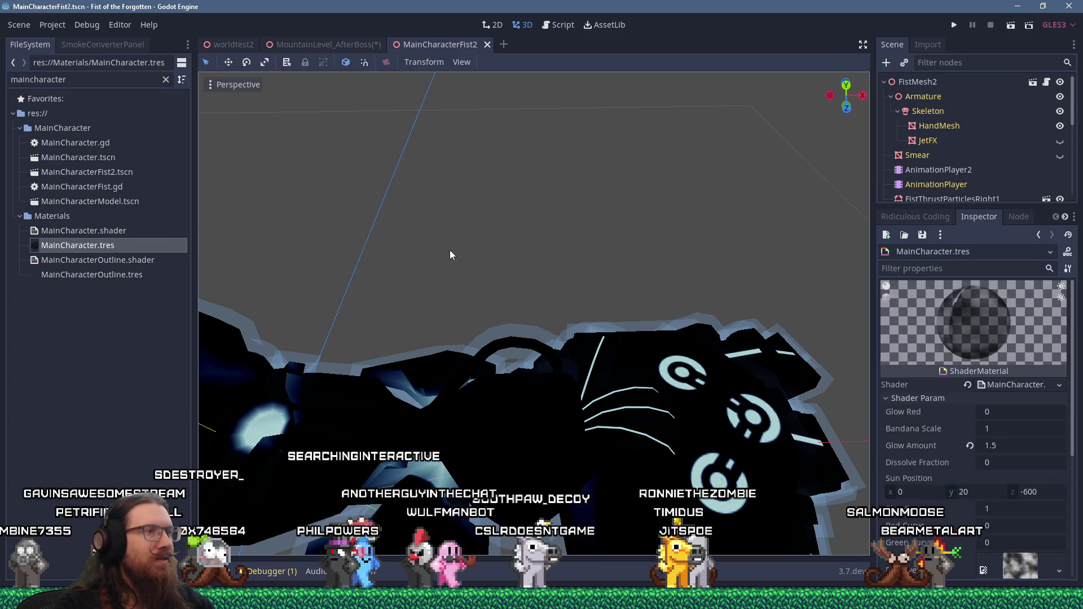
pyautogui.click(483, 110)
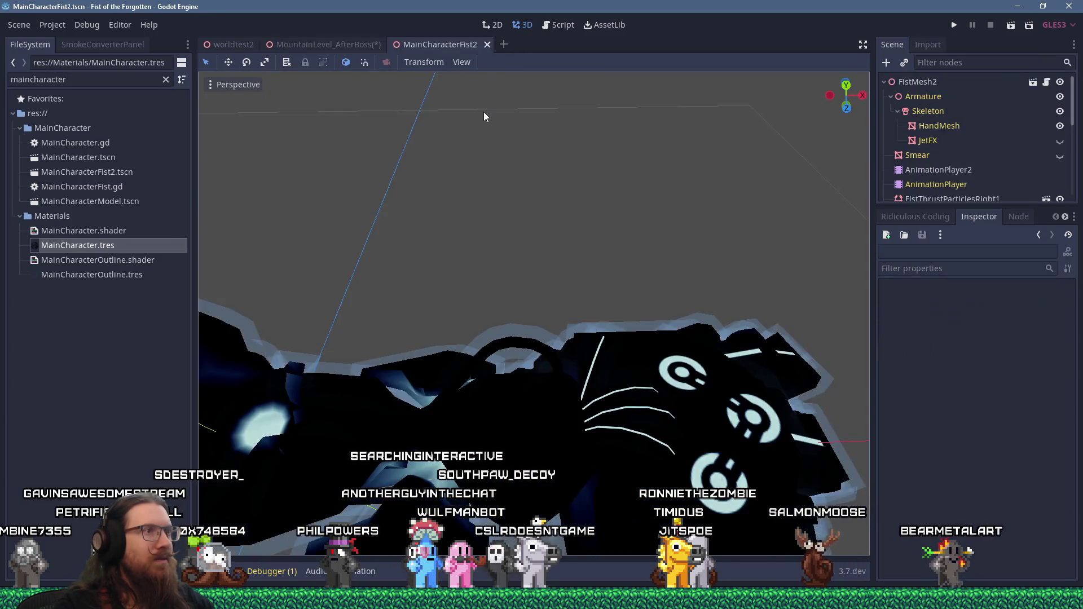
pyautogui.scroll(2, 483, 115)
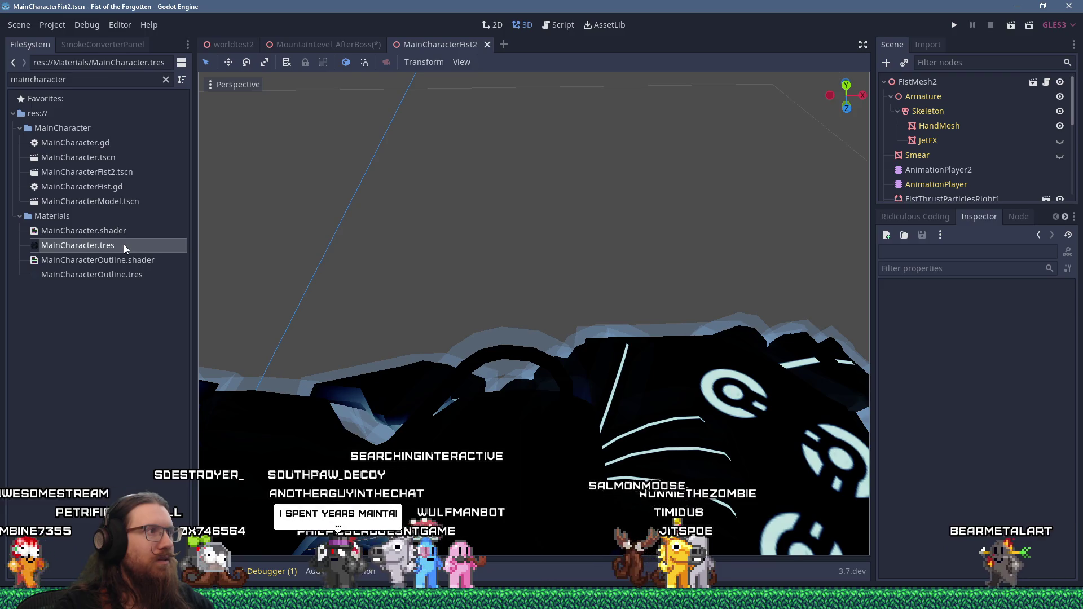
# - Open MainCharacter.tscn and open its CharacterModel node as the MainCharacterModel scene
pyautogui.doubleClick(97, 160)
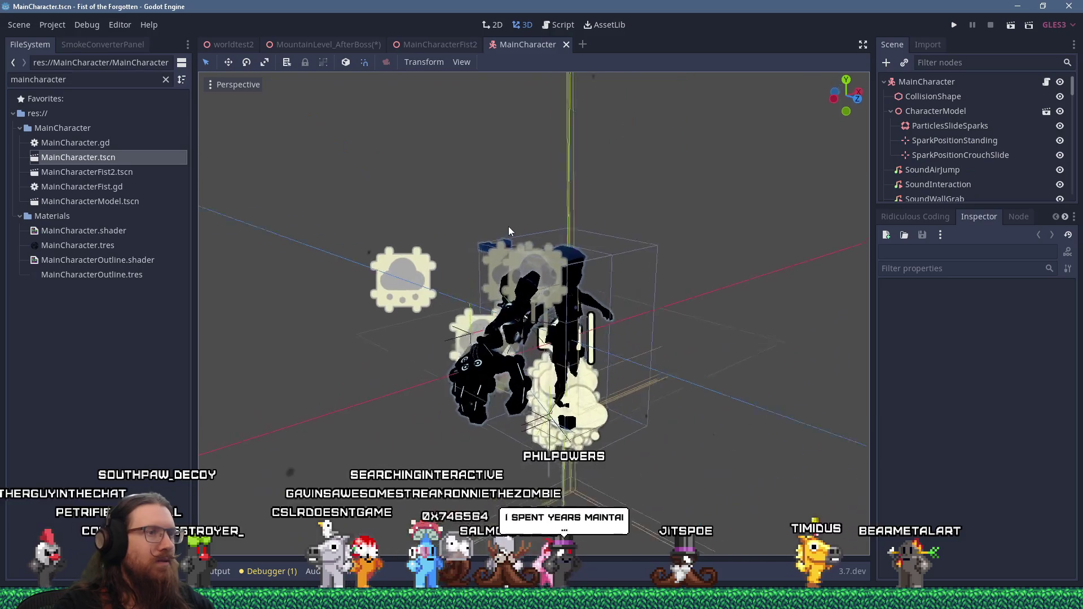
pyautogui.click(961, 112)
pyautogui.click(1045, 112)
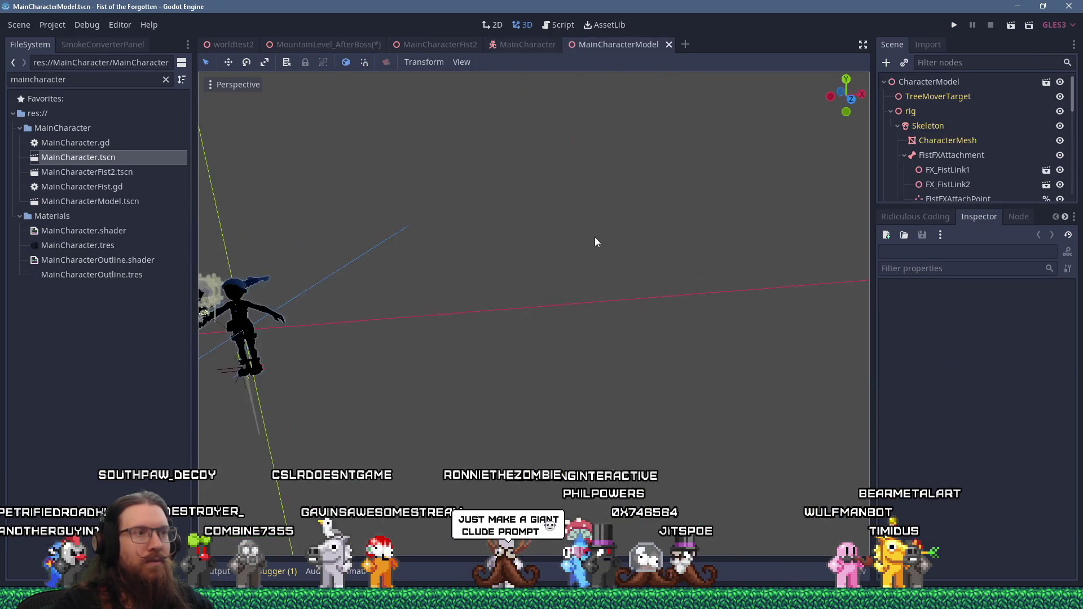
pyautogui.scroll(-1, 990, 145)
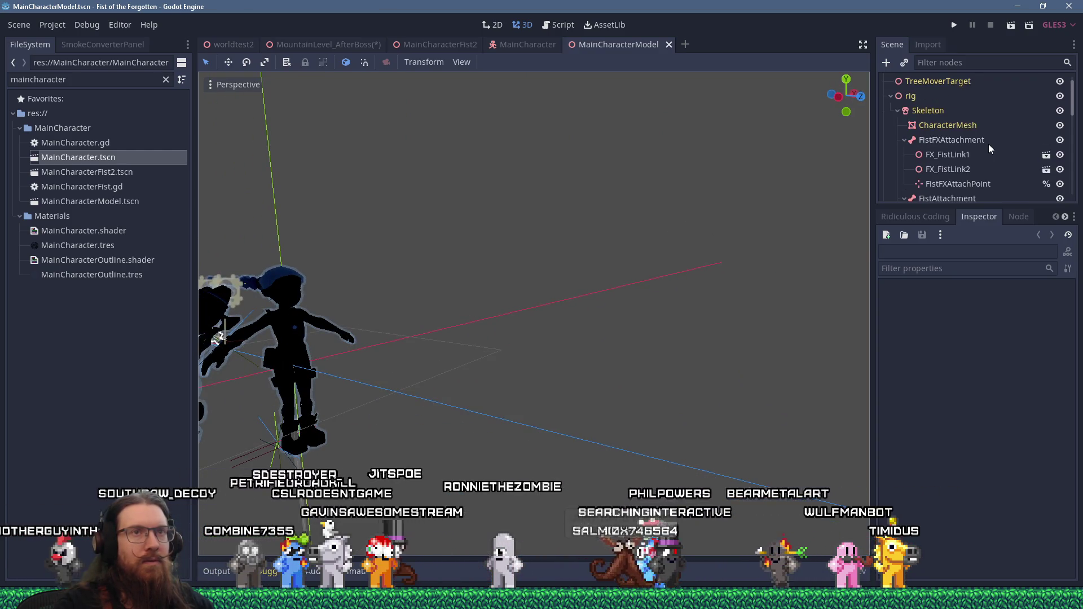
pyautogui.scroll(1, 988, 147)
pyautogui.scroll(5, 360, 300)
pyautogui.scroll(-3, 442, 288)
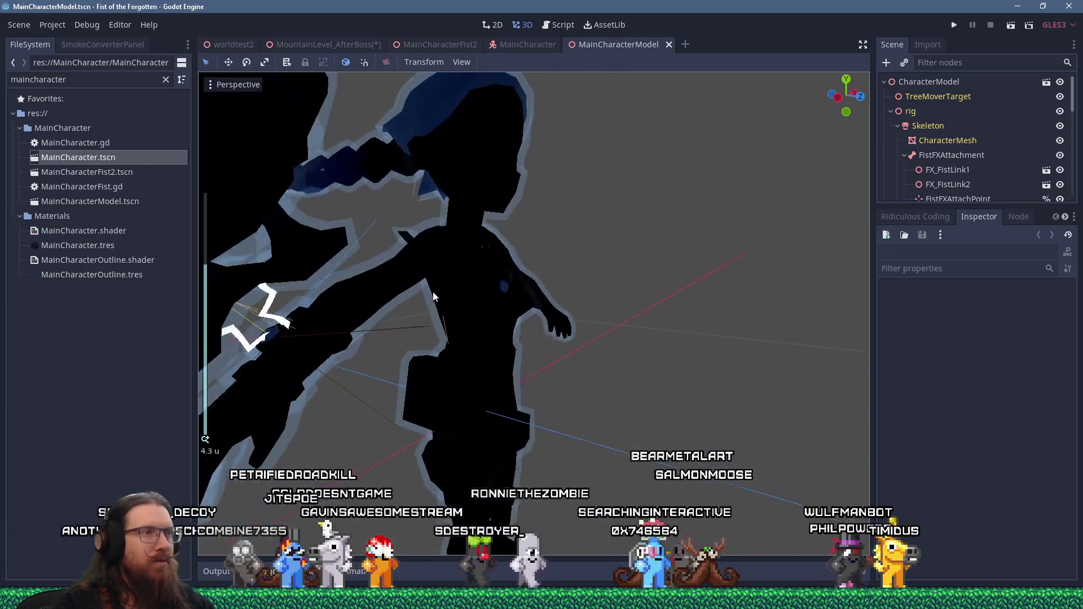
pyautogui.click(432, 291)
pyautogui.click(62, 29)
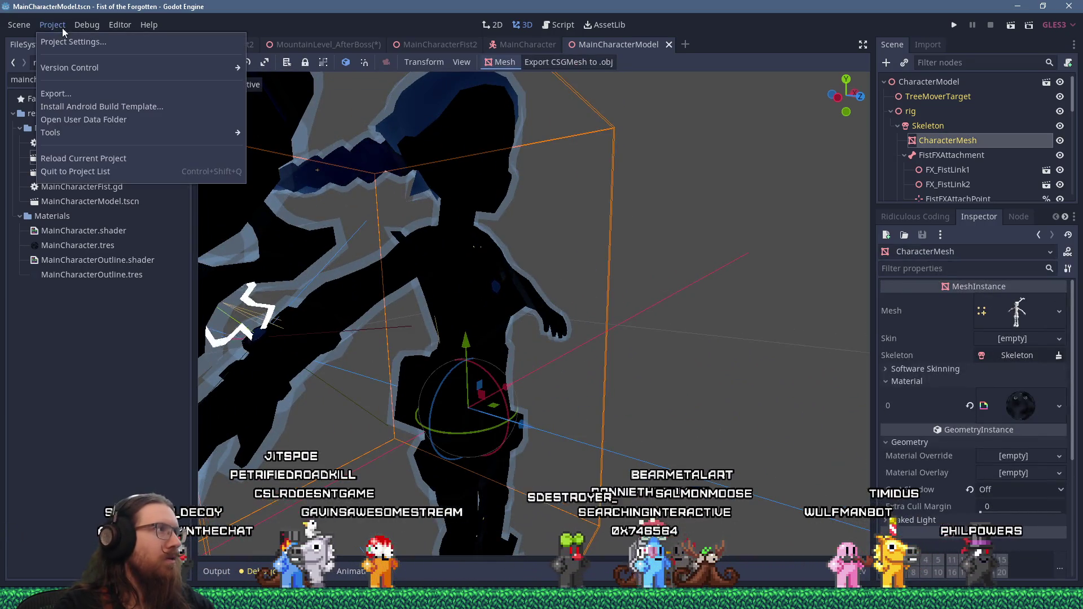
# - Reload the project without saving MountainLevel_AfterBoss, then return to the MainCharacter tab
pyautogui.click(90, 153)
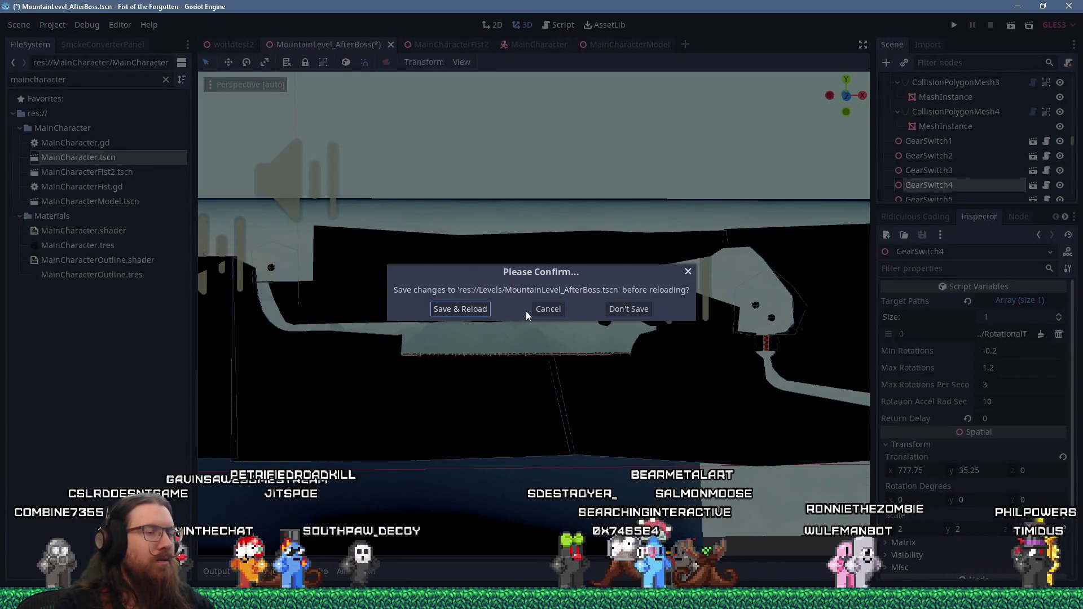
pyautogui.click(621, 309)
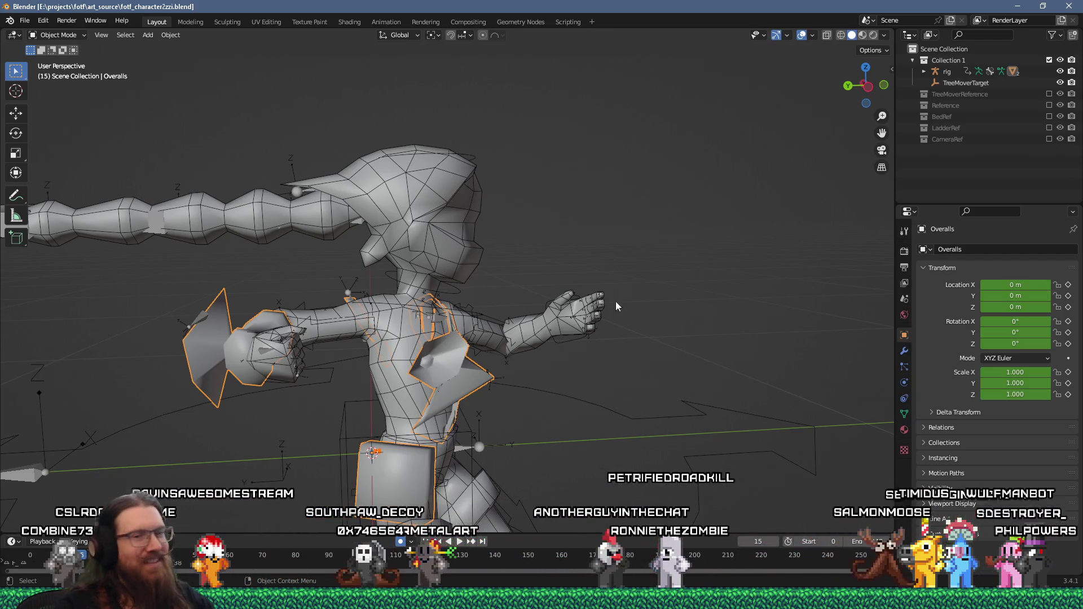
pyautogui.scroll(-2, 524, 398)
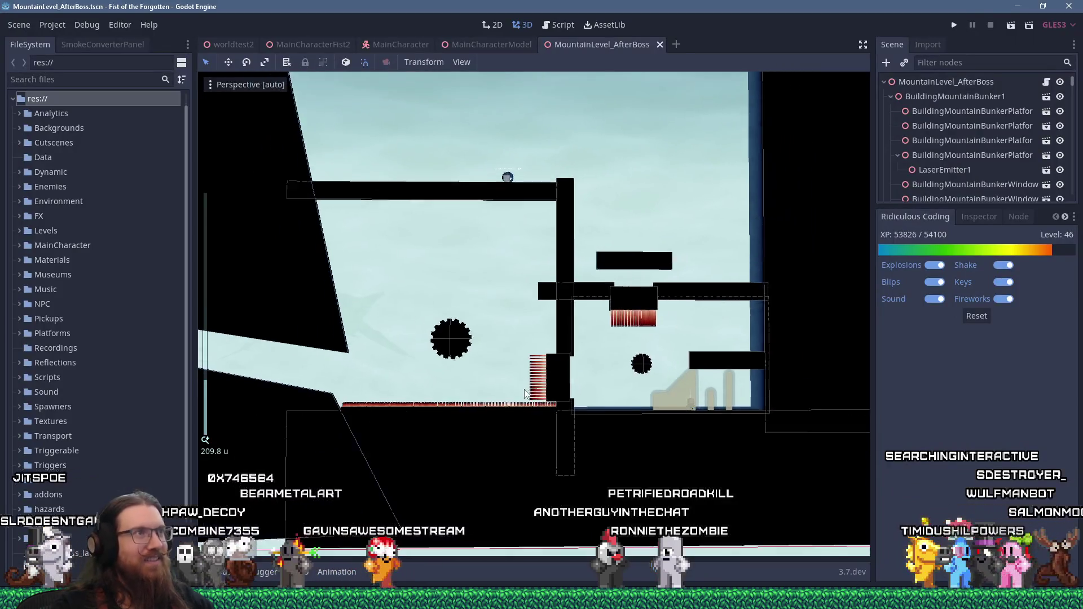
pyautogui.click(404, 43)
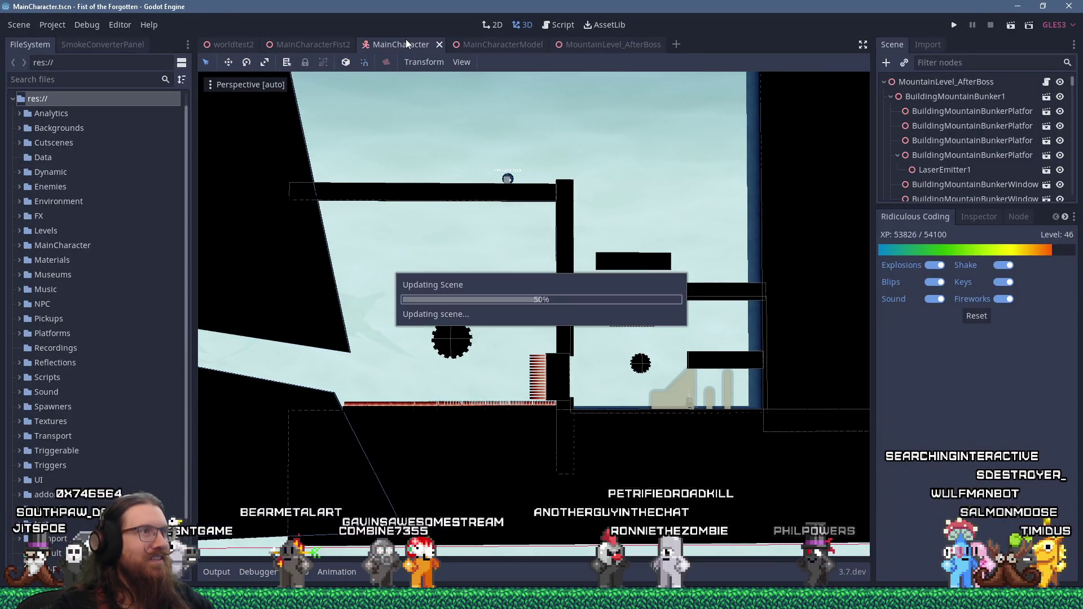
pyautogui.scroll(10, 518, 292)
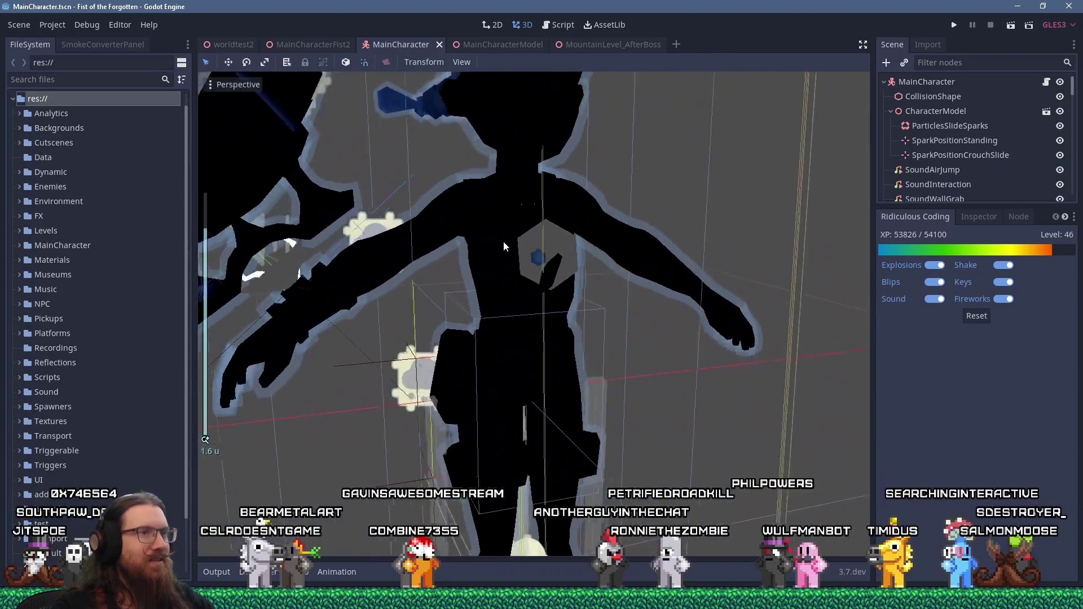
pyautogui.moveTo(503, 242)
pyautogui.mouseDown(button='middle')
pyautogui.moveTo(504, 267)
pyautogui.moveTo(551, 270)
pyautogui.mouseUp(button='middle')
pyautogui.scroll(2, 504, 266)
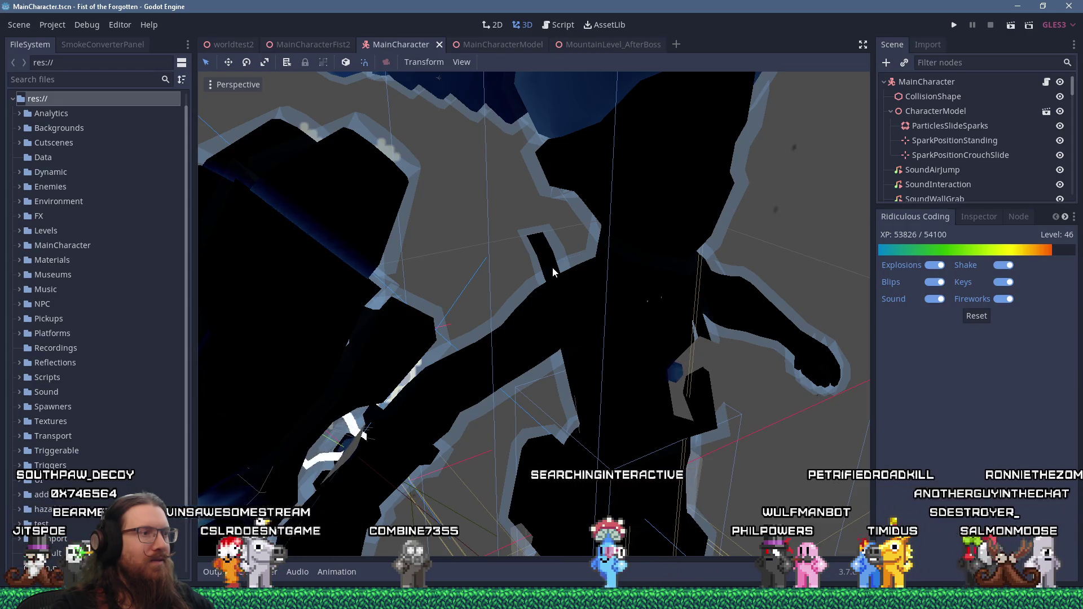
pyautogui.scroll(-3, 553, 267)
pyautogui.scroll(5, 562, 243)
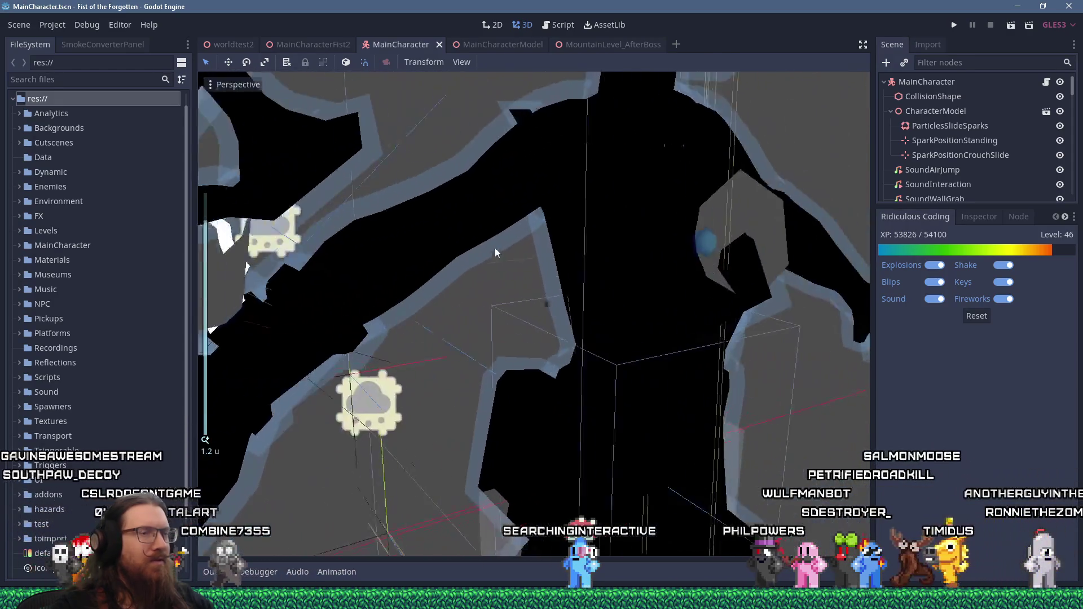
pyautogui.moveTo(496, 253)
pyautogui.mouseDown(button='middle')
pyautogui.moveTo(416, 260)
pyautogui.moveTo(519, 252)
pyautogui.moveTo(506, 257)
pyautogui.mouseUp(button='middle')
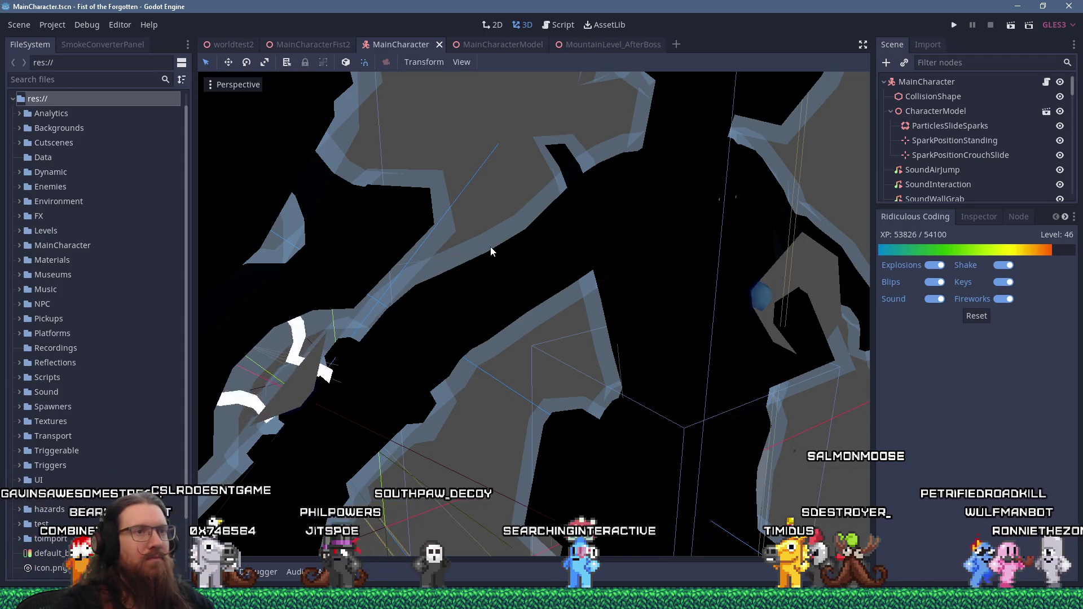
pyautogui.scroll(-5, 612, 263)
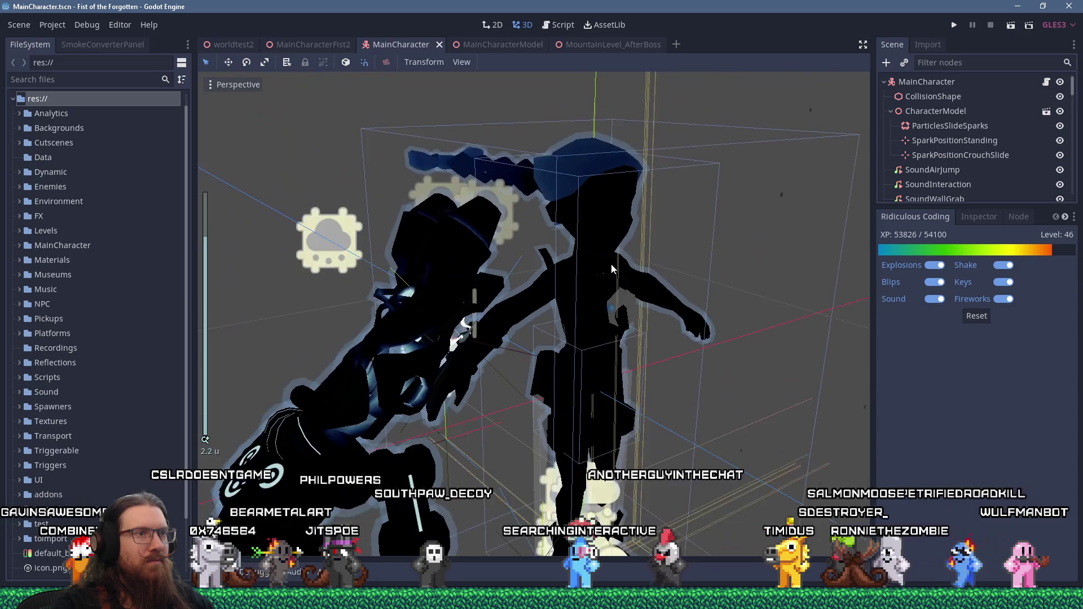
pyautogui.moveTo(505, 261)
pyautogui.mouseDown(button='middle')
pyautogui.moveTo(488, 255)
pyautogui.moveTo(635, 241)
pyautogui.moveTo(550, 251)
pyautogui.moveTo(633, 241)
pyautogui.moveTo(597, 253)
pyautogui.mouseUp(button='middle')
pyautogui.scroll(-2, 598, 237)
pyautogui.scroll(3, 634, 241)
pyautogui.scroll(3, 633, 242)
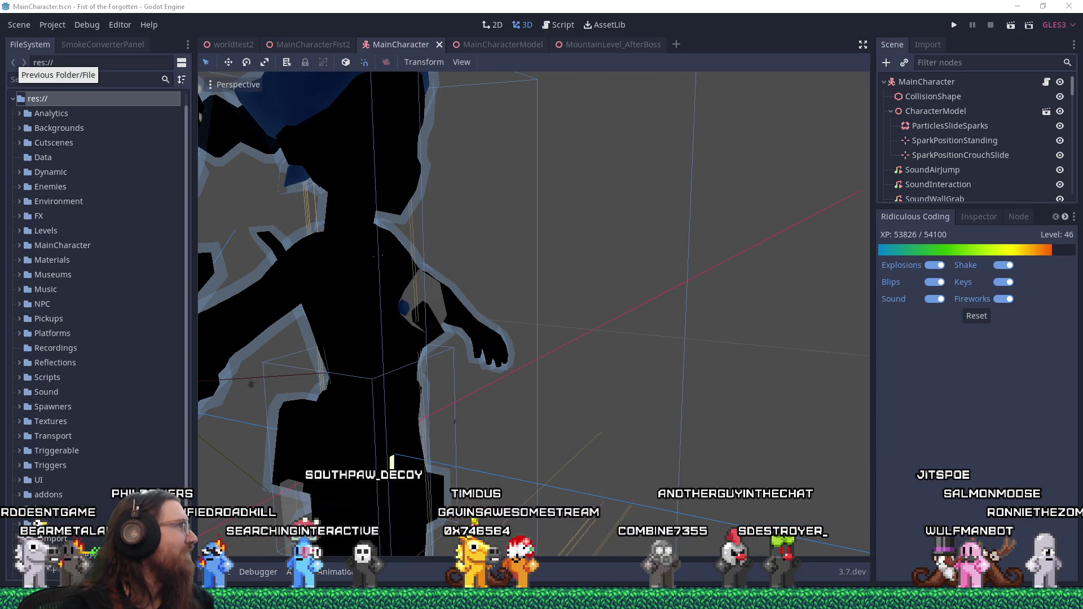
# - Bring Firefox forward and browse the 2011 Most shiny IOCCC entry page
pyautogui.moveTo(0, 65); pyautogui.dragTo(662, 72)
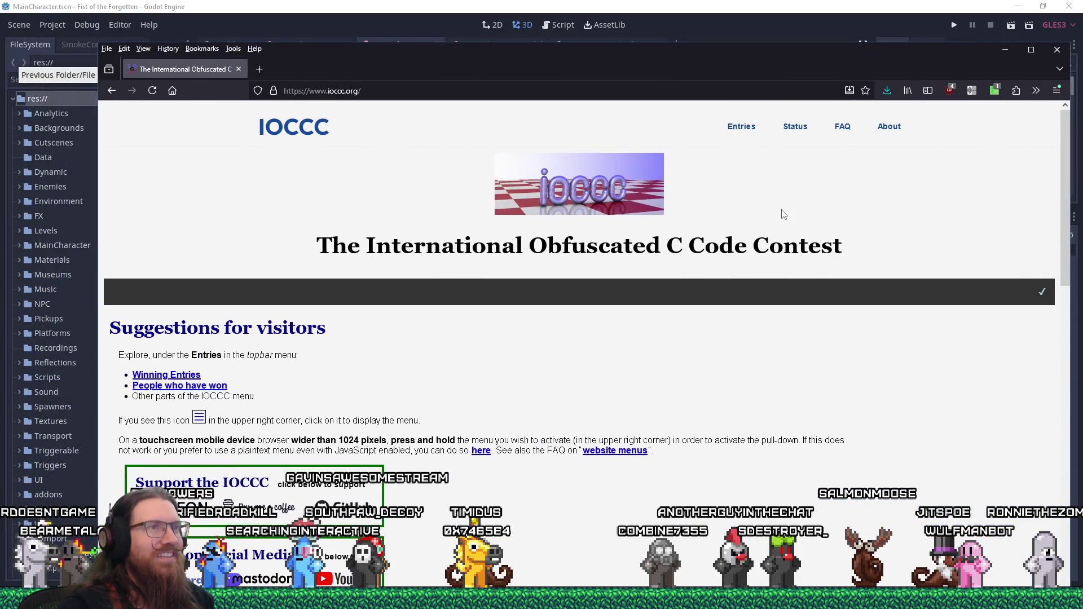
pyautogui.click(587, 195)
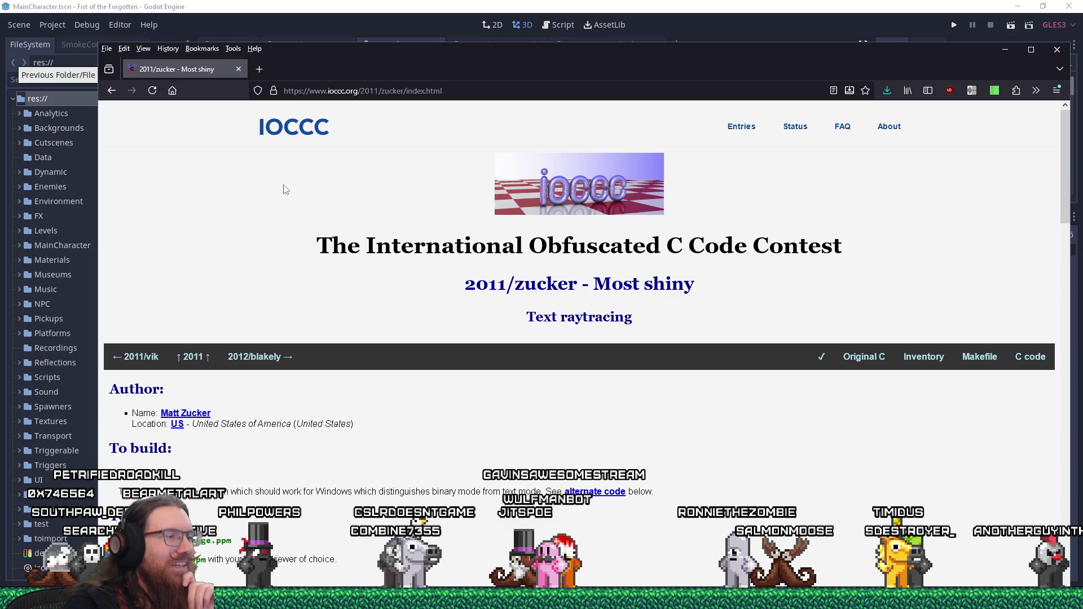
pyautogui.scroll(-2, 285, 189)
pyautogui.scroll(-3, 285, 189)
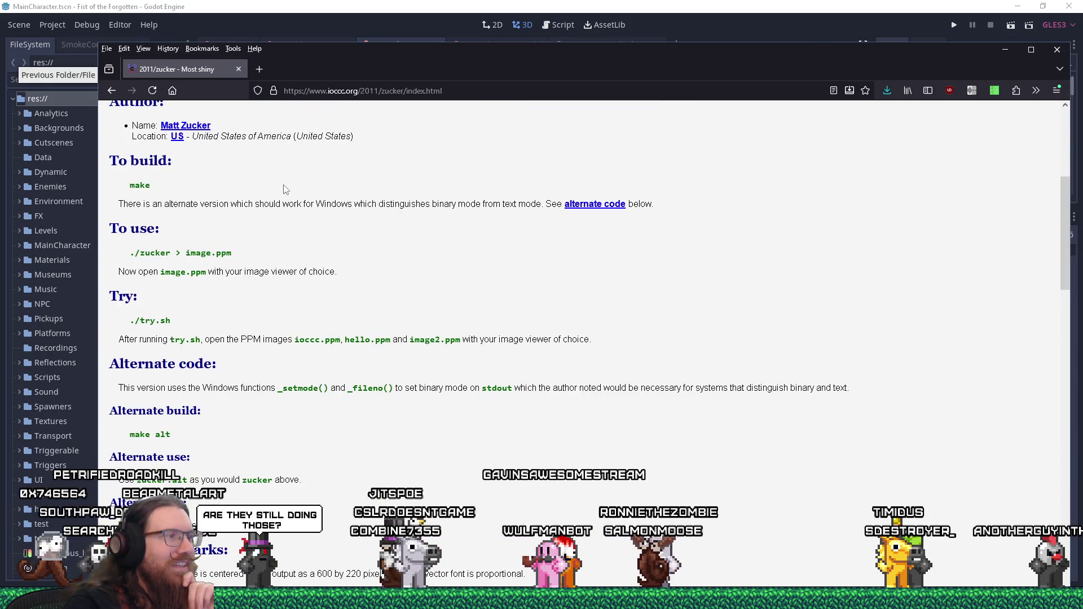
pyautogui.scroll(-9, 285, 189)
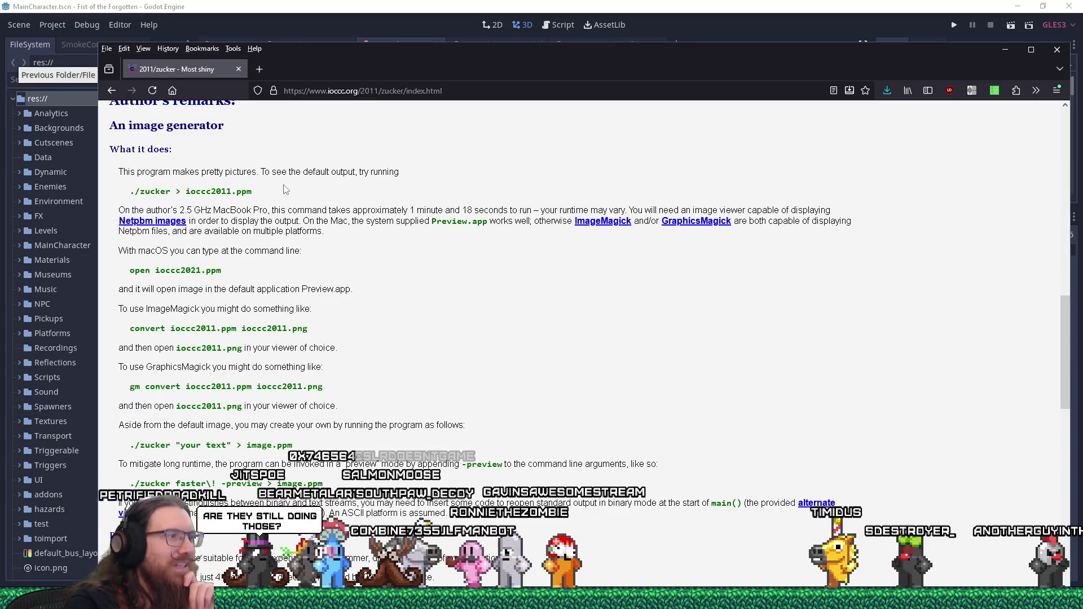
pyautogui.scroll(-5, 285, 189)
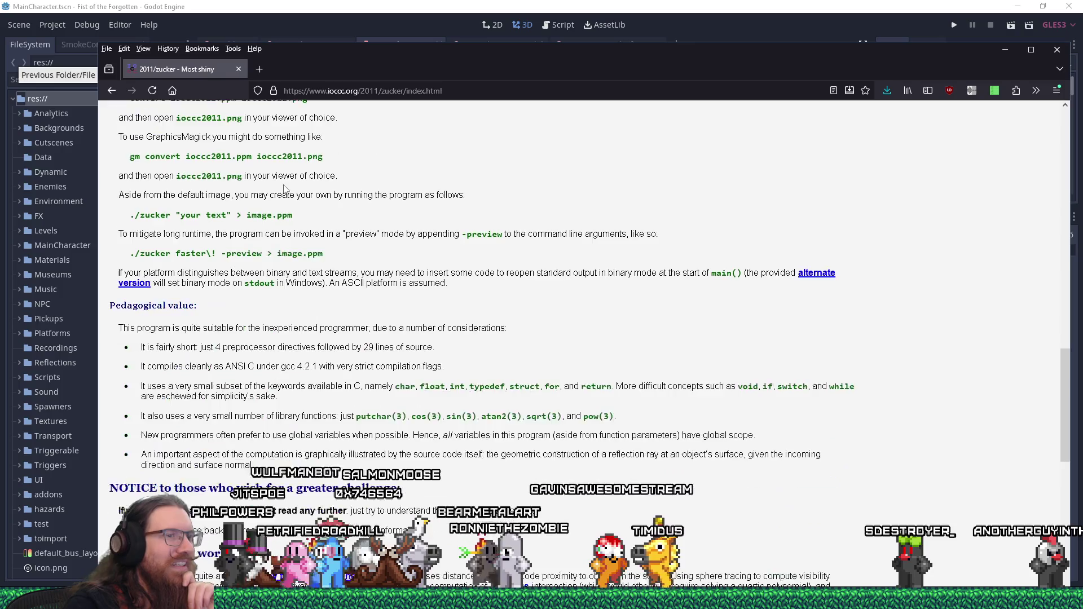
pyautogui.scroll(-6, 285, 189)
pyautogui.rightClick(285, 189)
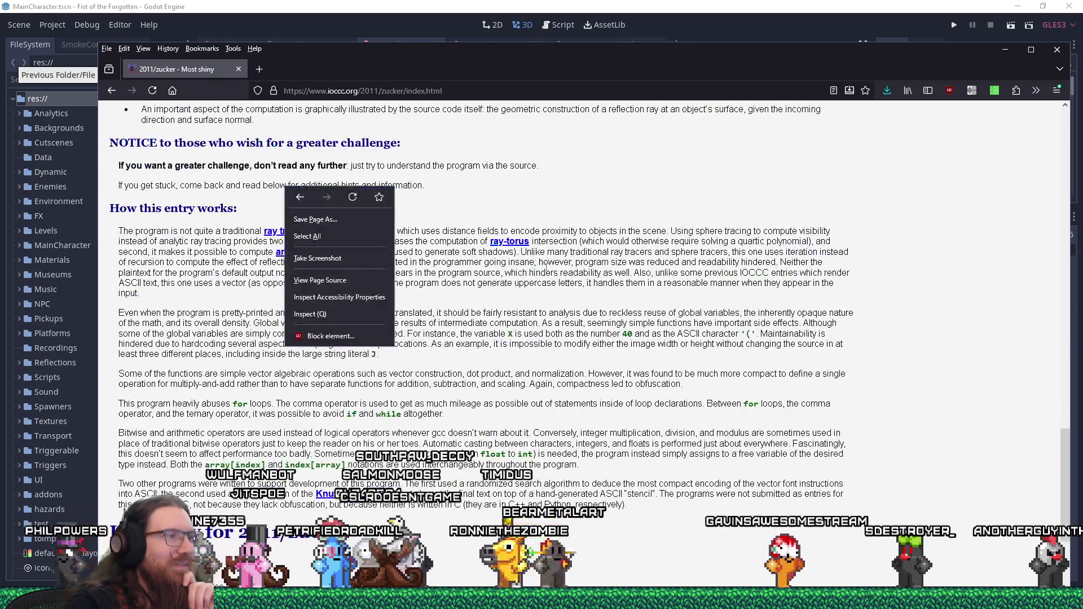
pyautogui.click(603, 291)
pyautogui.scroll(-5, 603, 290)
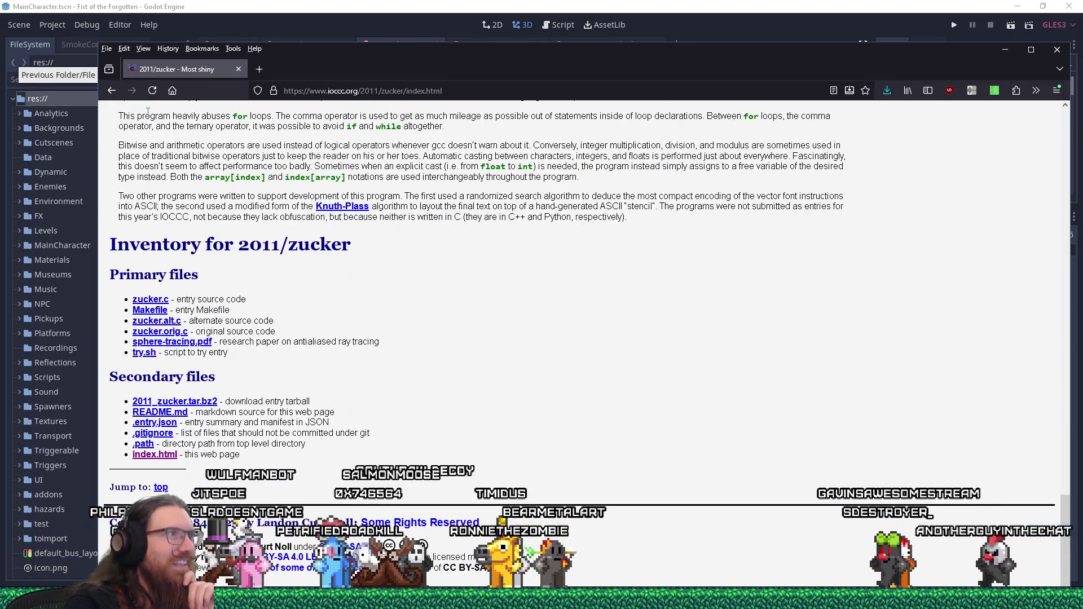
pyautogui.click(112, 92)
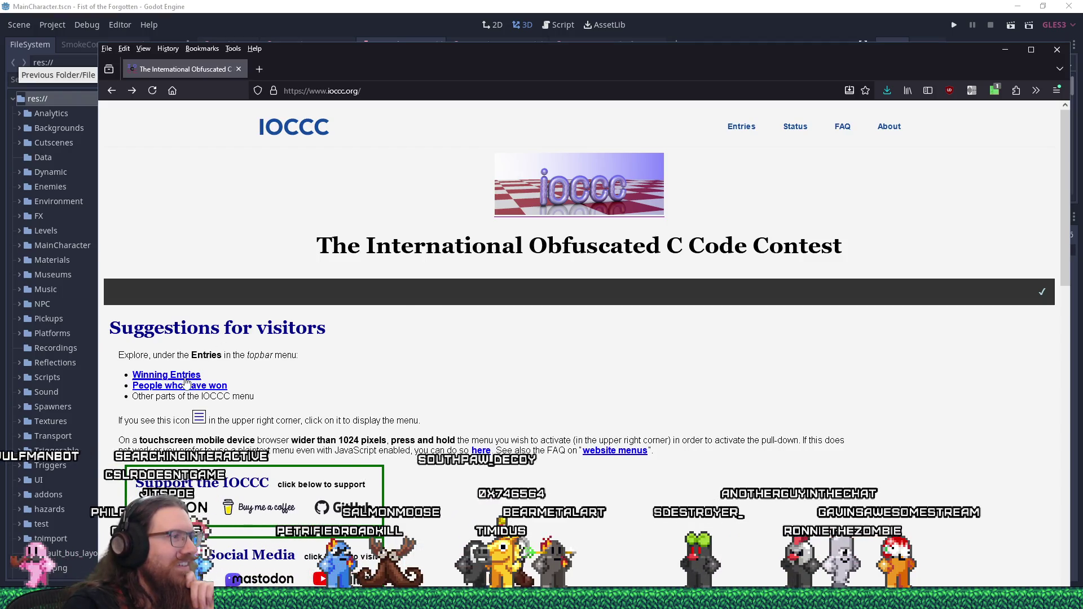
# - Open the 2024 IOCCC winners and look at the wordle hard mode solver entry
pyautogui.click(166, 375)
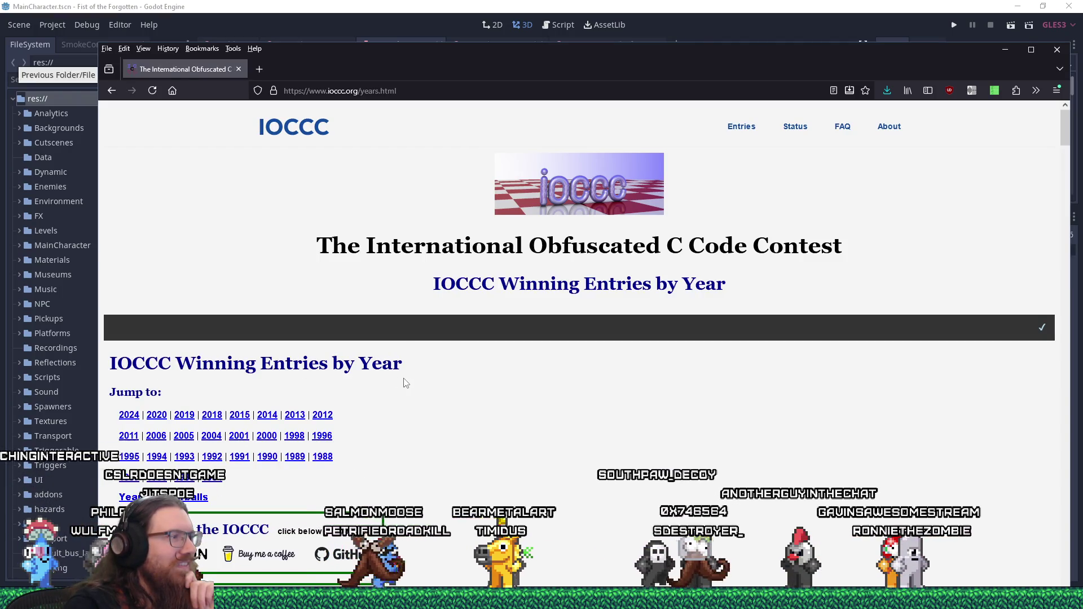
pyautogui.click(136, 415)
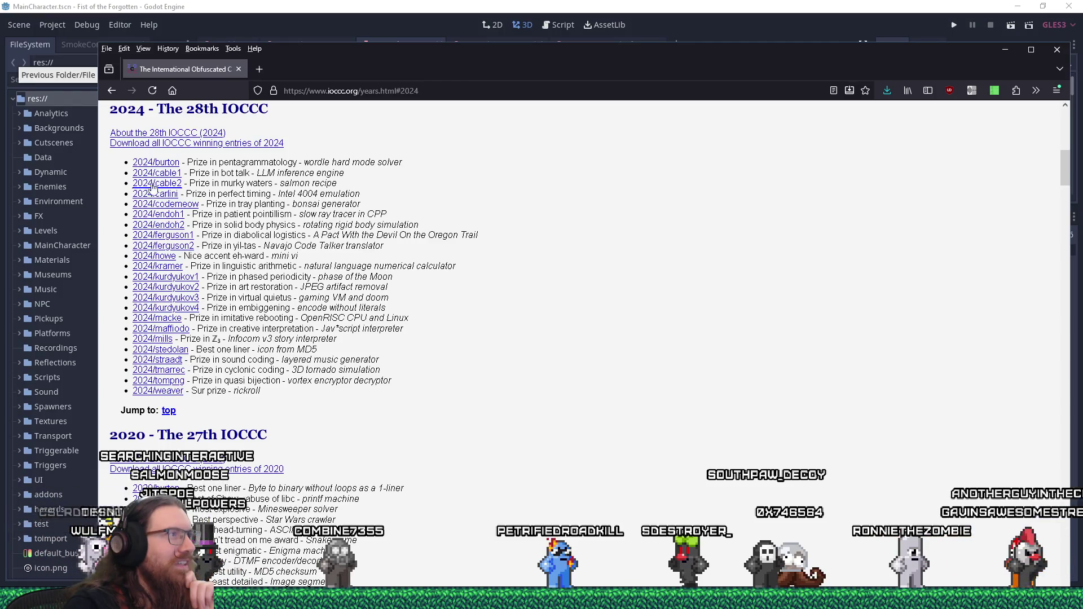
pyautogui.click(168, 162)
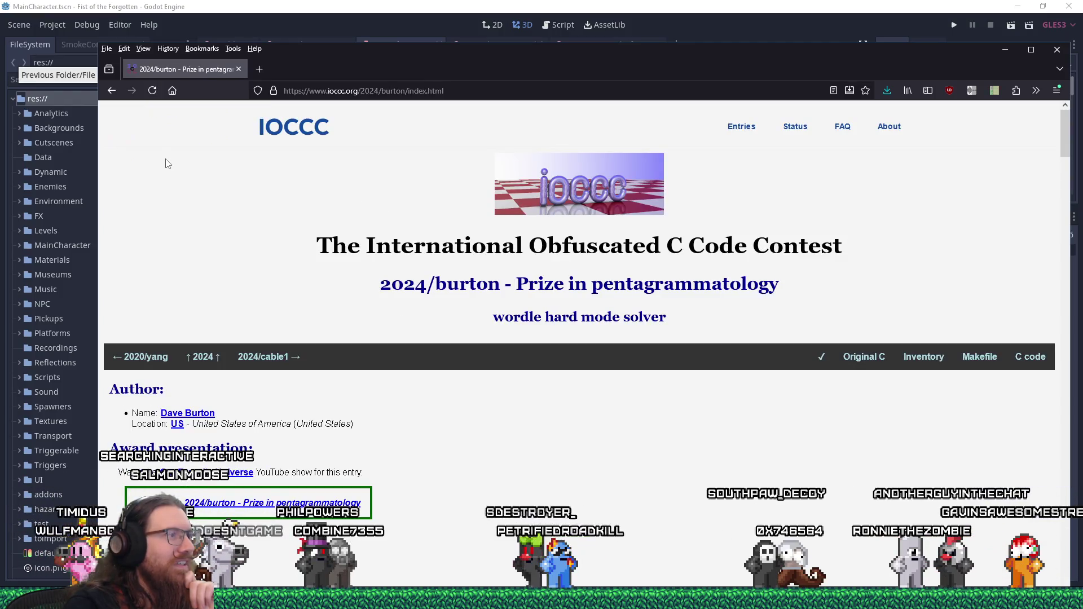
pyautogui.scroll(-10, 276, 413)
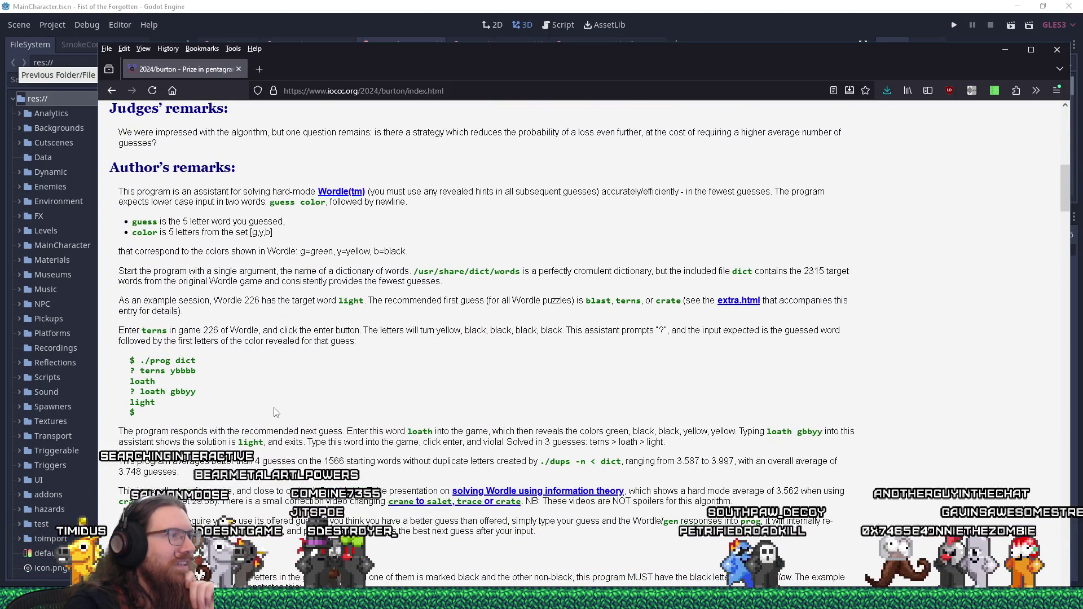
pyautogui.scroll(-4, 276, 412)
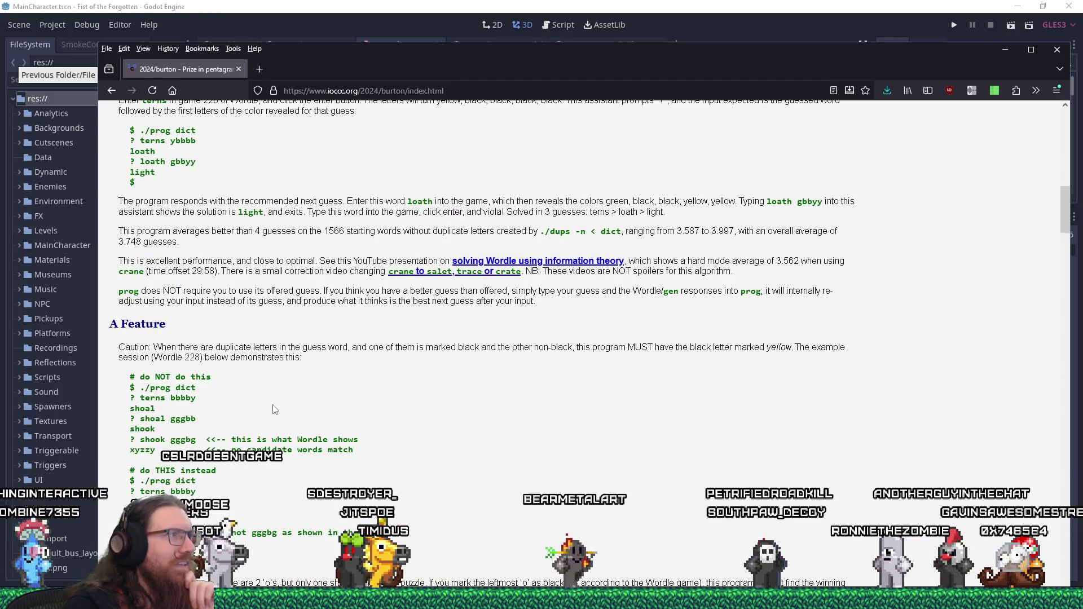
pyautogui.click(112, 92)
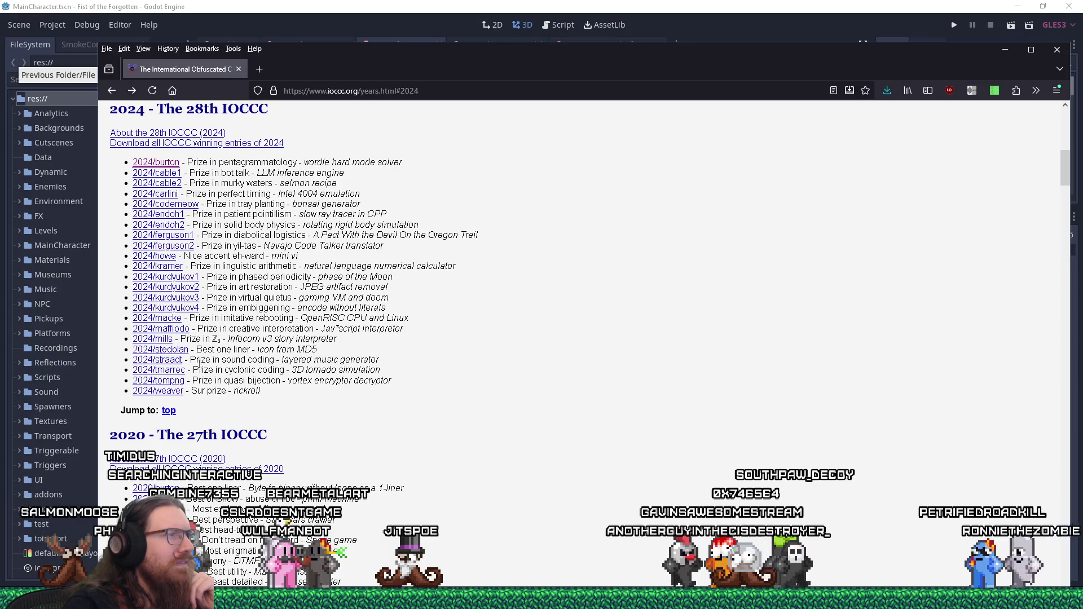
# - Open the 2024 Best one liner entry, view its source, and read the remarks
pyautogui.scroll(6, 198, 362)
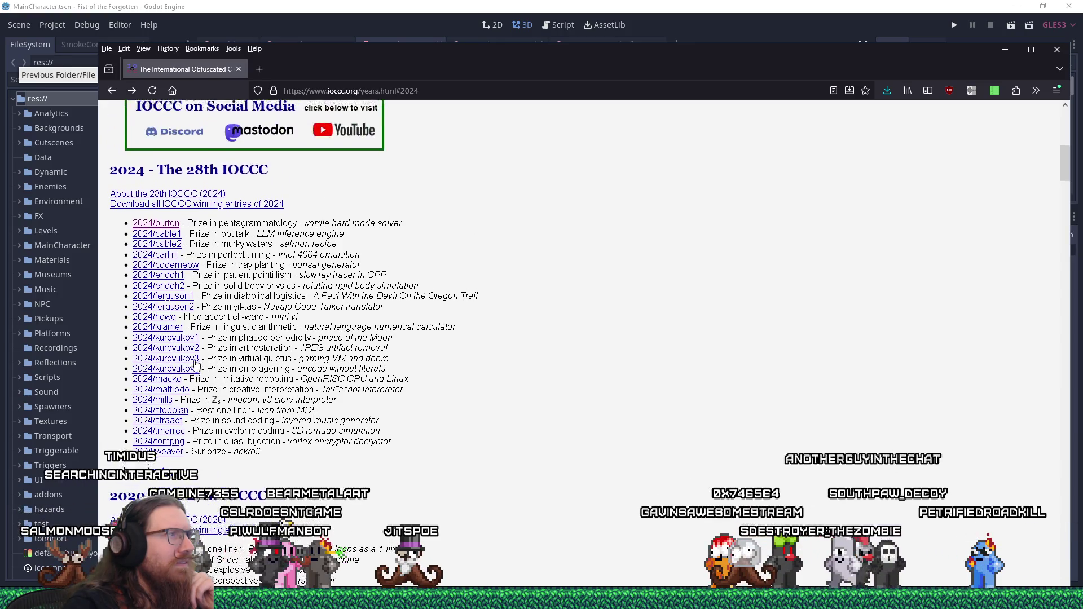
pyautogui.scroll(3, 195, 362)
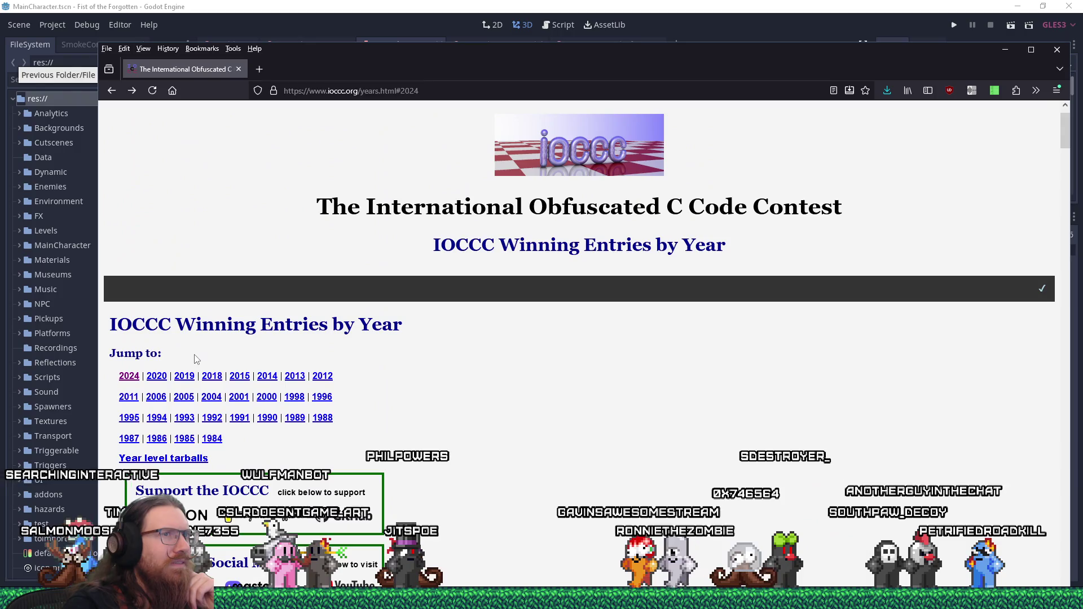
pyautogui.scroll(-7, 197, 361)
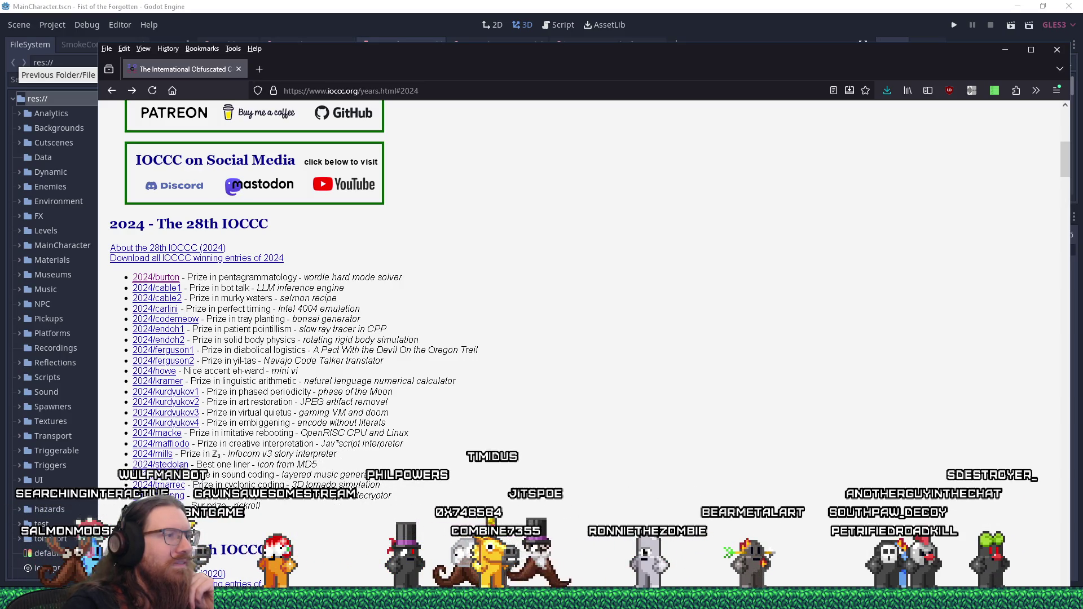
pyautogui.click(181, 465)
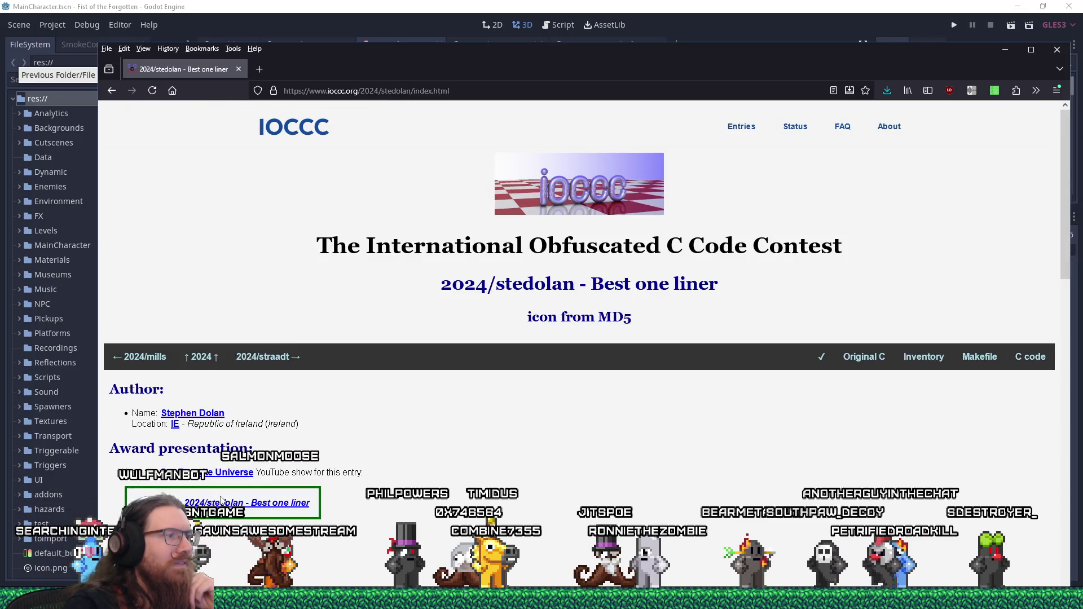
pyautogui.scroll(-2, 179, 442)
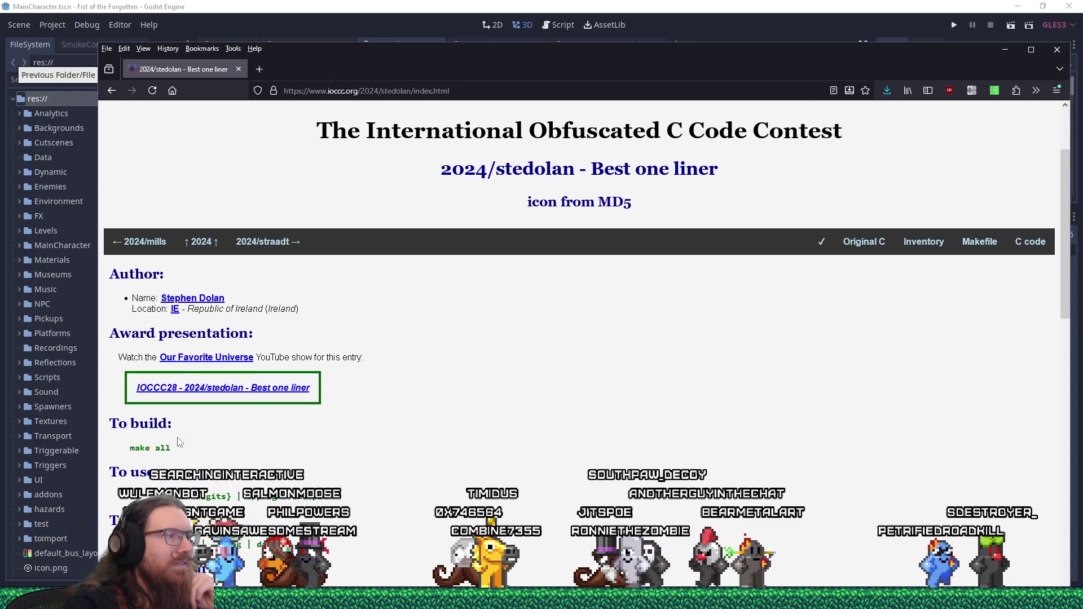
pyautogui.scroll(-9, 178, 442)
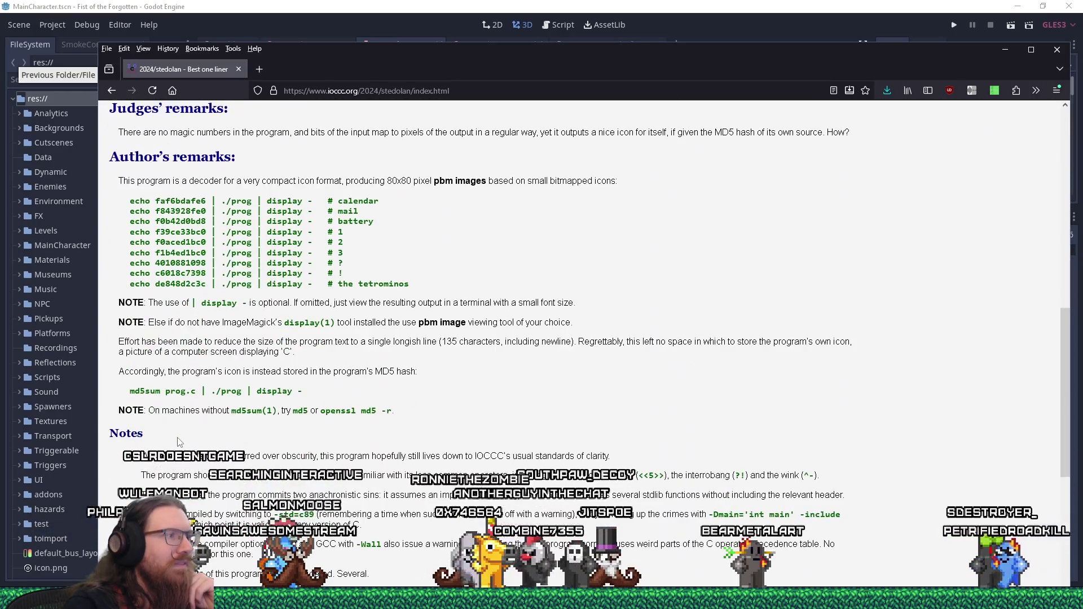
pyautogui.scroll(-5, 178, 442)
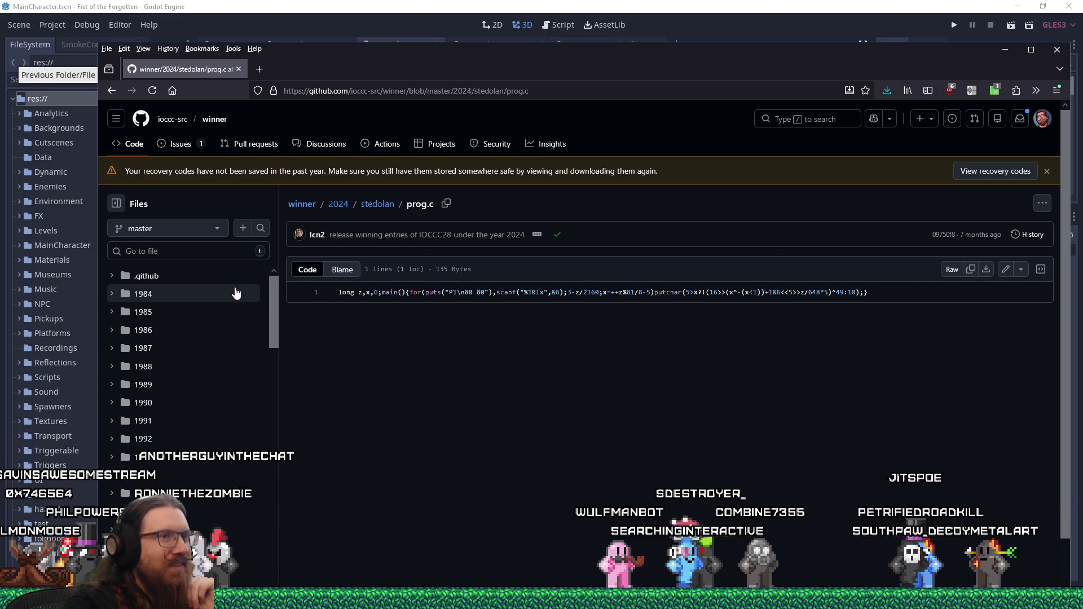
pyautogui.click(106, 93)
pyautogui.scroll(5, 300, 315)
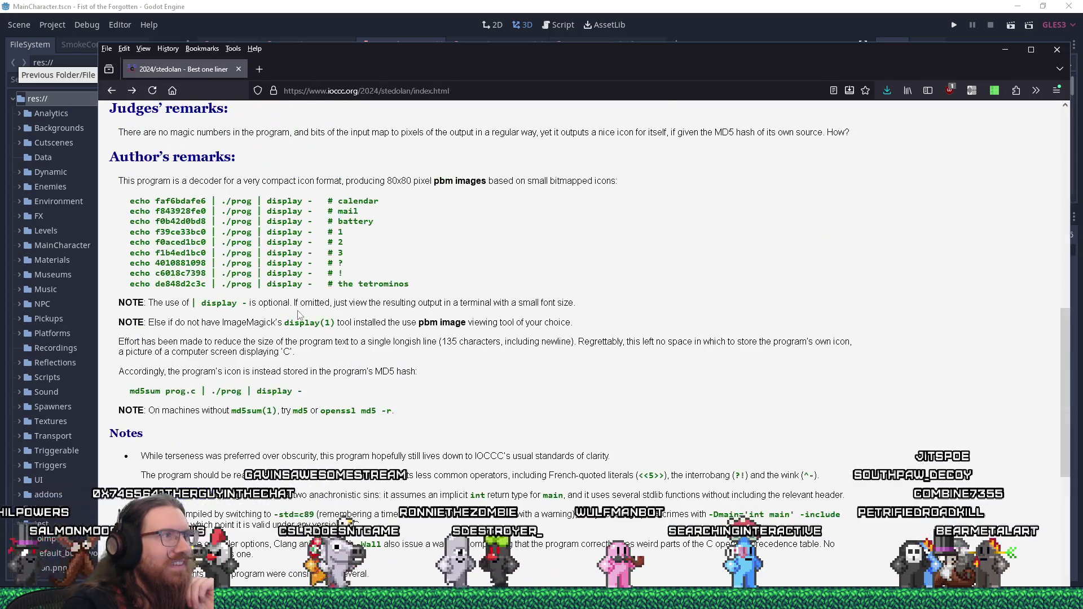
pyautogui.scroll(1, 296, 306)
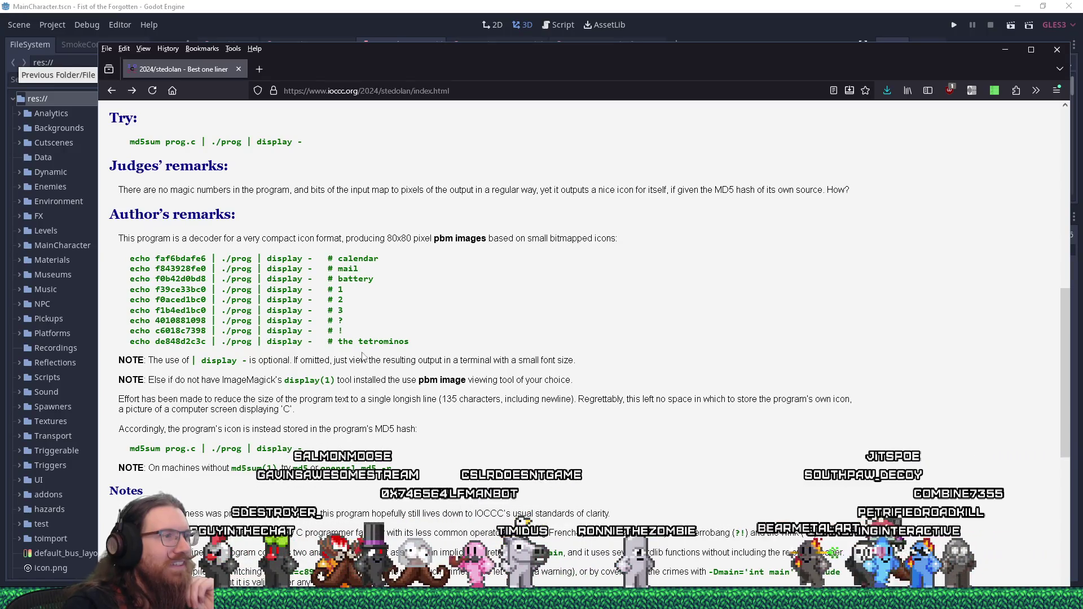
pyautogui.doubleClick(395, 342)
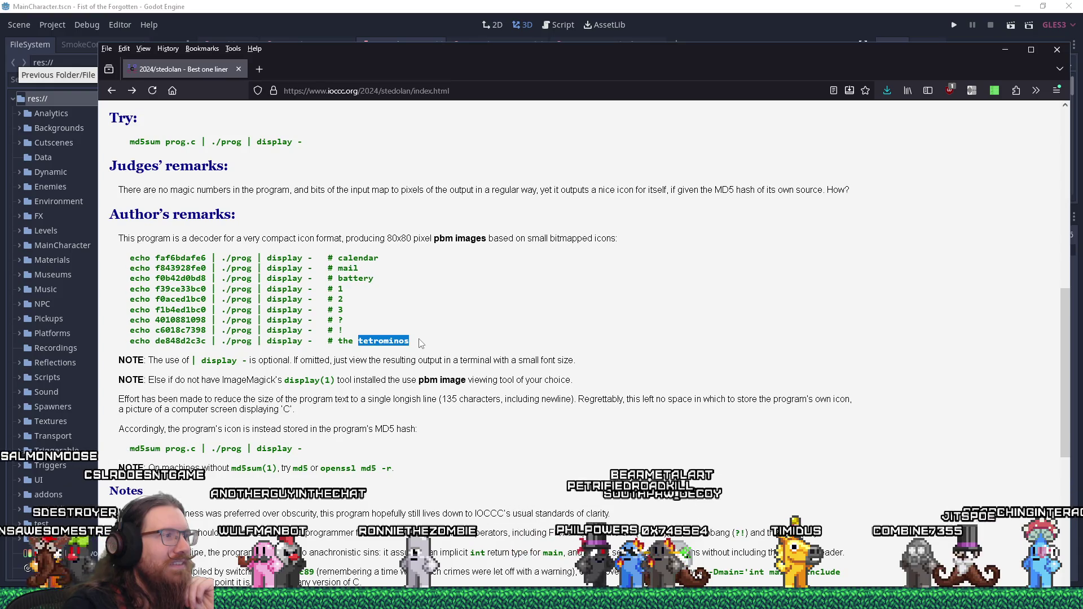
pyautogui.click(112, 91)
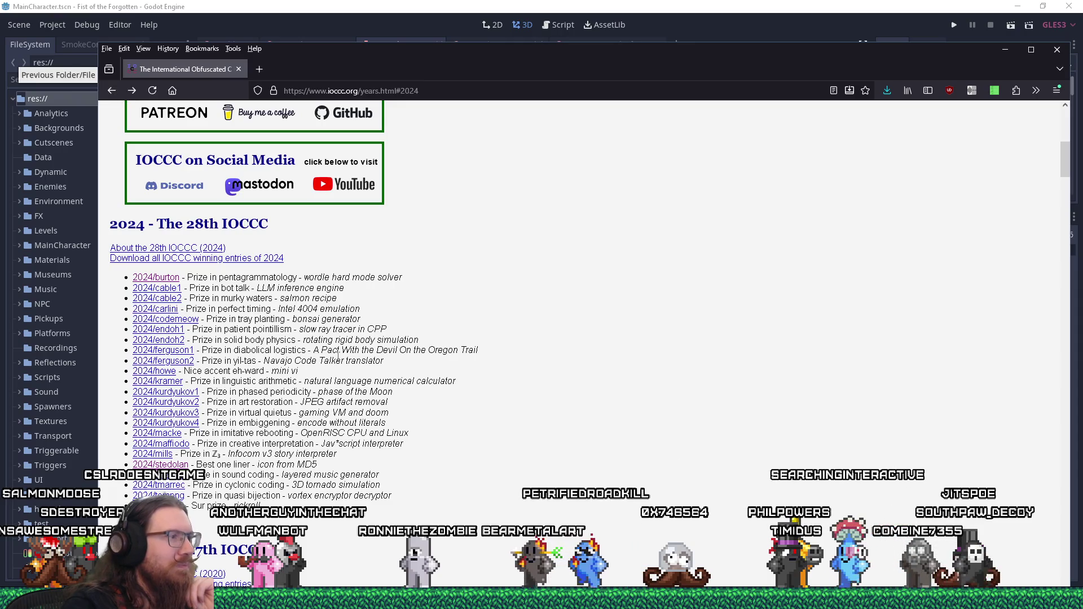
# - Open the 2024 Prize in art restoration entry and maximize Firefox
pyautogui.scroll(-4, 338, 360)
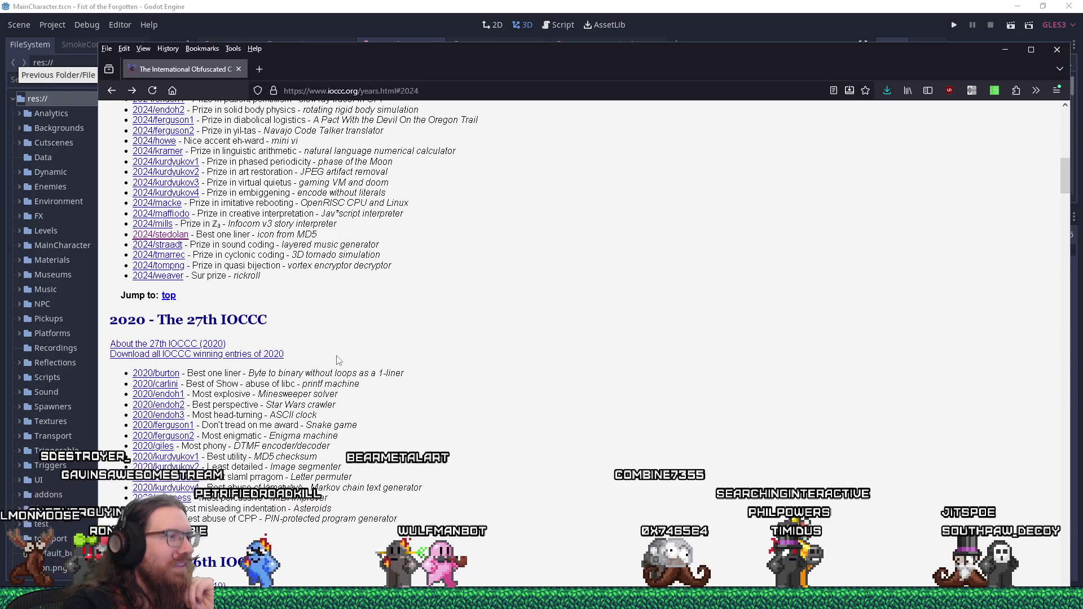
pyautogui.scroll(-4, 337, 360)
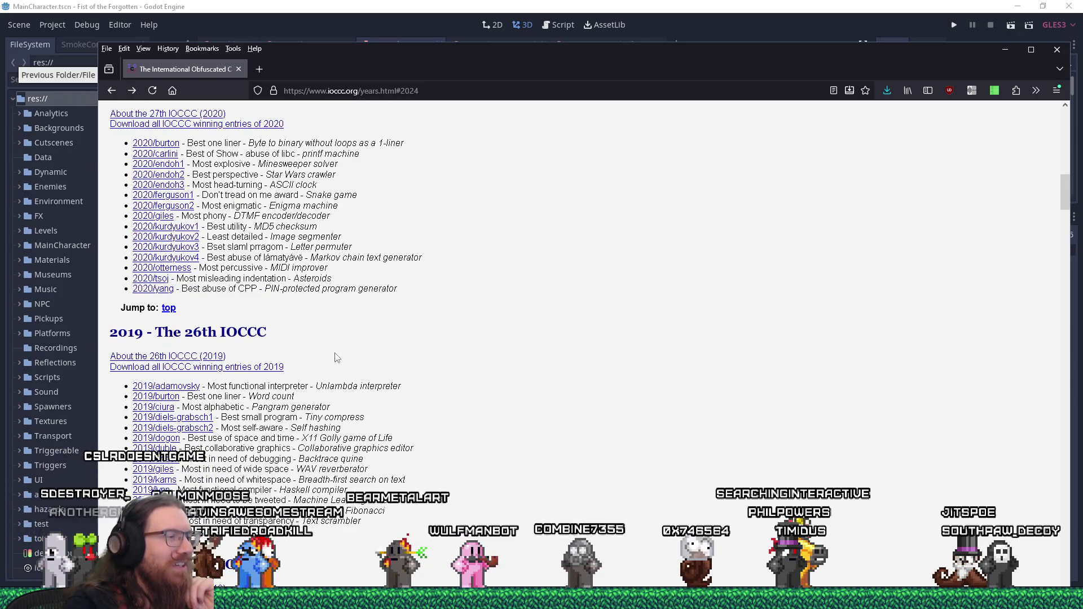
pyautogui.scroll(8, 337, 358)
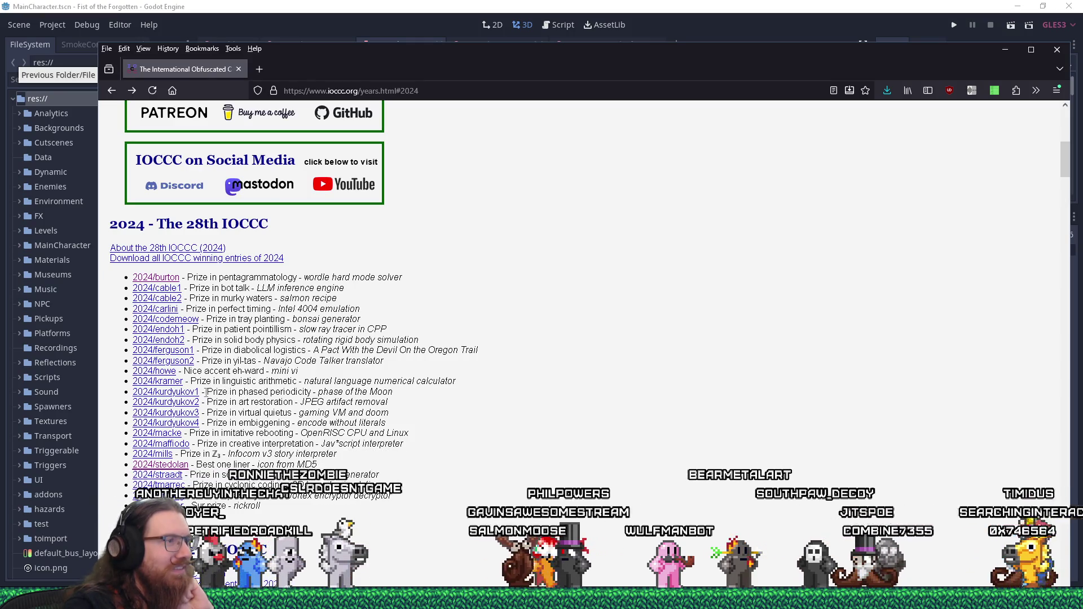
pyautogui.click(189, 403)
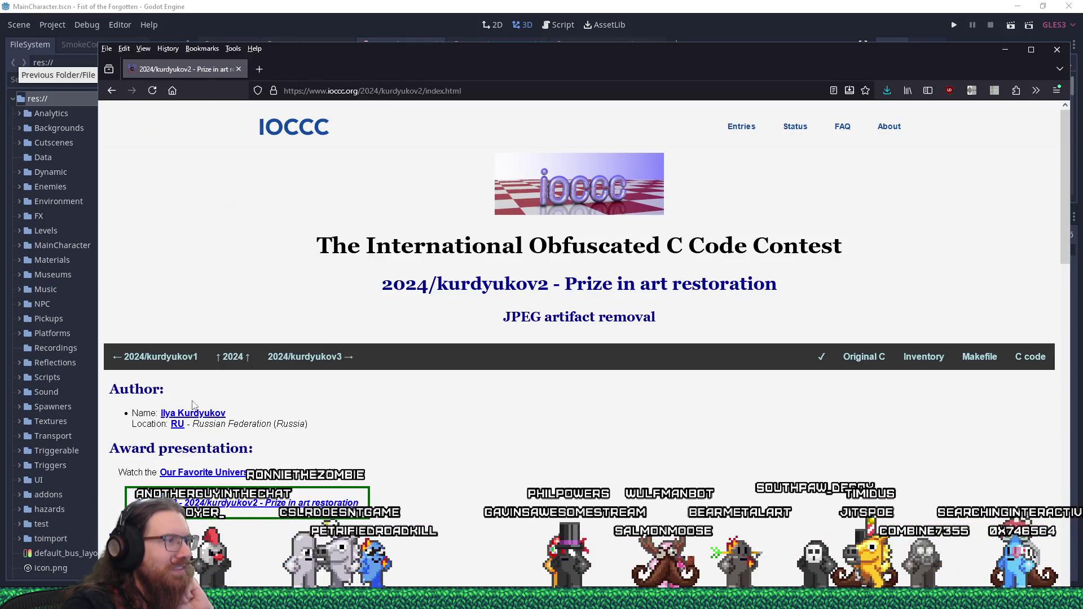
pyautogui.scroll(-20, 302, 416)
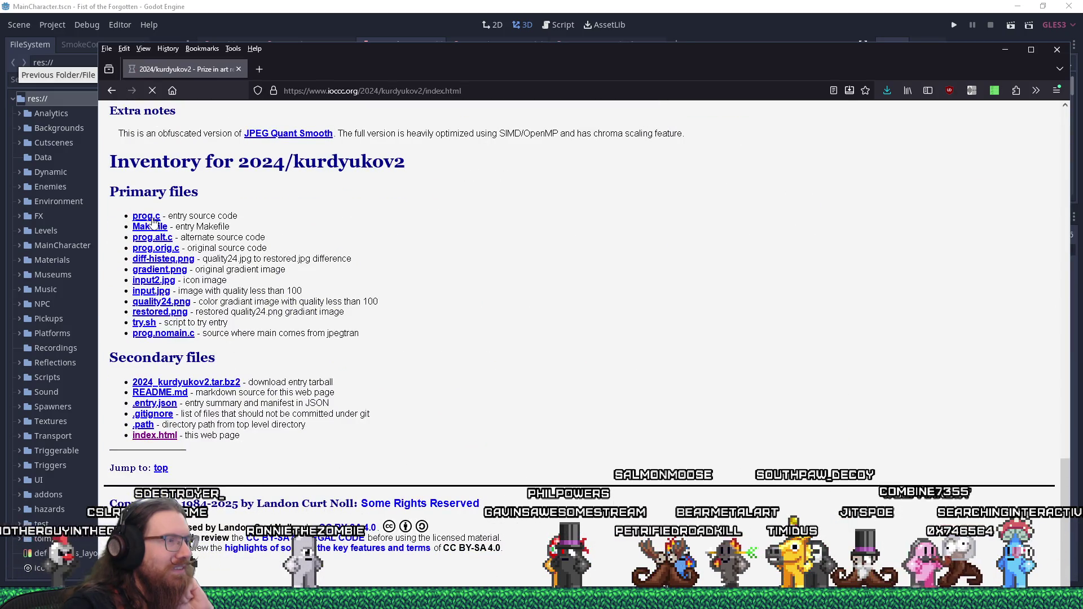
pyautogui.scroll(-4, 577, 464)
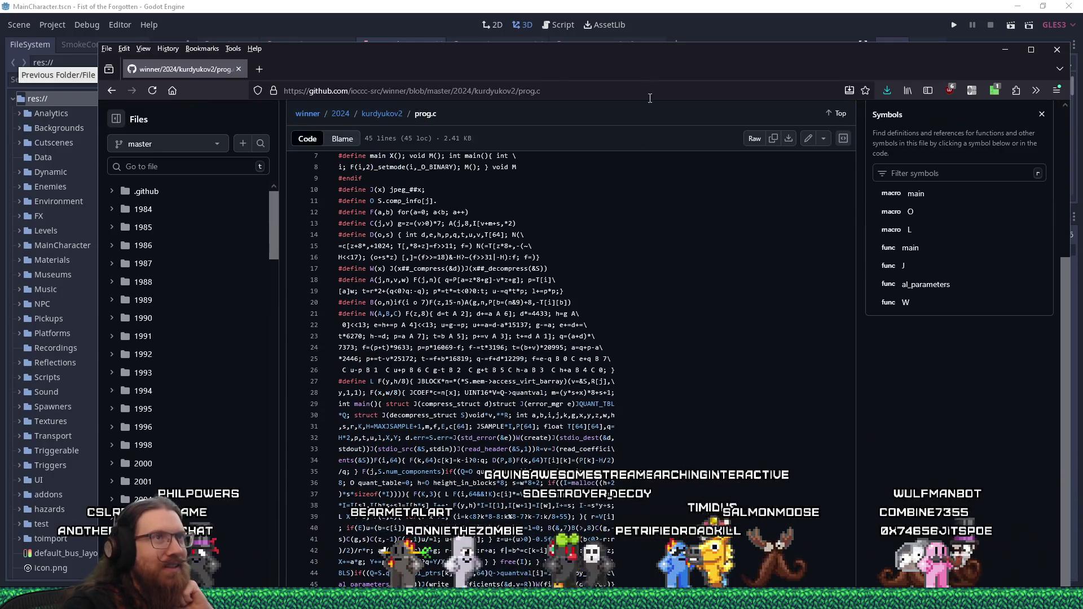
pyautogui.doubleClick(661, 48)
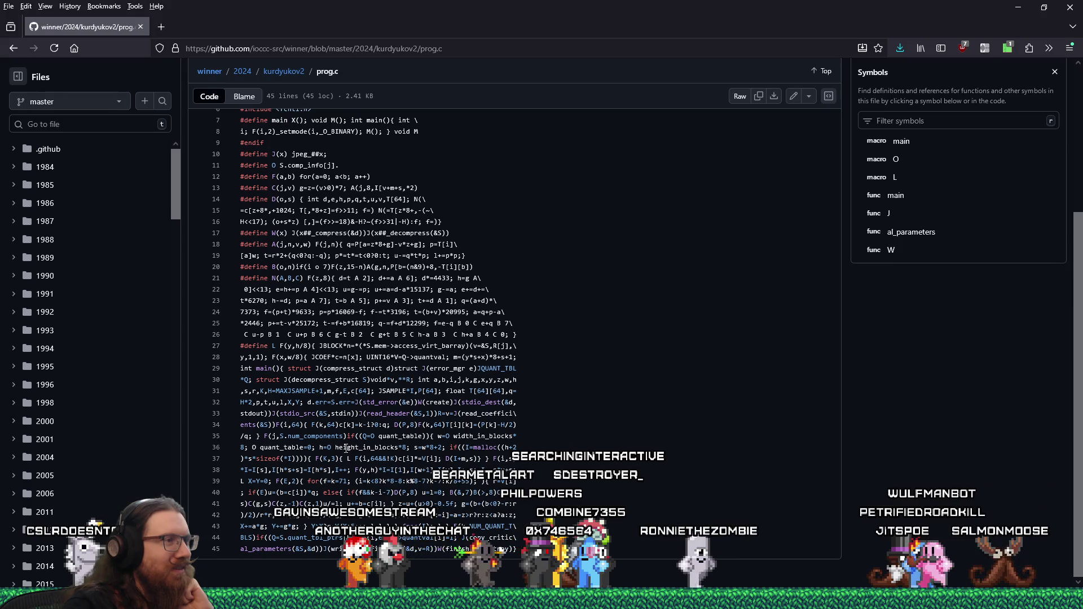
# - Scroll through the JPEG Quant Smooth source, then return to the entry's inventory
pyautogui.scroll(3, 346, 449)
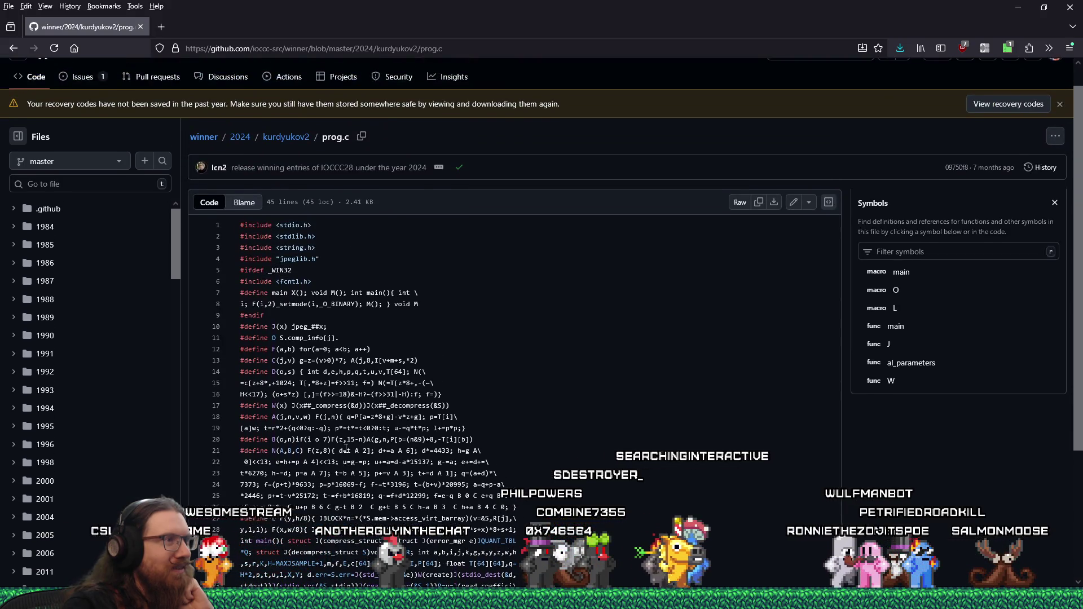
pyautogui.scroll(-3, 346, 449)
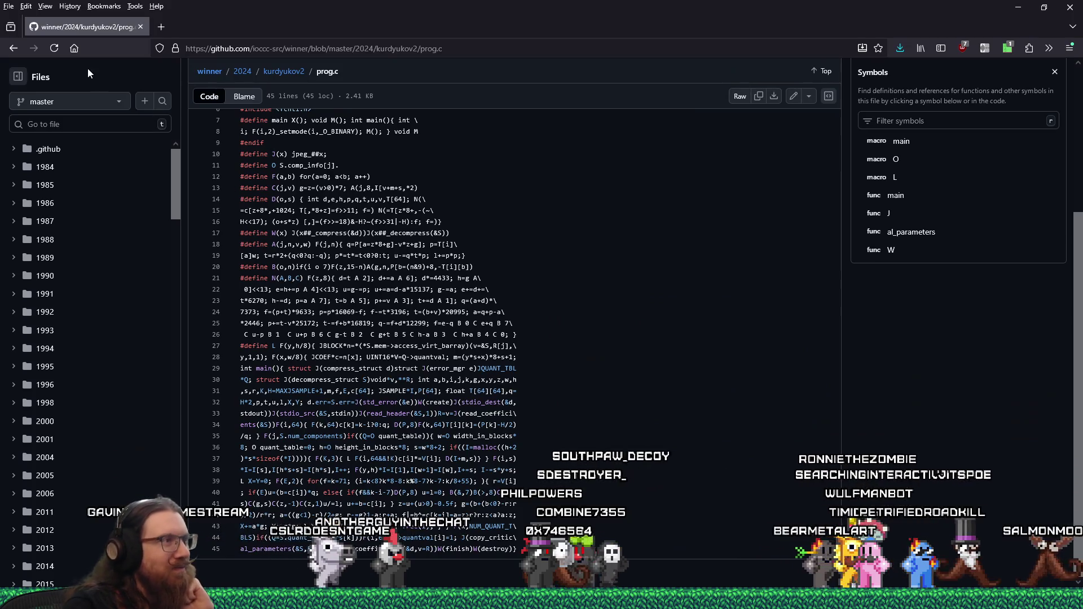
pyautogui.scroll(3, 335, 260)
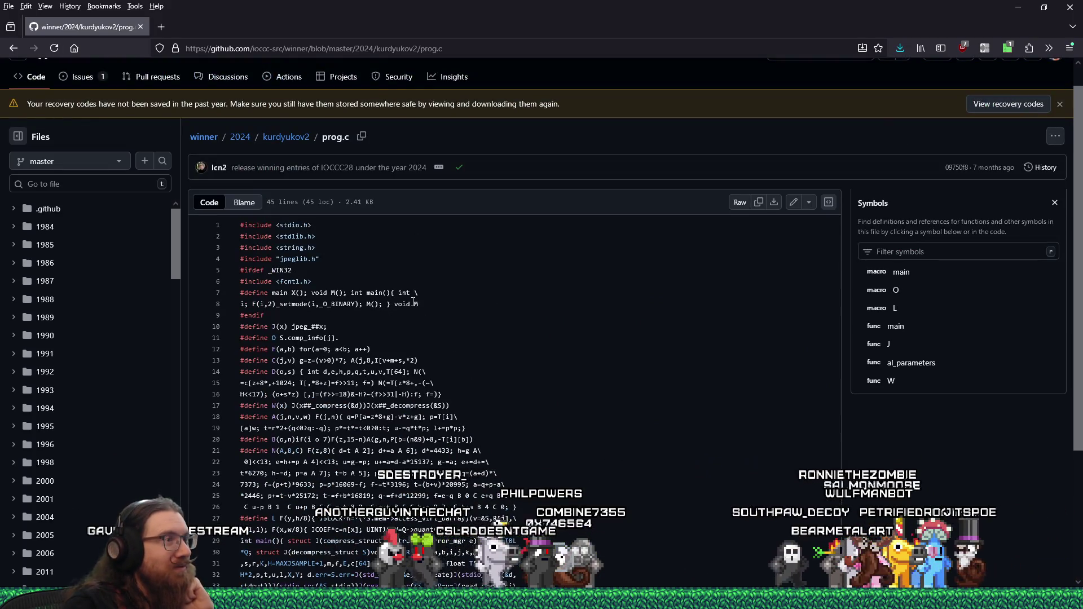
pyautogui.scroll(-2, 411, 294)
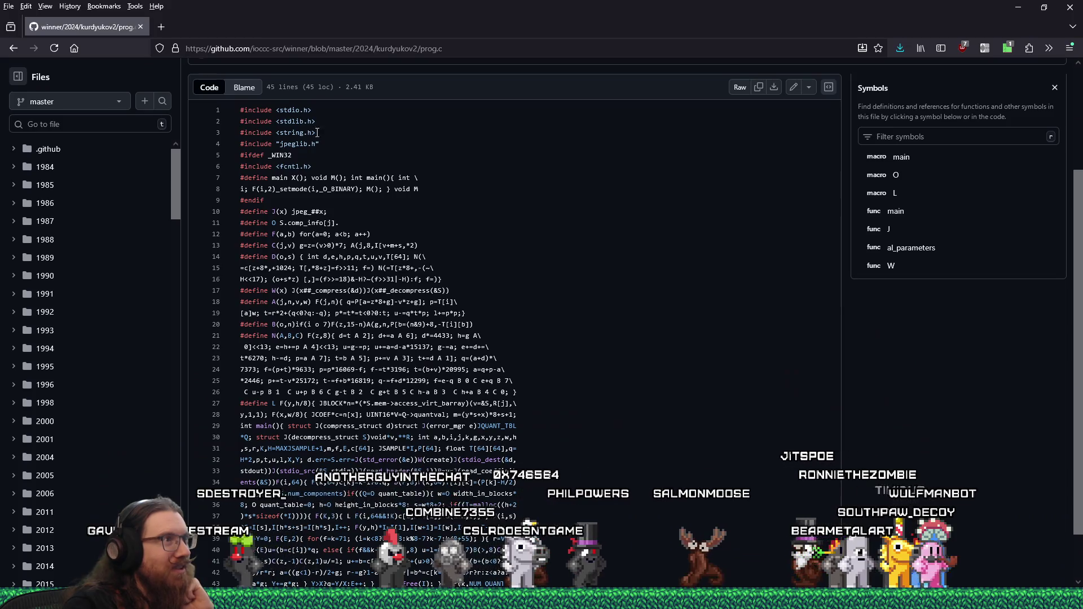
pyautogui.scroll(-1, 475, 422)
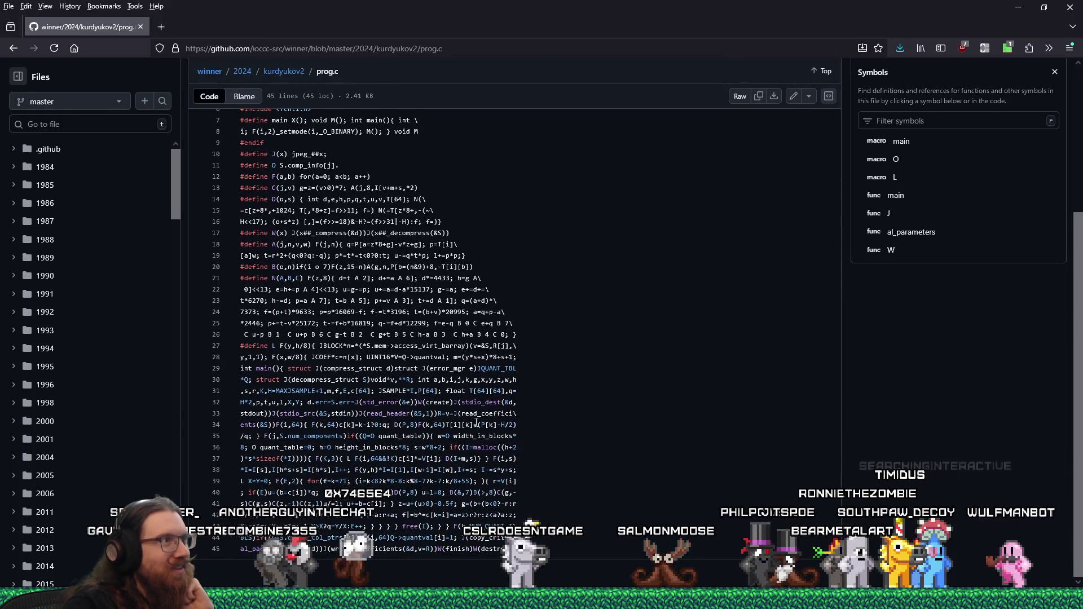
pyautogui.scroll(2, 475, 422)
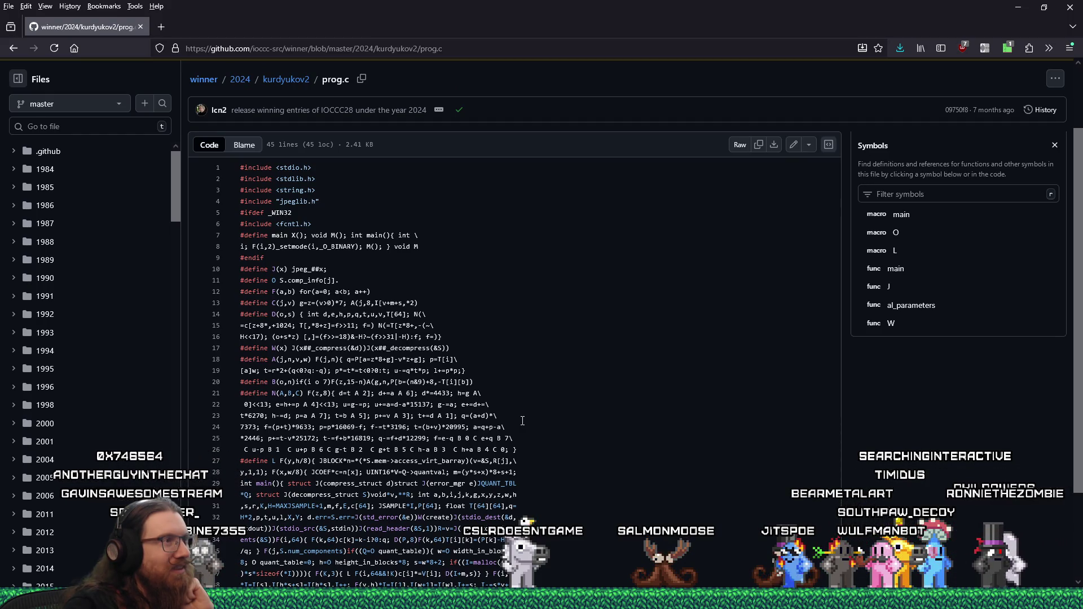
pyautogui.scroll(-2, 523, 421)
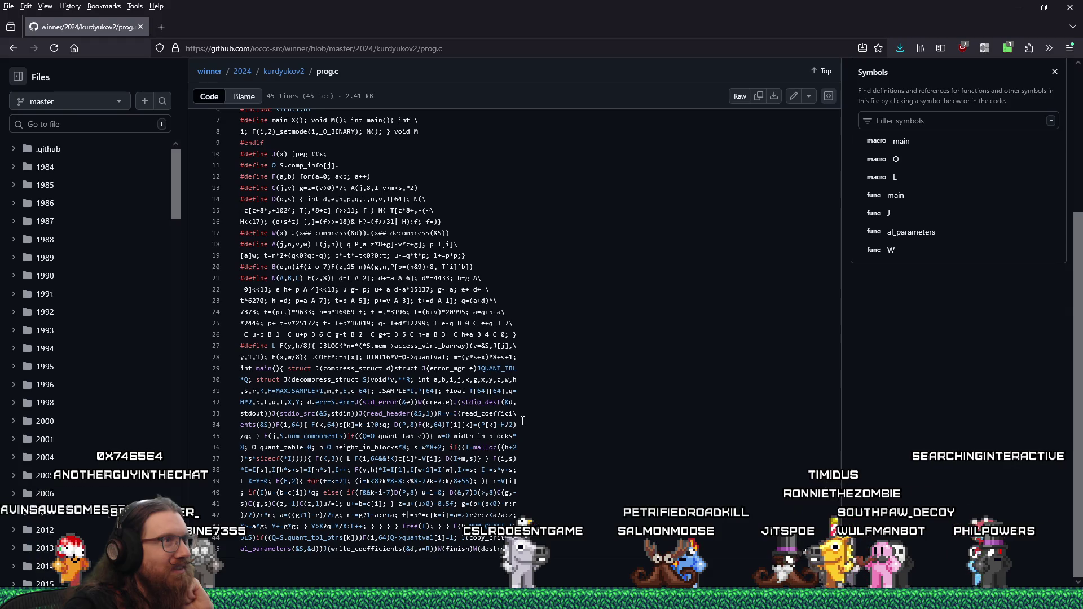
pyautogui.scroll(1, 523, 421)
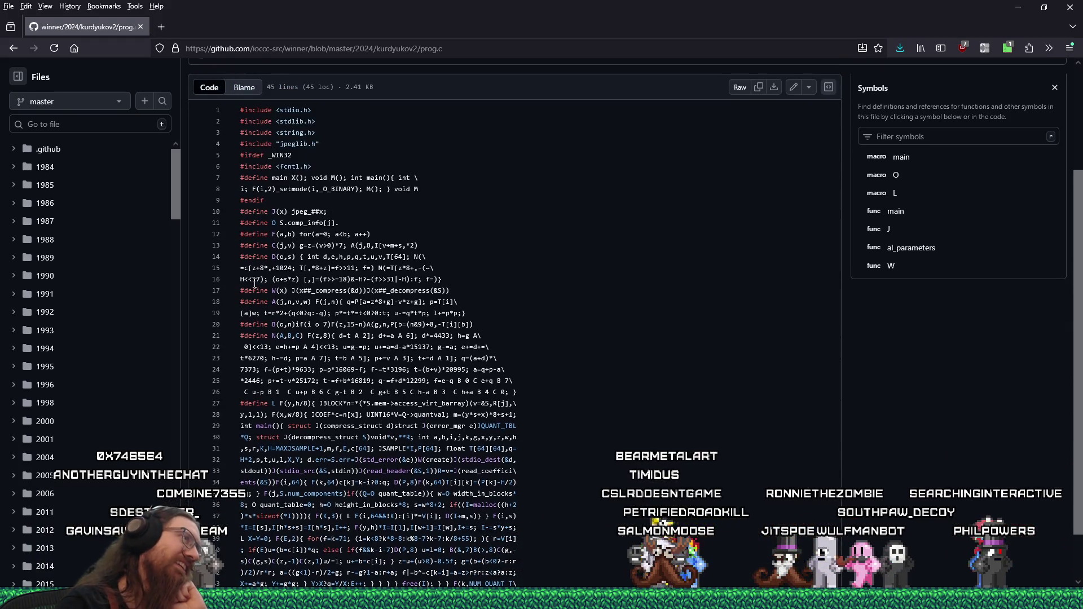
pyautogui.scroll(2, 584, 288)
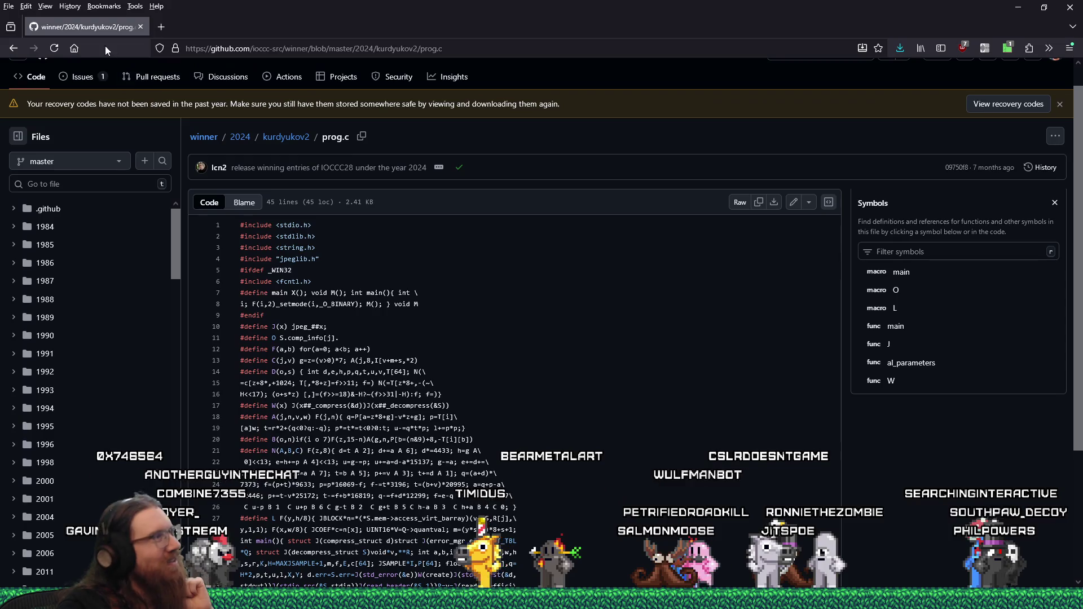
pyautogui.click(13, 49)
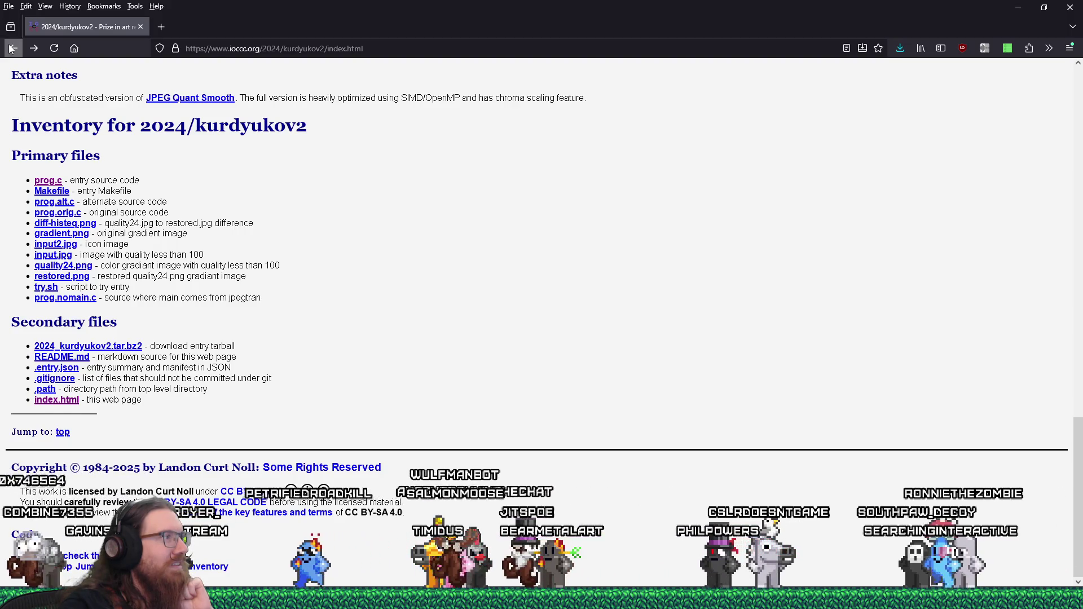
# - Skim the 2024 kurdyukov1 entry's obfuscated prog.c source, then close Firefox
pyautogui.click(11, 49)
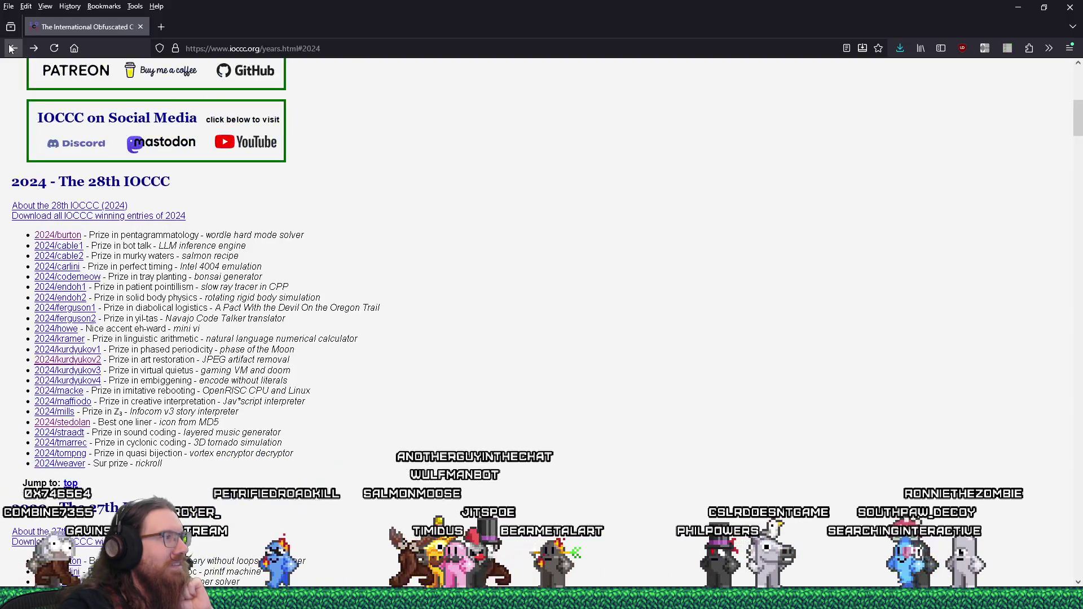
pyautogui.click(79, 350)
pyautogui.scroll(-2, 165, 373)
pyautogui.scroll(-10, 166, 372)
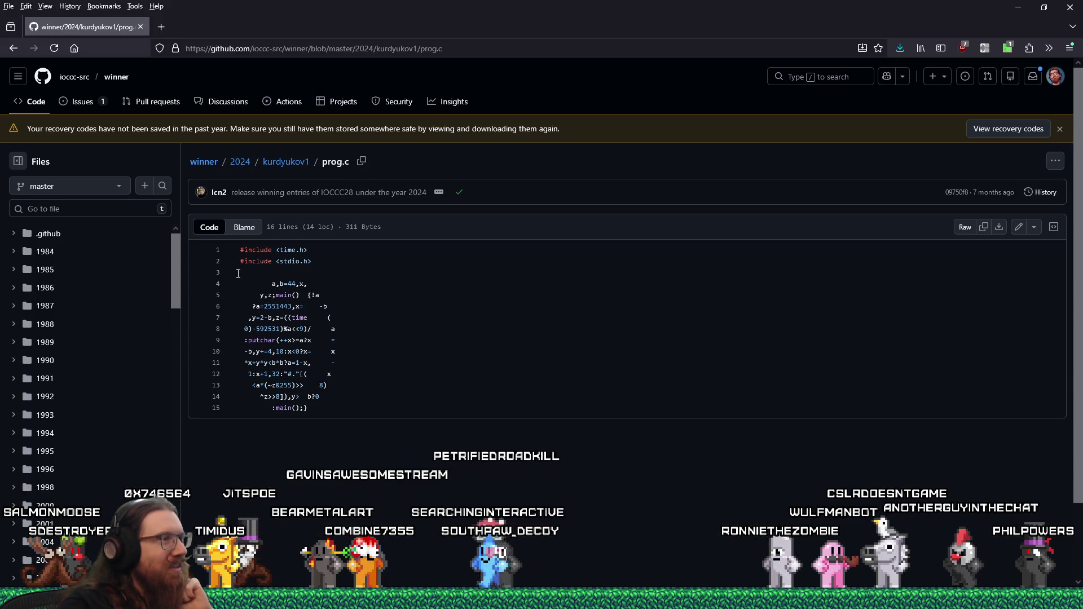
pyautogui.moveTo(270, 276)
pyautogui.mouseDown()
pyautogui.moveTo(392, 357)
pyautogui.moveTo(397, 410)
pyautogui.mouseUp()
pyautogui.click(397, 410)
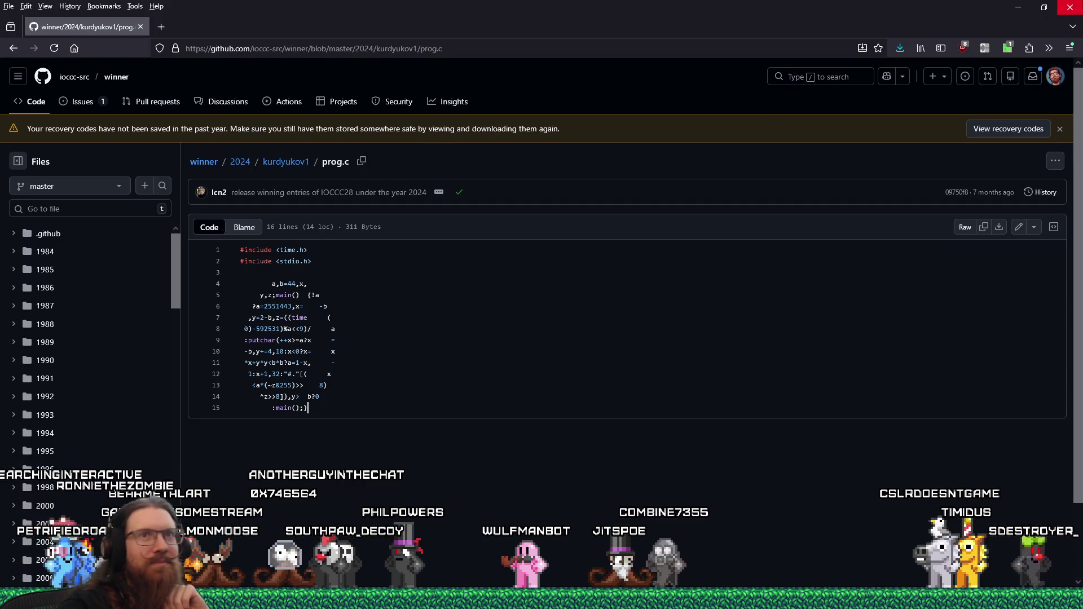
pyautogui.click(1070, 7)
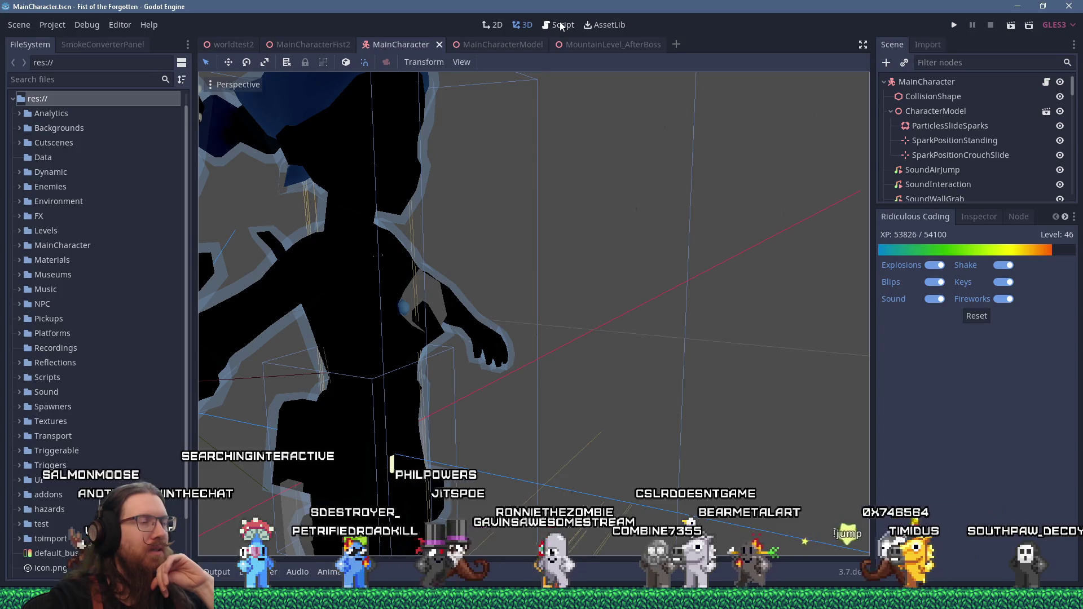
# - In the MainCharacterModel scene, select the Overalls mesh under CharacterMesh and show its Inspector
pyautogui.click(518, 44)
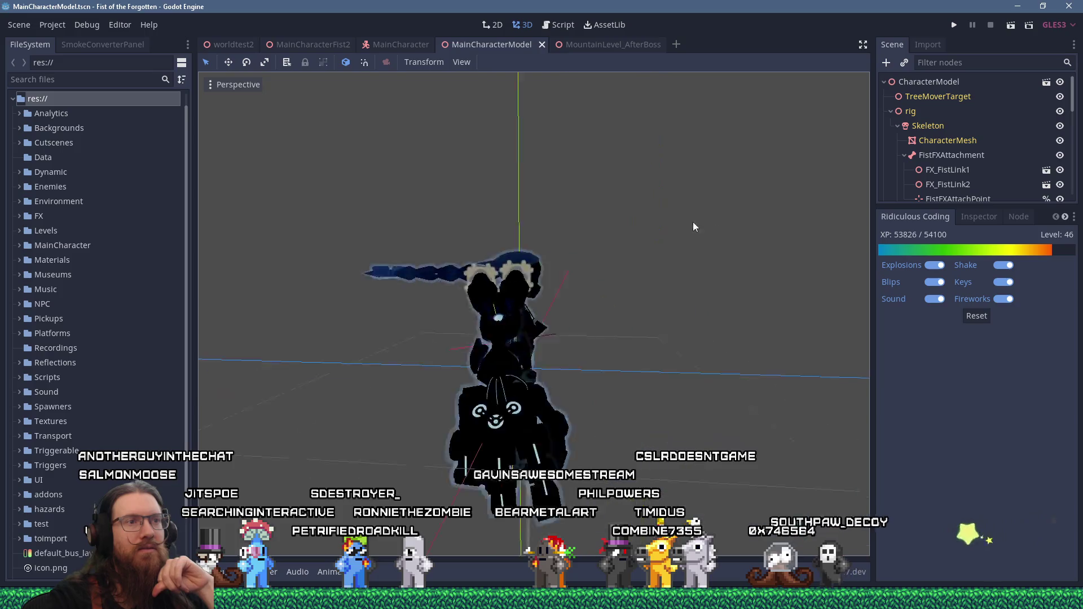
pyautogui.scroll(5, 700, 222)
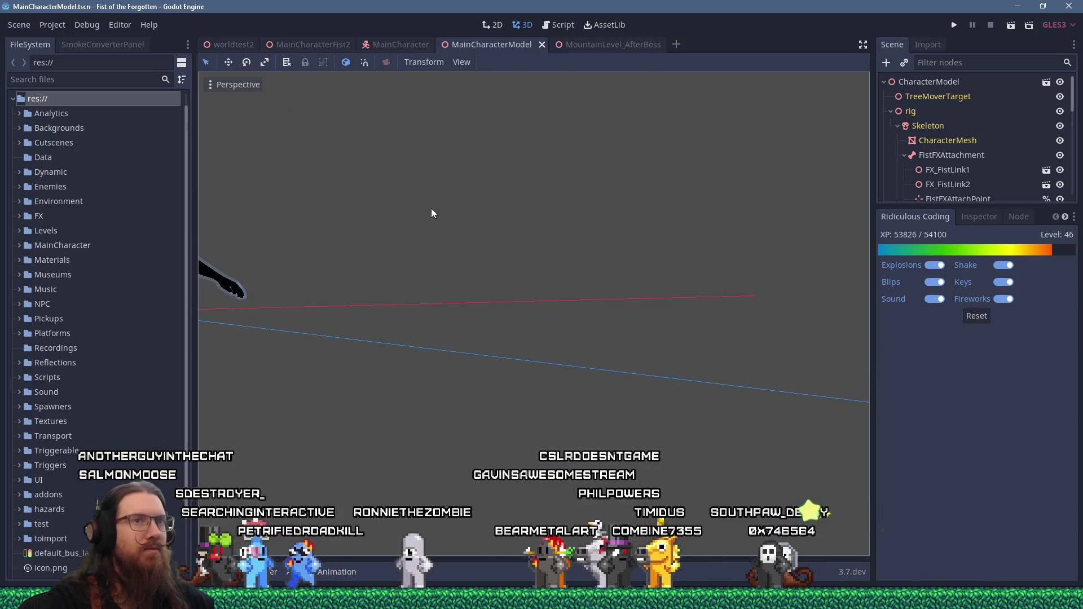
pyautogui.scroll(-3, 485, 218)
pyautogui.scroll(4, 533, 218)
pyautogui.scroll(-1, 971, 161)
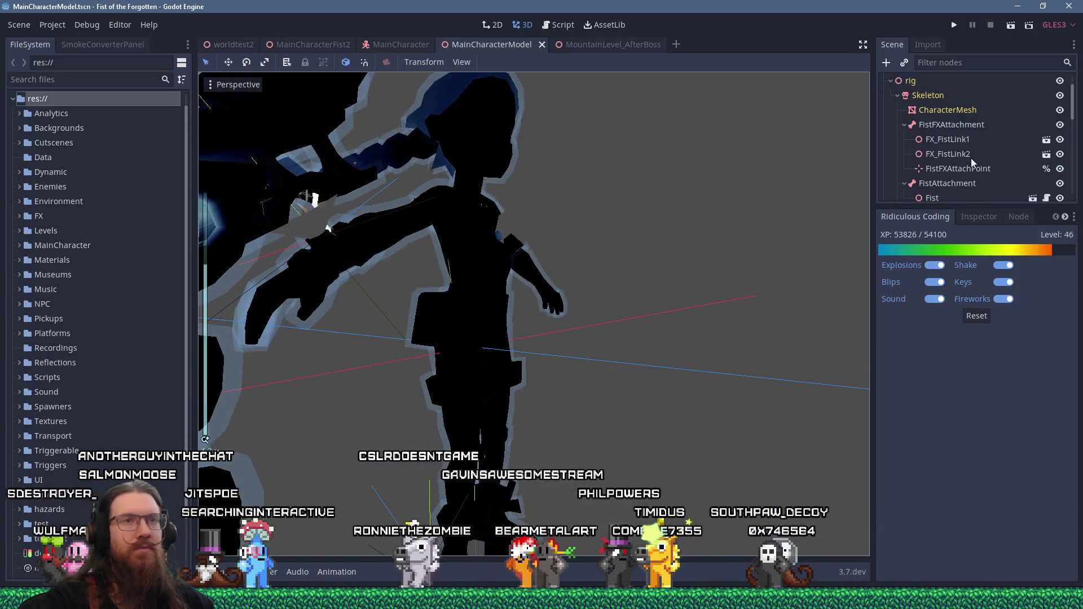
pyautogui.scroll(-3, 972, 159)
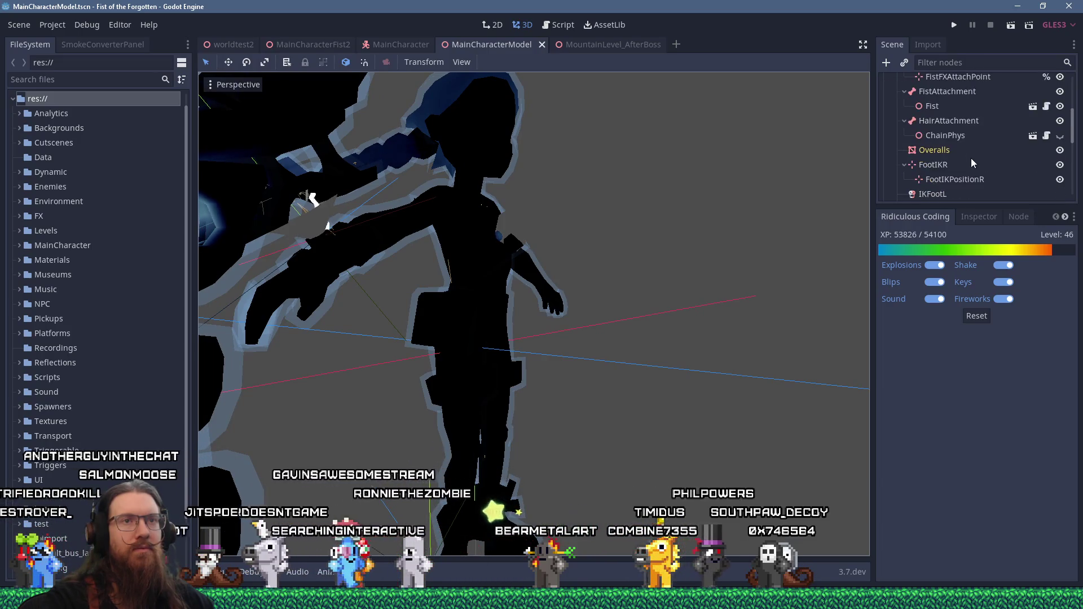
pyautogui.scroll(3, 971, 163)
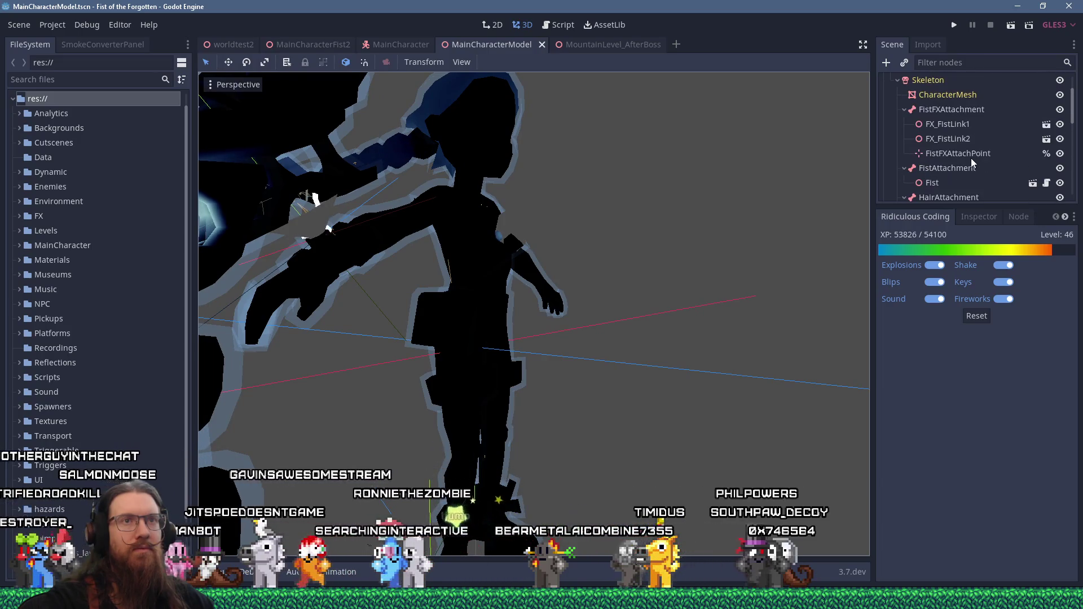
pyautogui.click(960, 97)
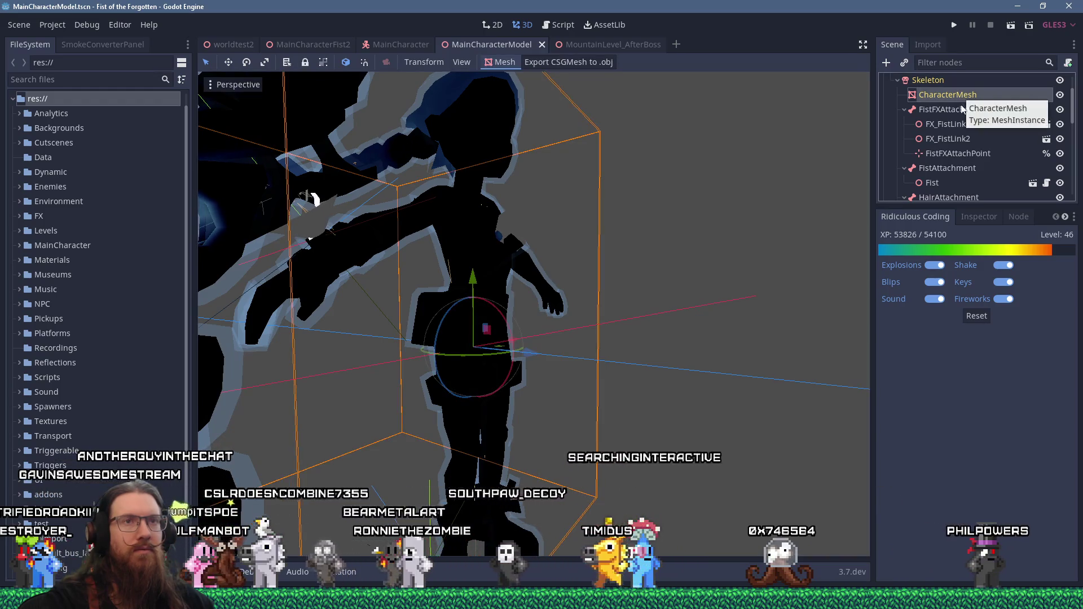
pyautogui.scroll(-3, 953, 152)
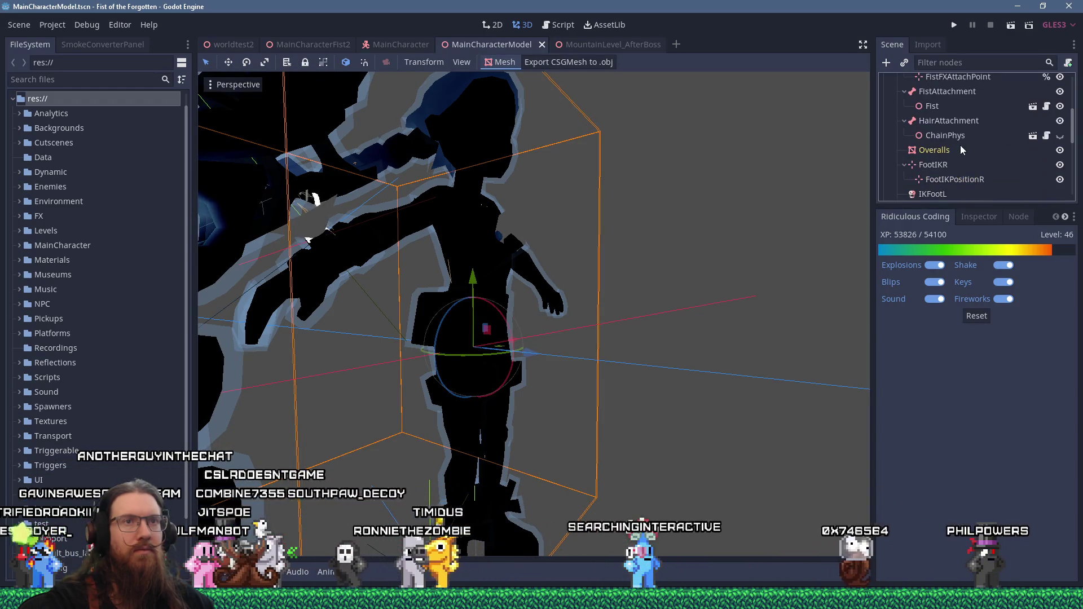
pyautogui.click(947, 152)
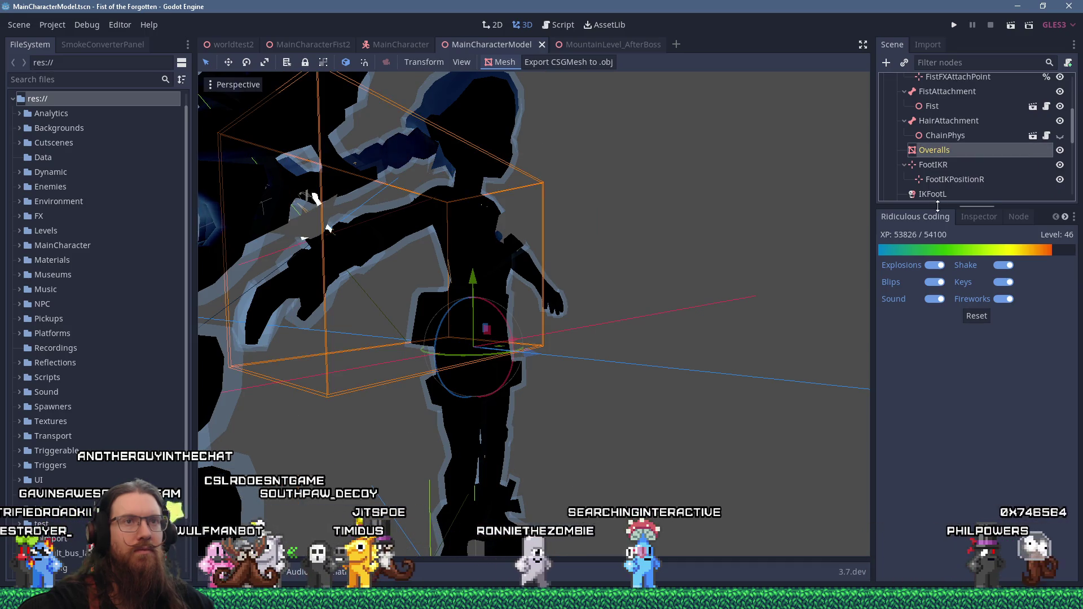
pyautogui.click(984, 217)
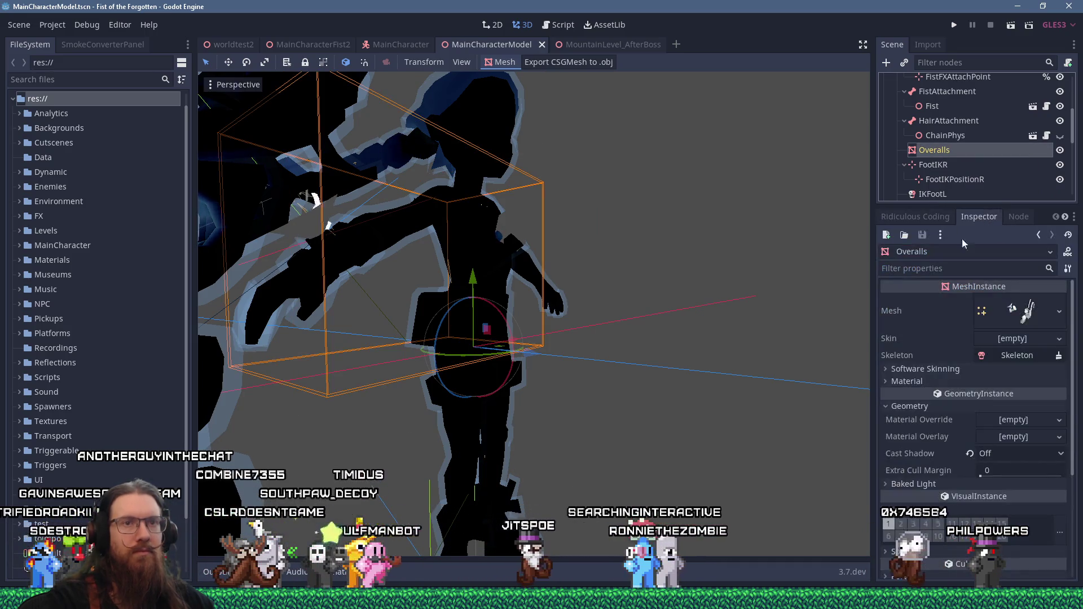
# - Put a new ShaderMaterial in Overalls' material slot 1 and bring up Quick Load for its shader
pyautogui.click(887, 380)
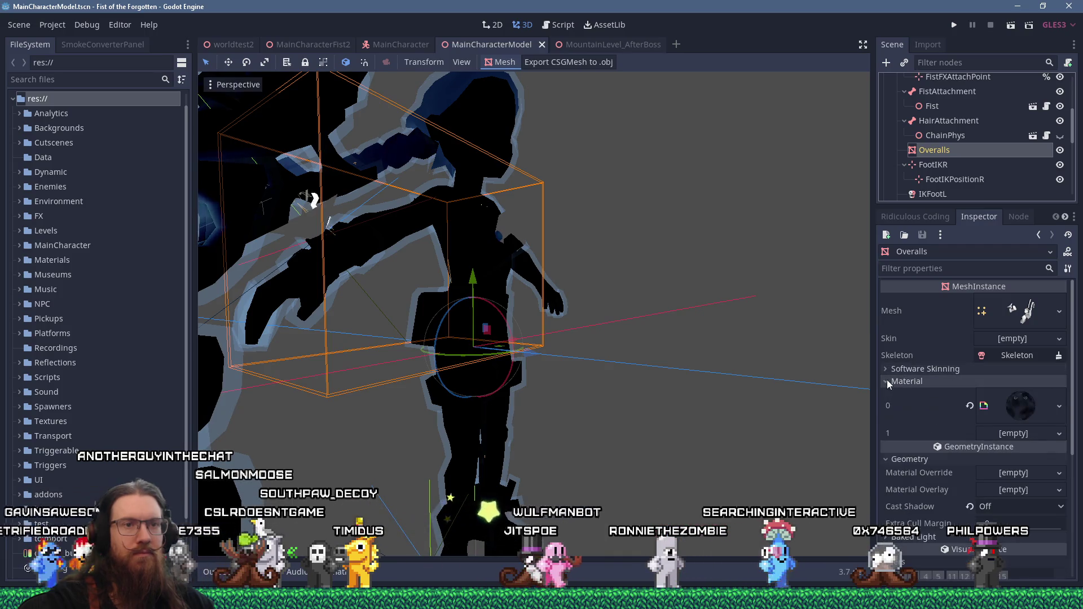
pyautogui.click(1037, 435)
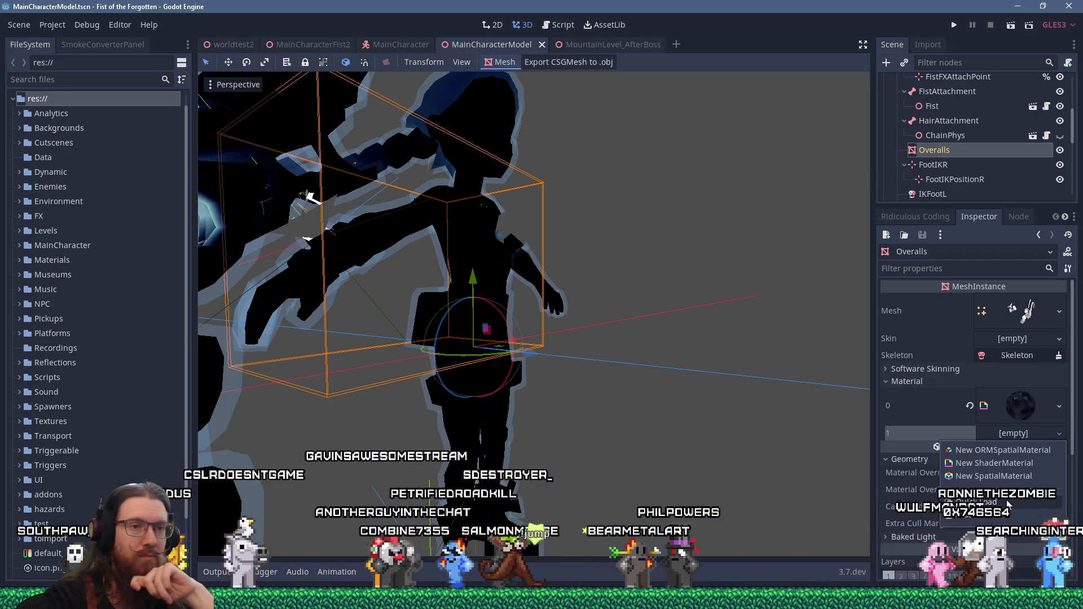
pyautogui.click(1020, 464)
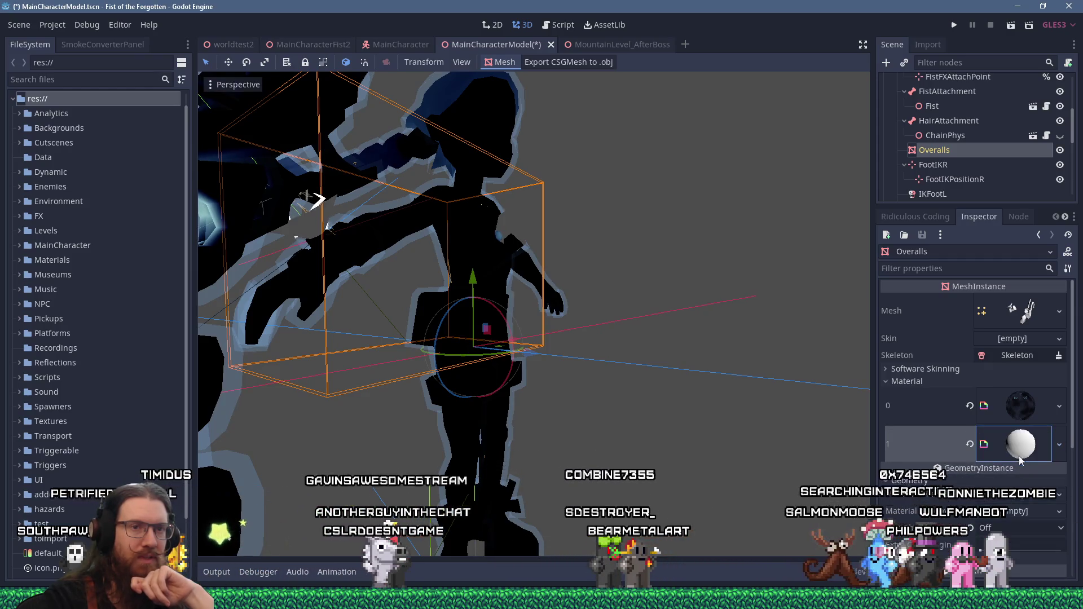
pyautogui.click(1027, 444)
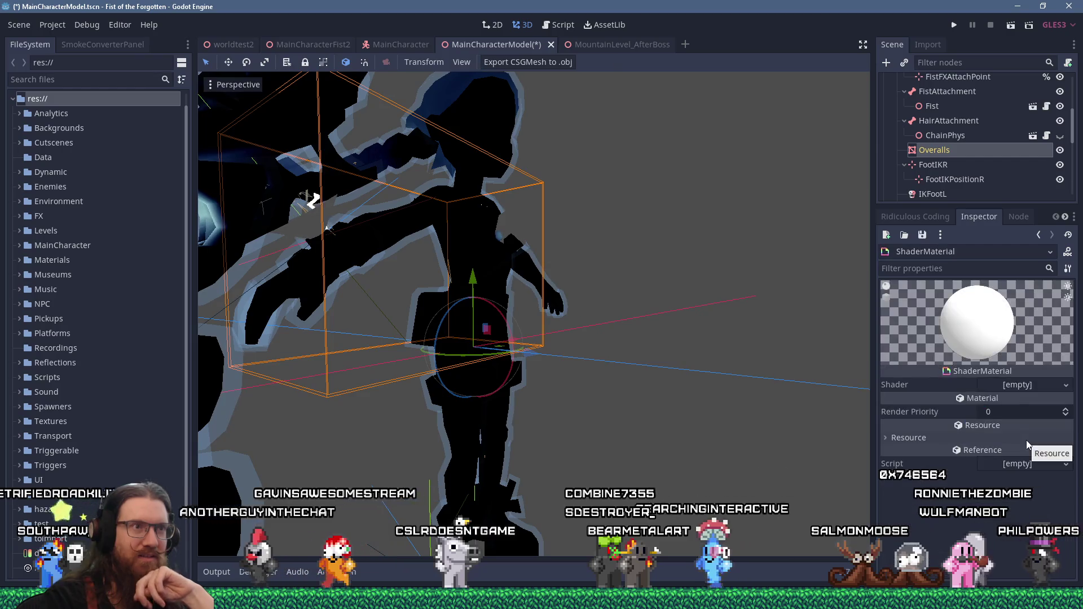
pyautogui.click(1025, 389)
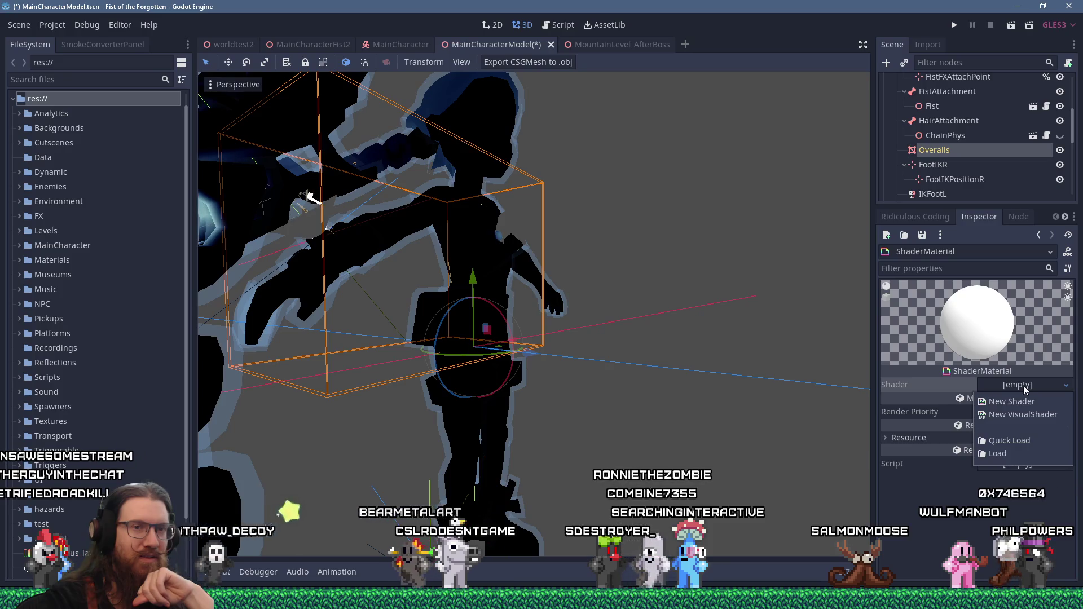
pyautogui.click(1023, 445)
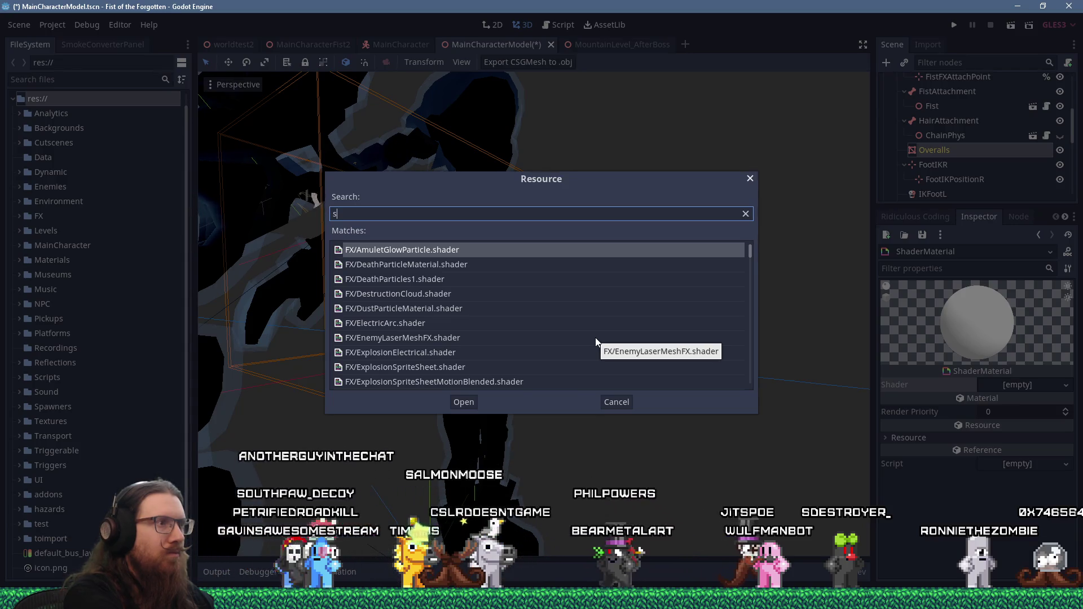
# - Search 'sign' and assign Materials/TrainSign.shader to the Overalls' ShaderMaterial
pyautogui.write('sign')
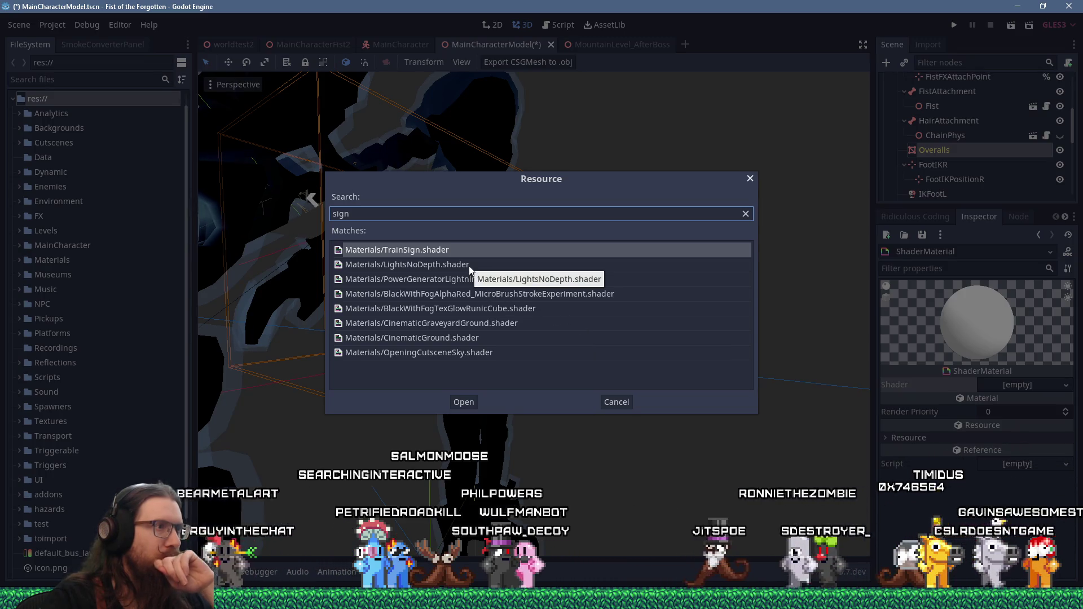
pyautogui.click(420, 265)
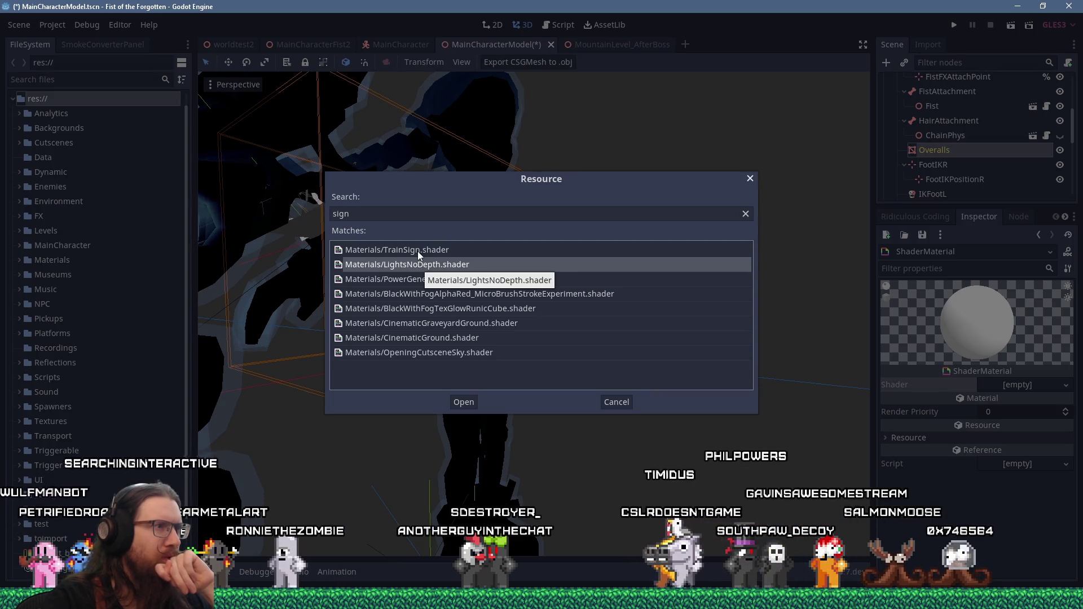
pyautogui.doubleClick(418, 251)
pyautogui.moveTo(452, 316); pyautogui.dragTo(525, 342, button='middle')
pyautogui.scroll(4, 523, 320)
pyautogui.scroll(-2, 532, 331)
# - Launch the game from the editor and dismiss the development console
pyautogui.scroll(-5, 532, 331)
pyautogui.scroll(5, 532, 330)
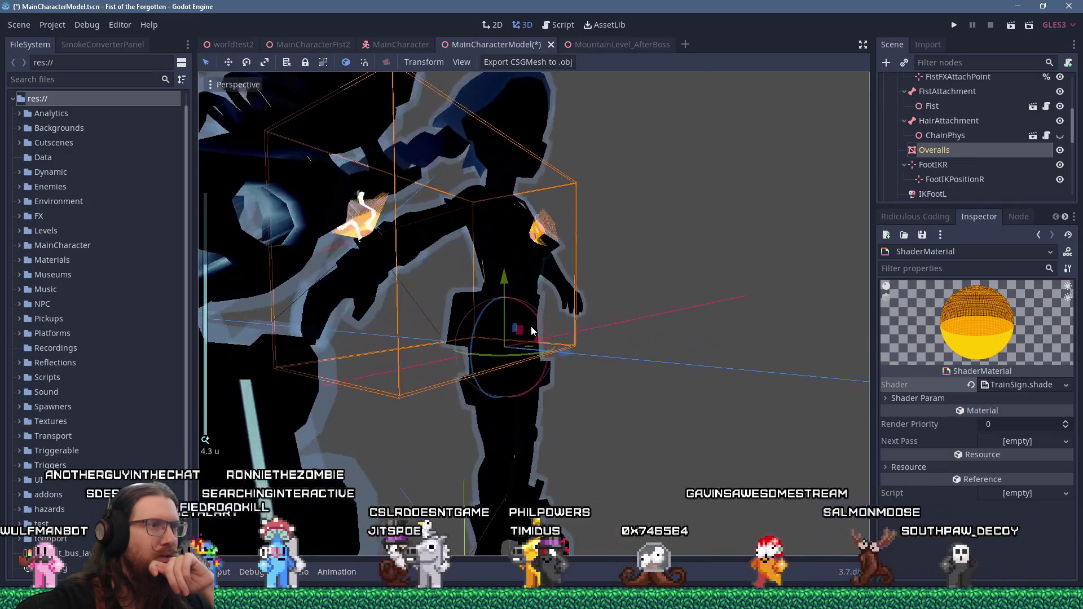
pyautogui.click(954, 25)
pyautogui.write('givefist 0')
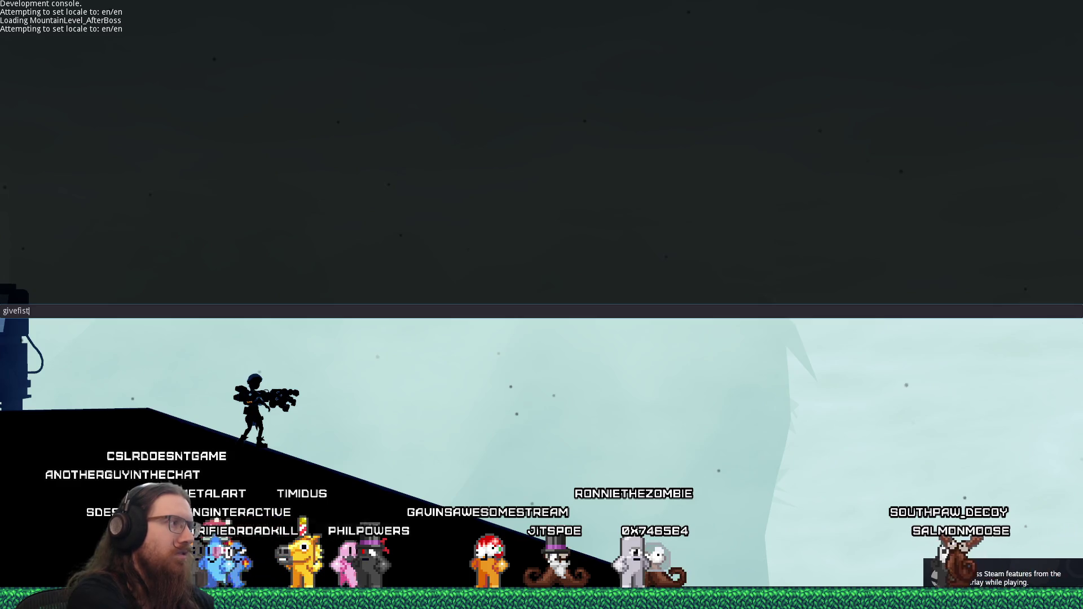
pyautogui.press('Return')
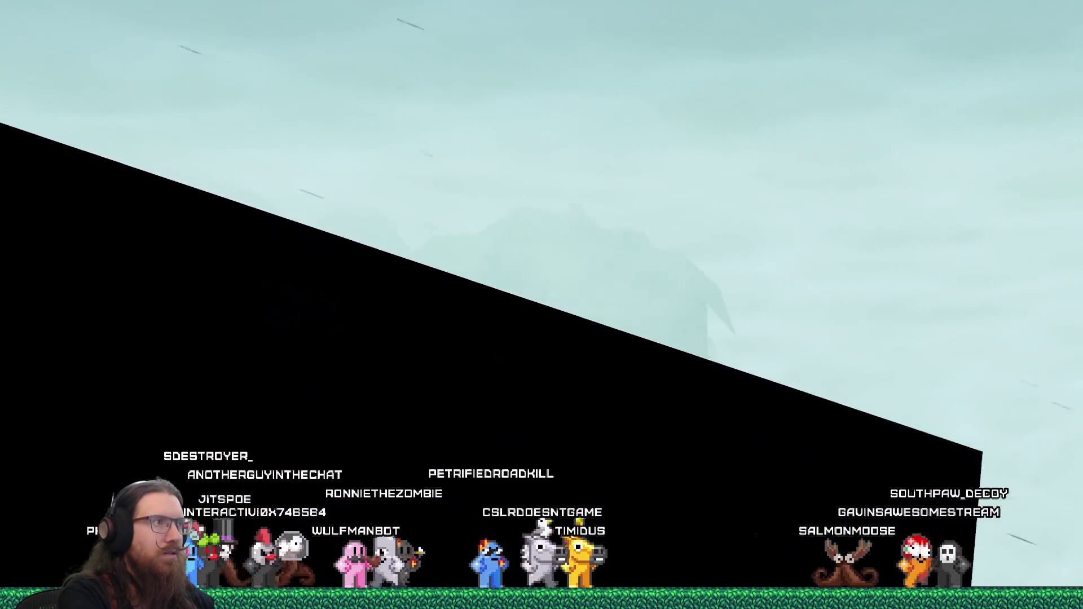
# - Walk the character left and right, jump, then quit via the console's quit command
pyautogui.press('a')
pyautogui.press('a')
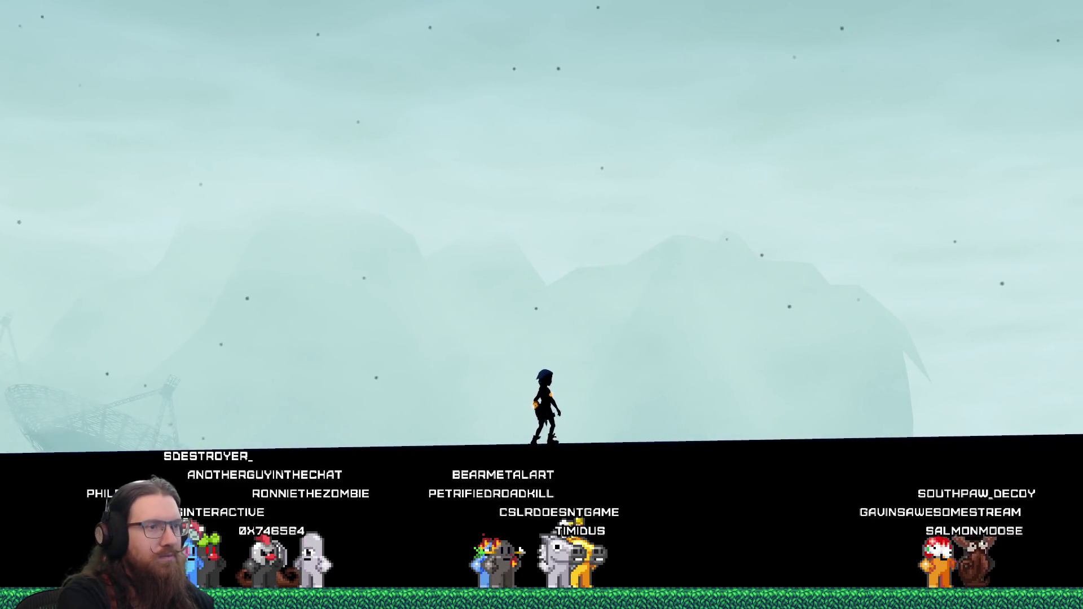
pyautogui.press('a')
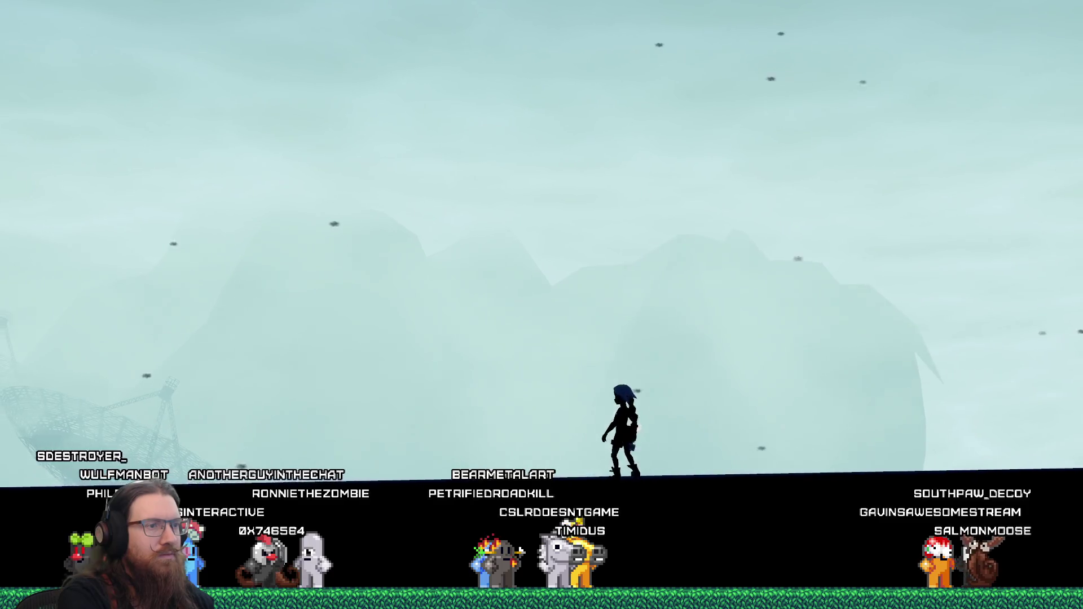
pyautogui.press('d')
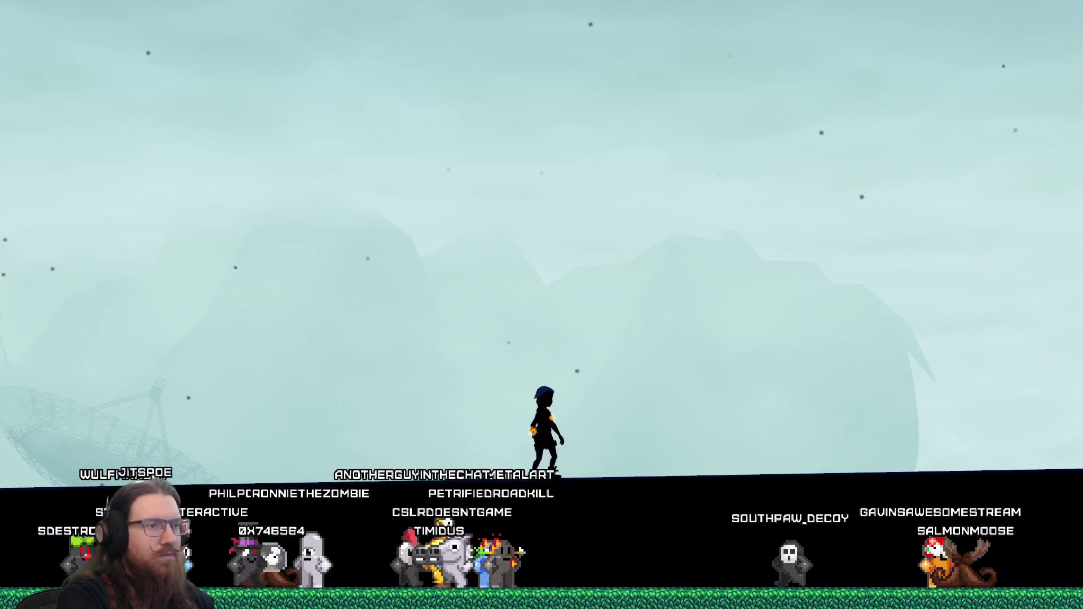
pyautogui.press('space')
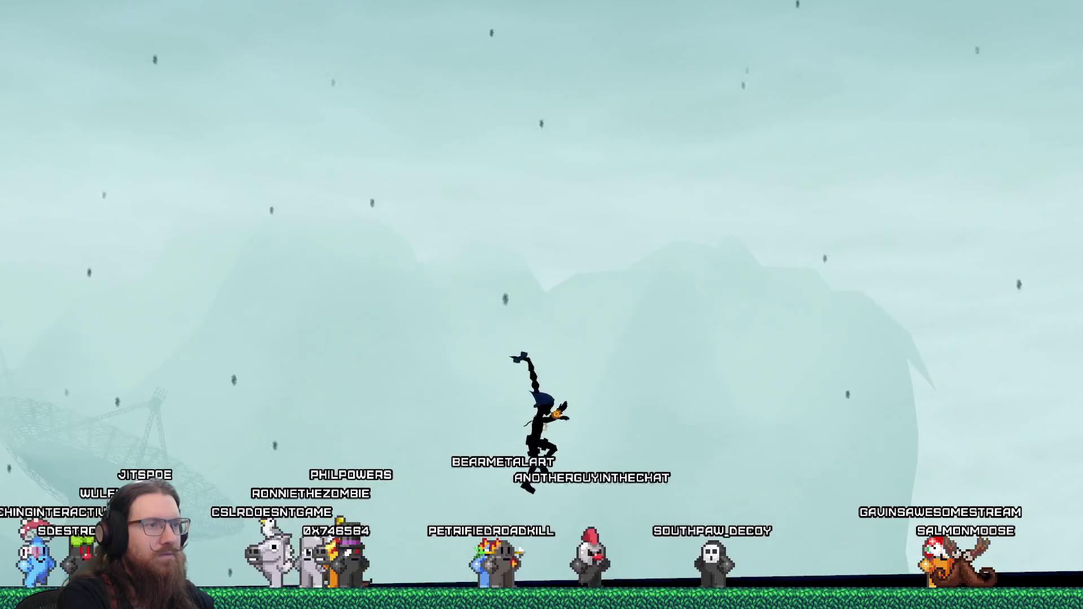
pyautogui.press('`')
pyautogui.write('quit')
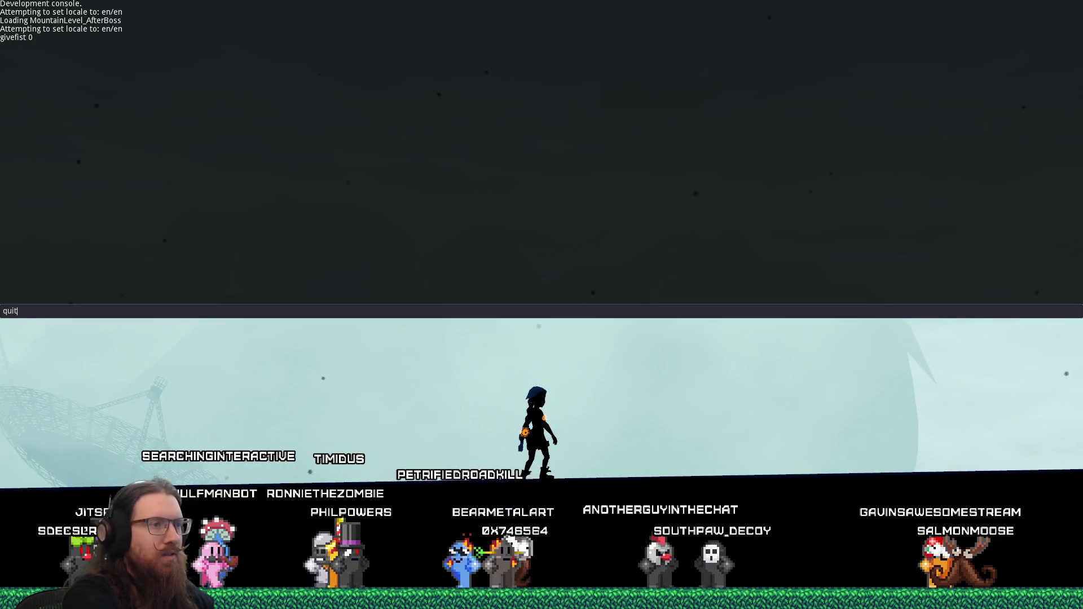
pyautogui.press('Return')
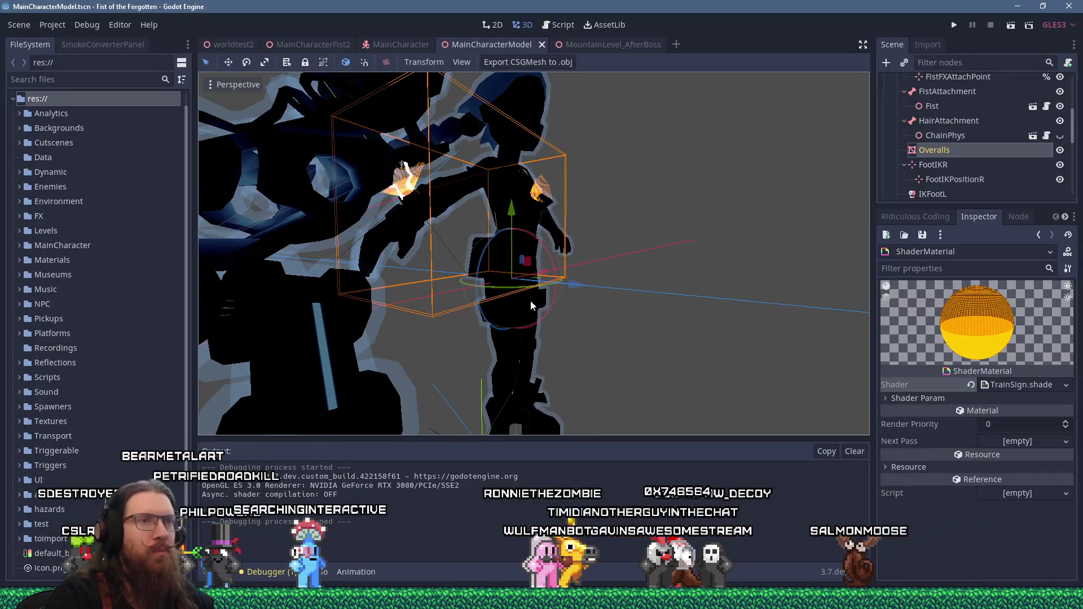
# - Replace the material's TrainSign shader with a brand-new empty shader
pyautogui.click(1066, 385)
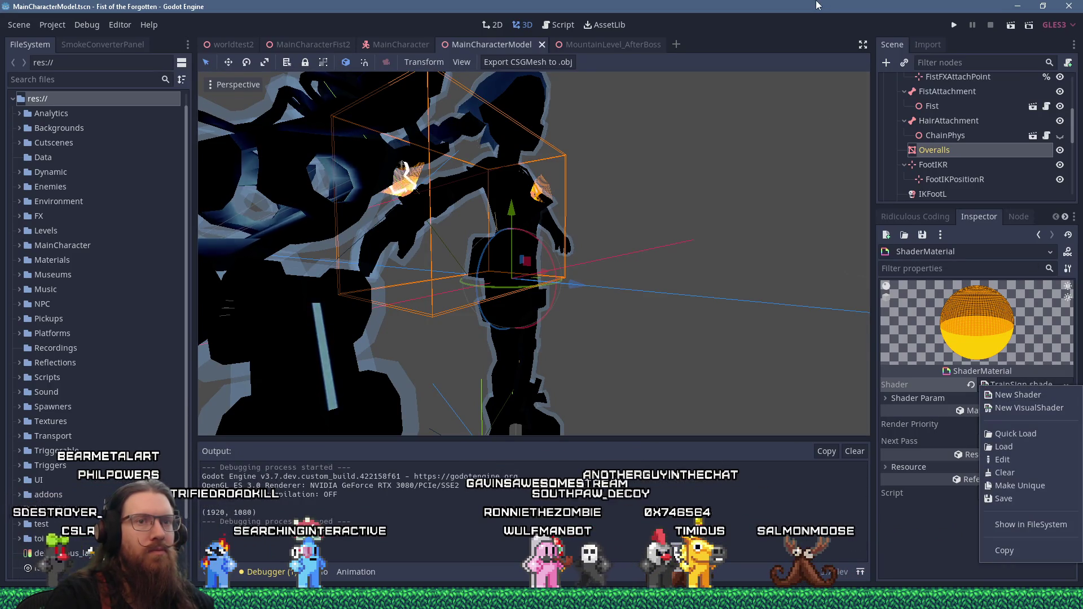
pyautogui.click(911, 381)
pyautogui.rightClick(994, 384)
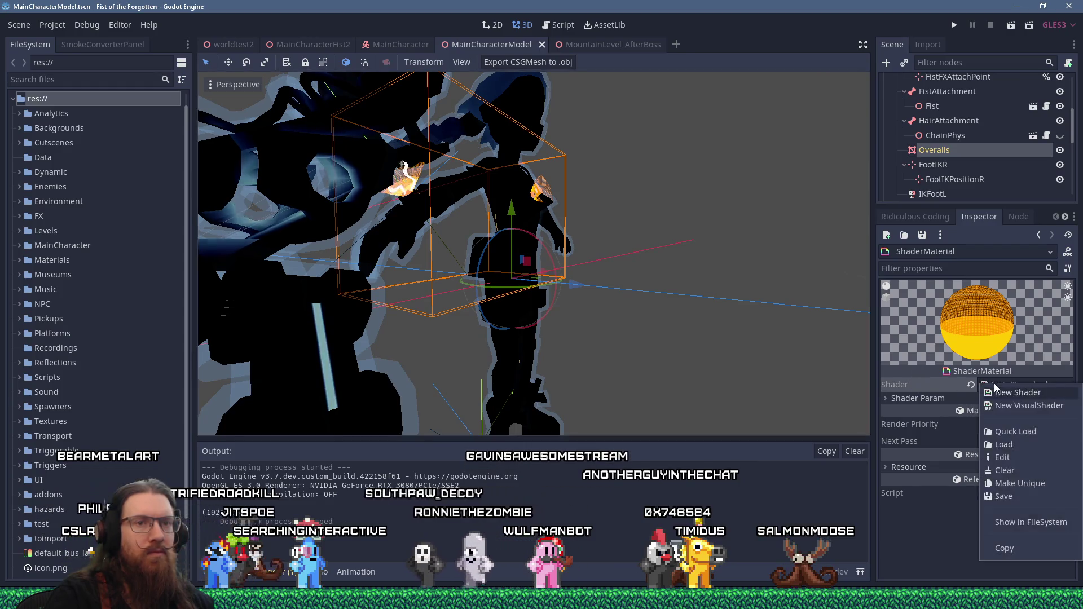
pyautogui.click(1015, 393)
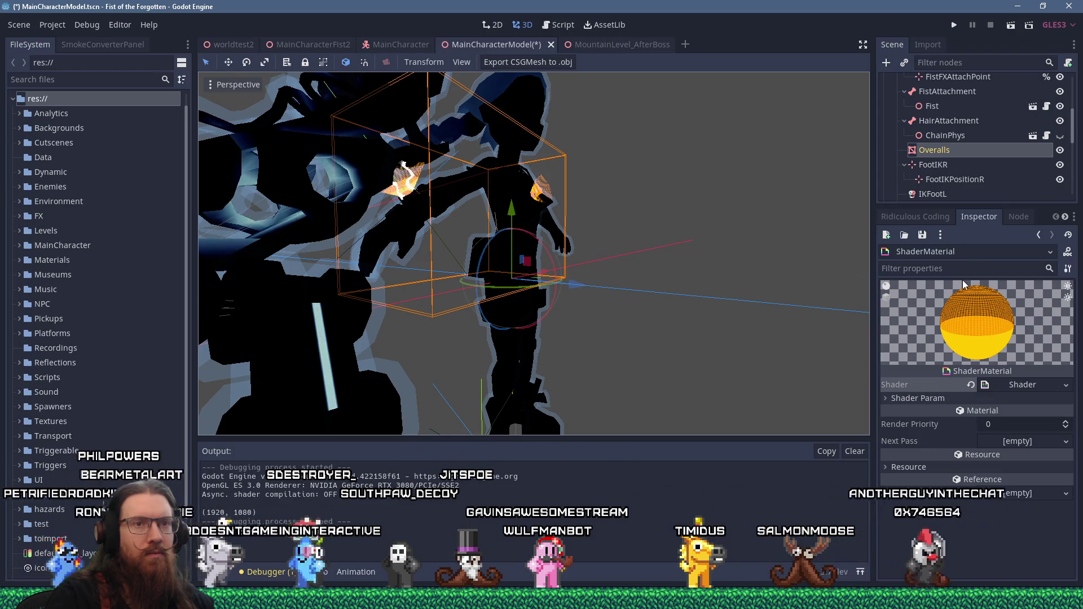
pyautogui.click(1015, 384)
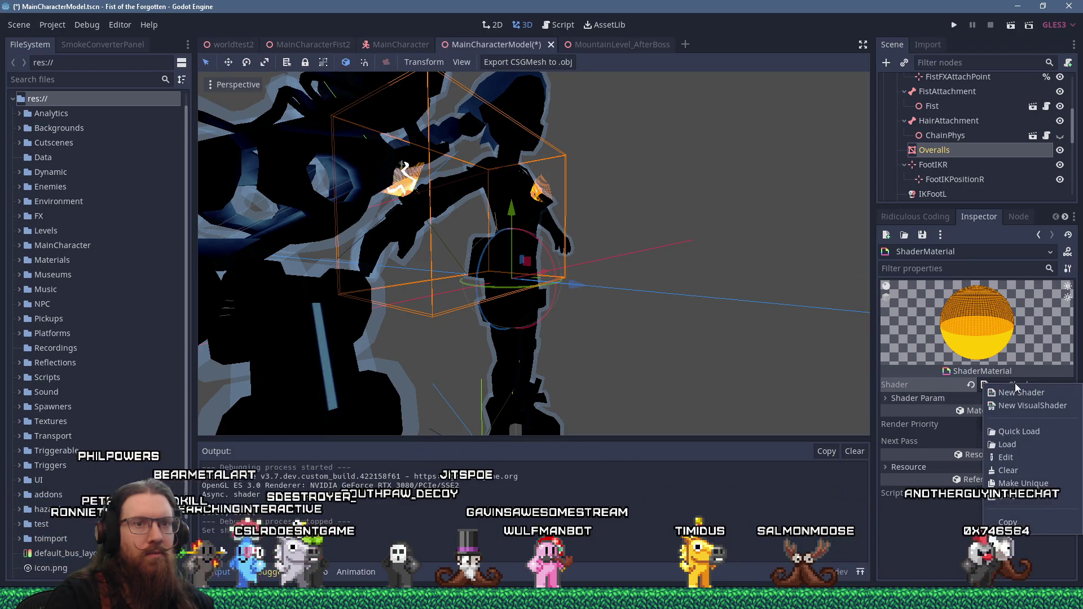
# - Save the new shader as Materials/AmuletGlow.tres and open its code in an enlarged panel
pyautogui.click(1023, 502)
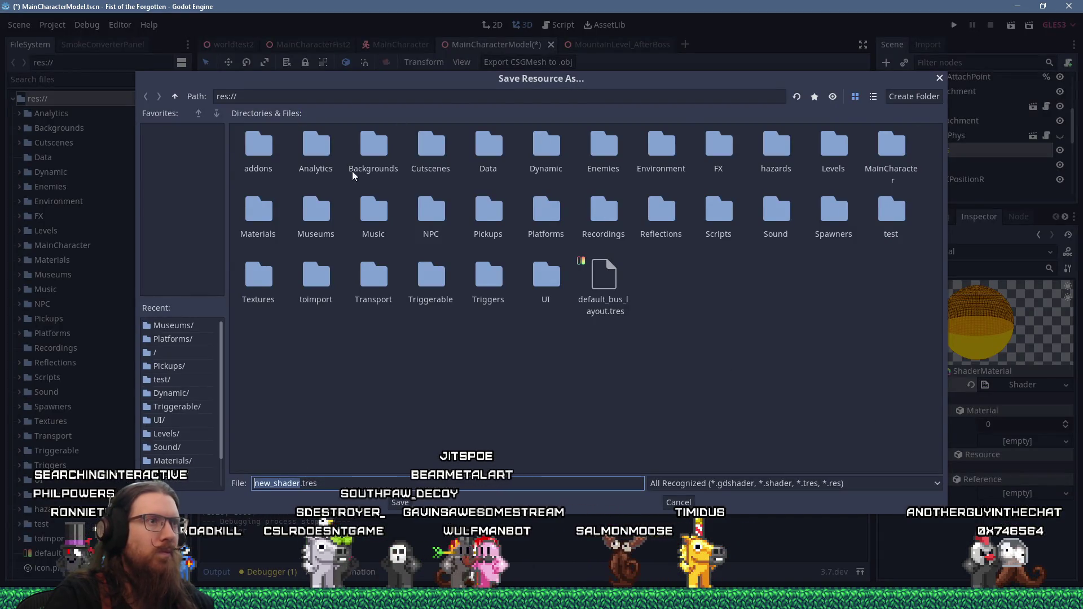
pyautogui.doubleClick(260, 214)
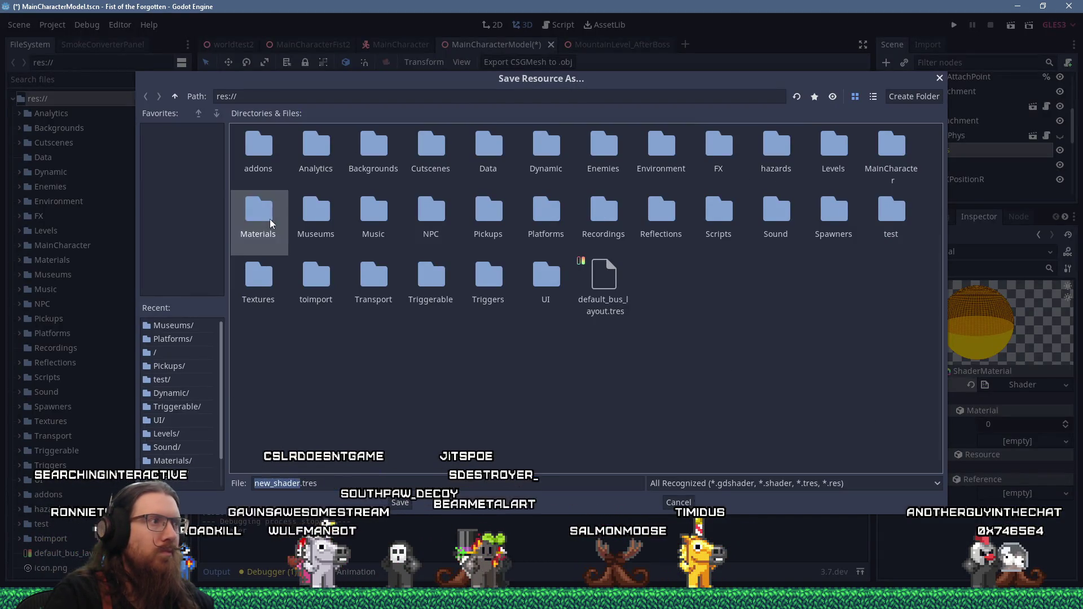
pyautogui.click(300, 483)
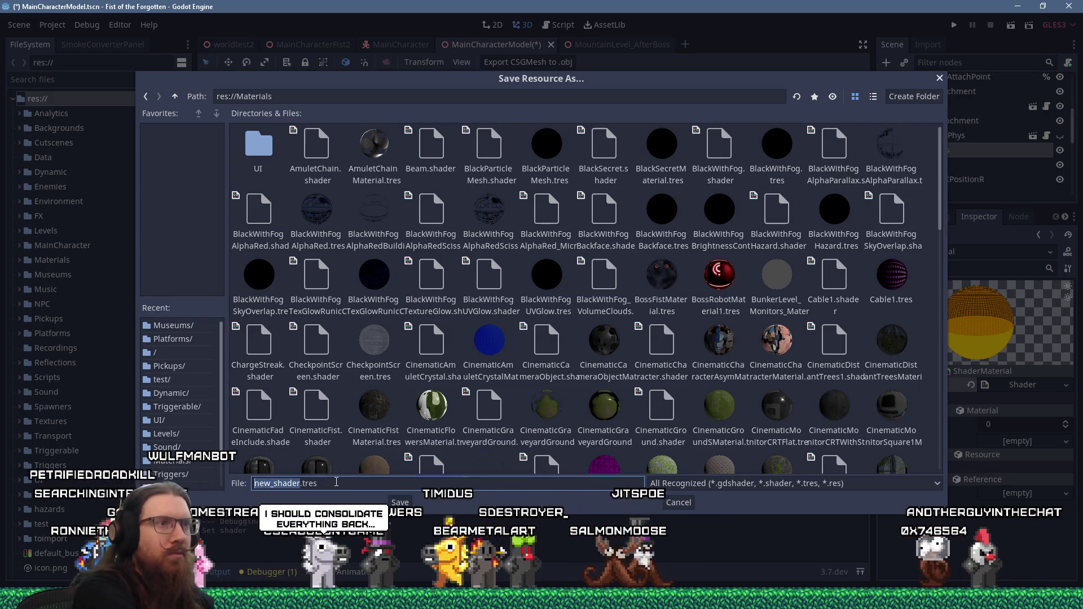
pyautogui.write('AmuletGlow')
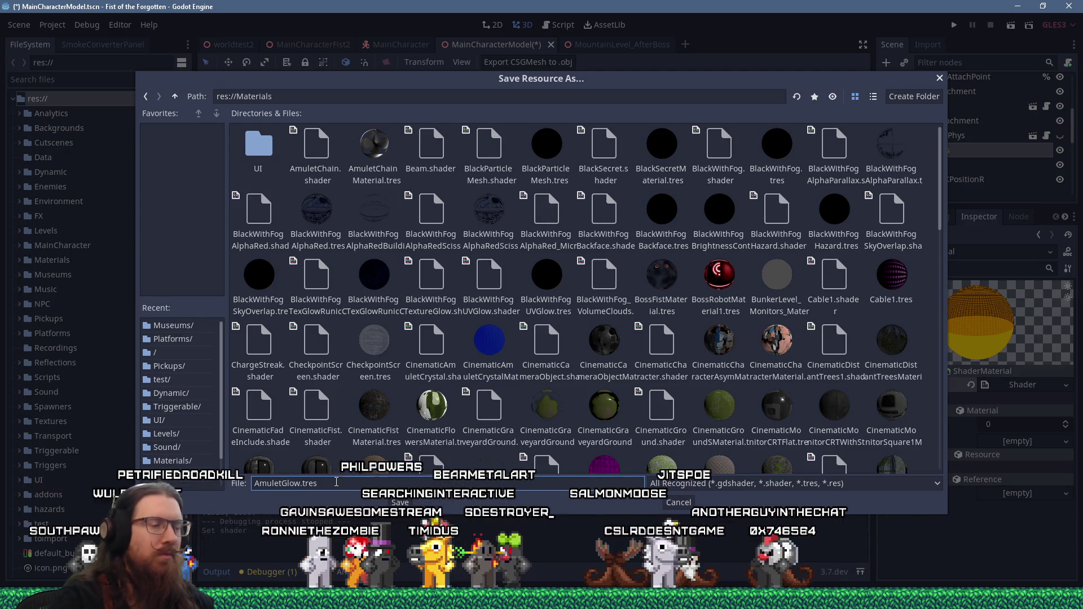
pyautogui.click(400, 502)
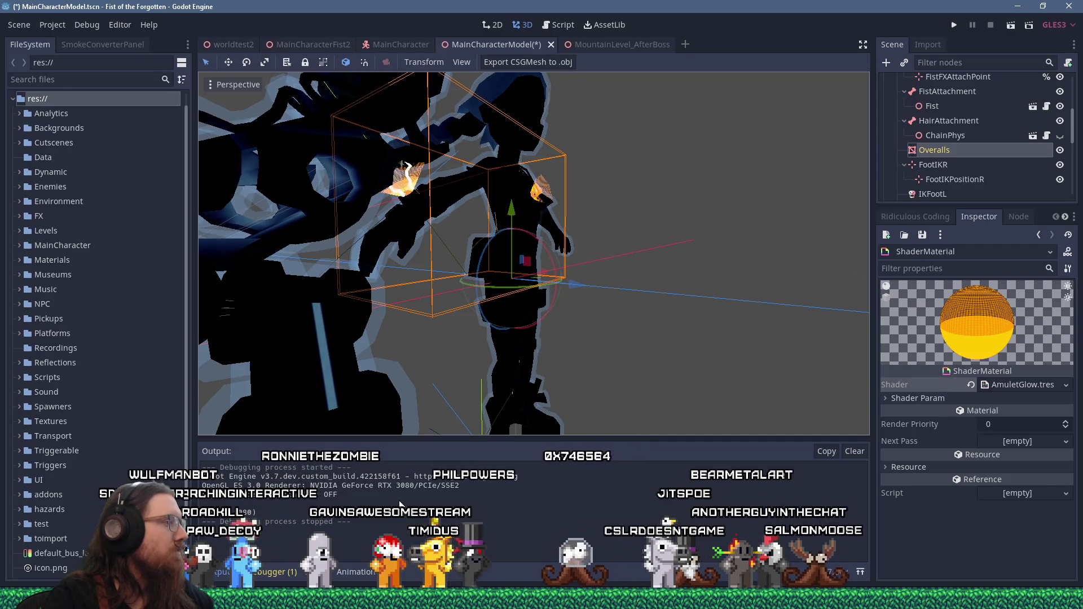
pyautogui.click(1015, 384)
pyautogui.moveTo(513, 380); pyautogui.dragTo(511, 260)
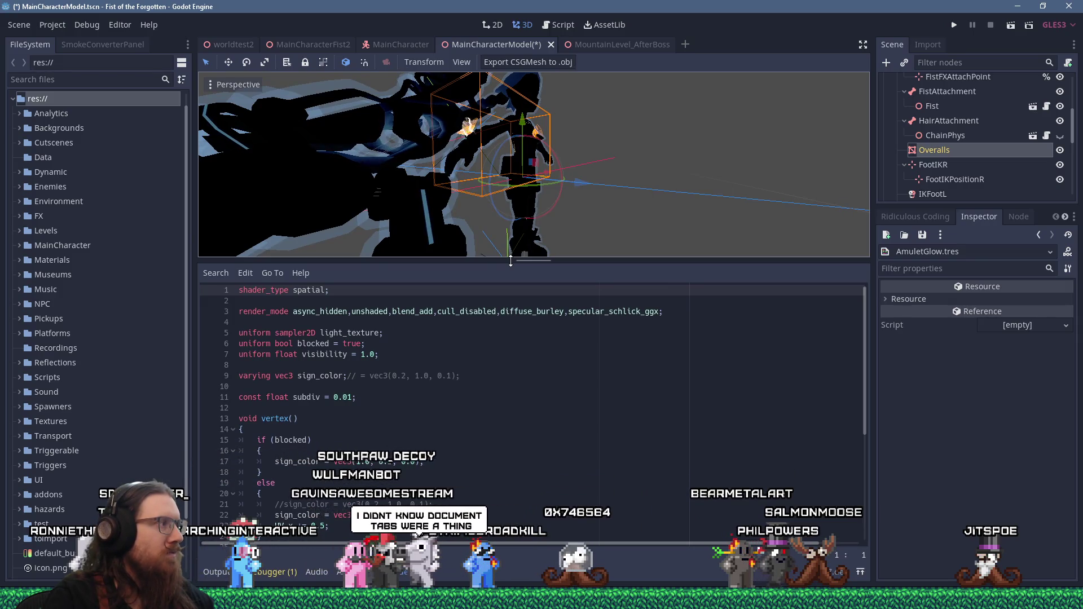
# - Scroll through AmuletGlow's vertex and fragment code, then filter FileSystem for 'maincharacter'
pyautogui.scroll(-4, 462, 458)
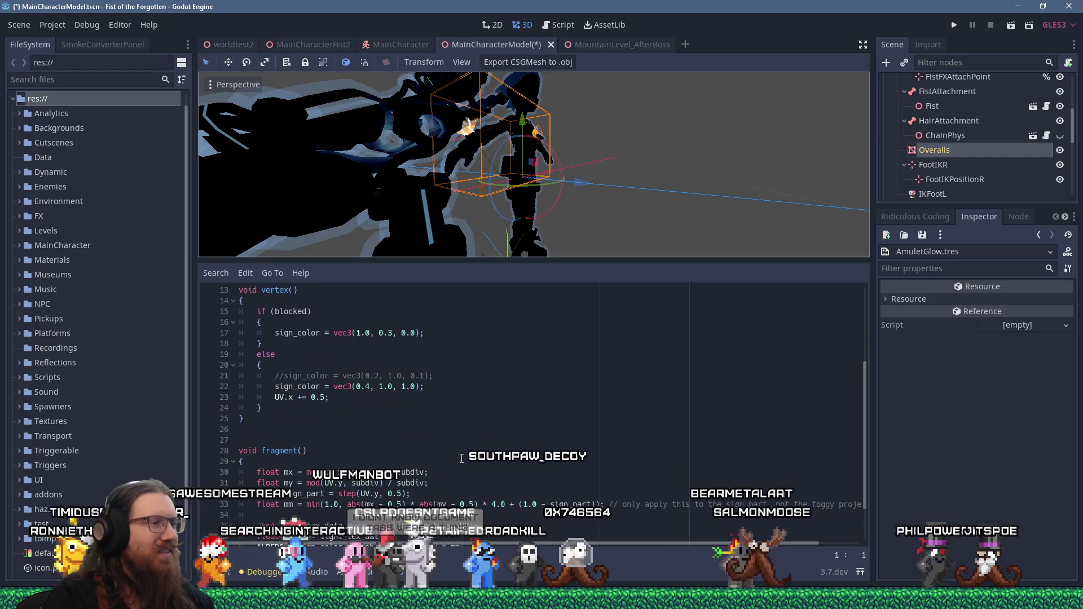
pyautogui.scroll(1, 461, 458)
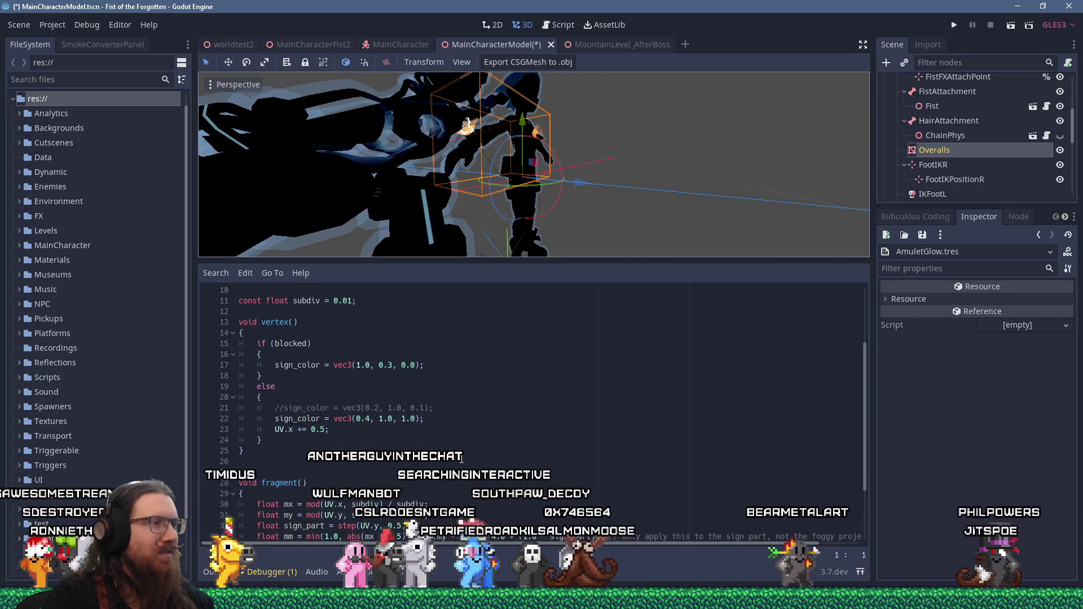
pyautogui.scroll(3, 462, 459)
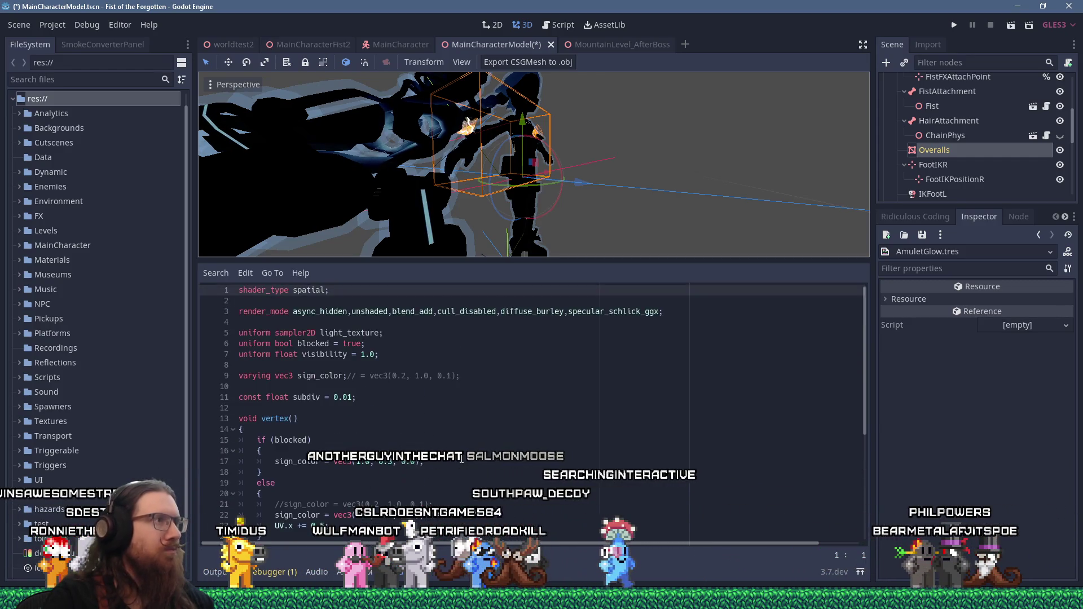
pyautogui.scroll(-5, 466, 417)
pyautogui.click(466, 417)
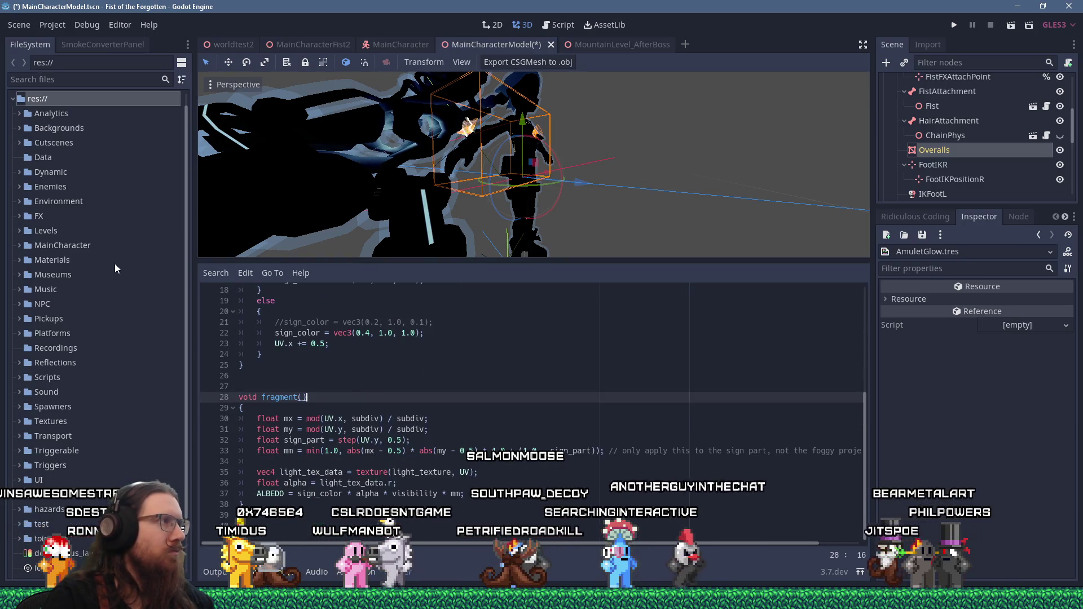
pyautogui.scroll(6, 395, 384)
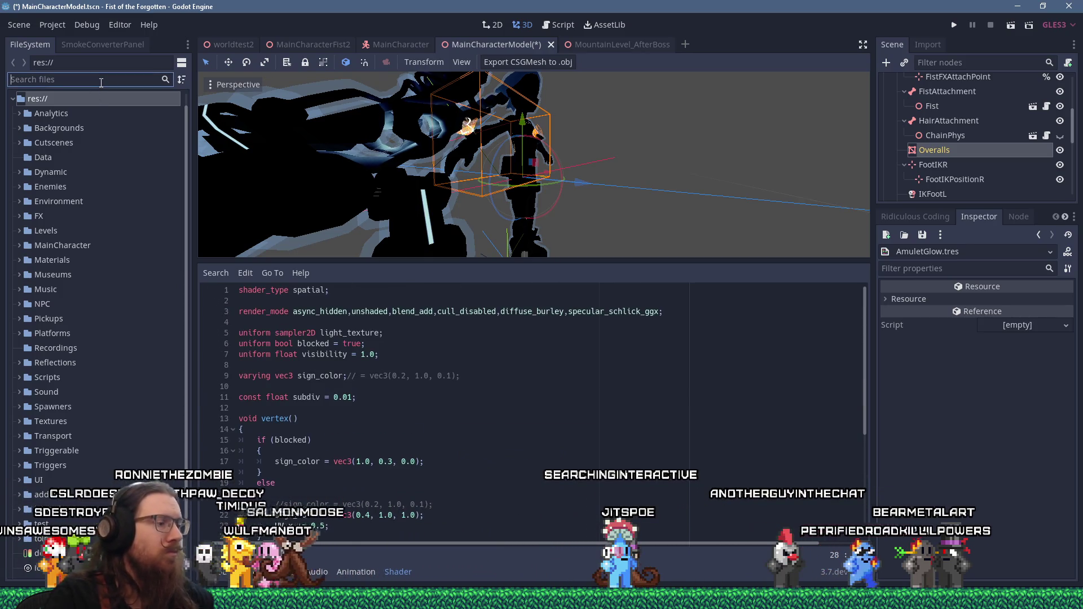
pyautogui.write('maincharacter')
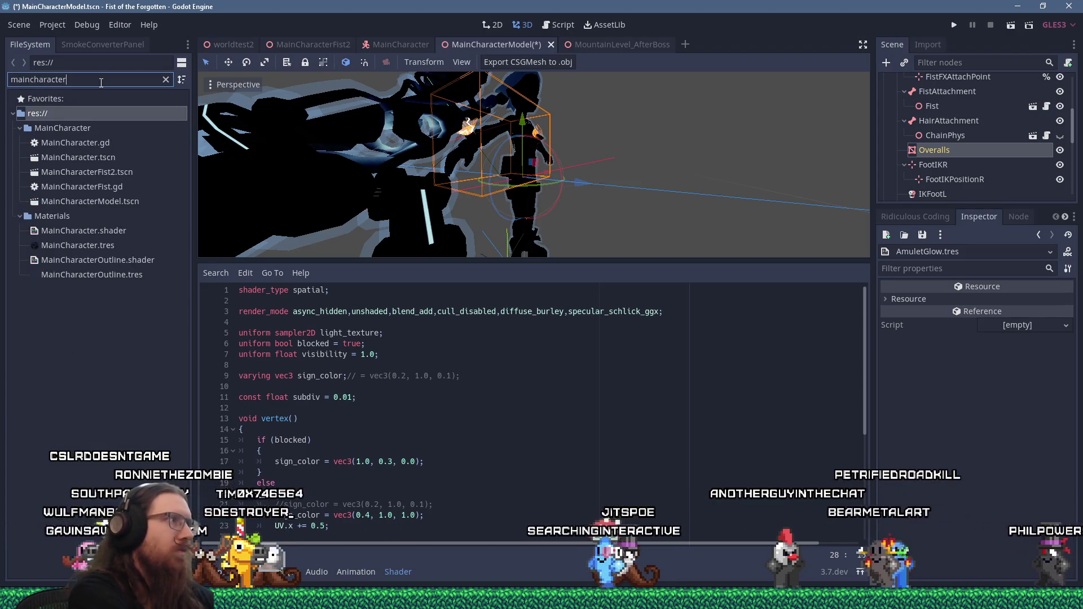
# - Open MainCharacter.shader, select all its code and carry it into Notepad++
pyautogui.doubleClick(96, 232)
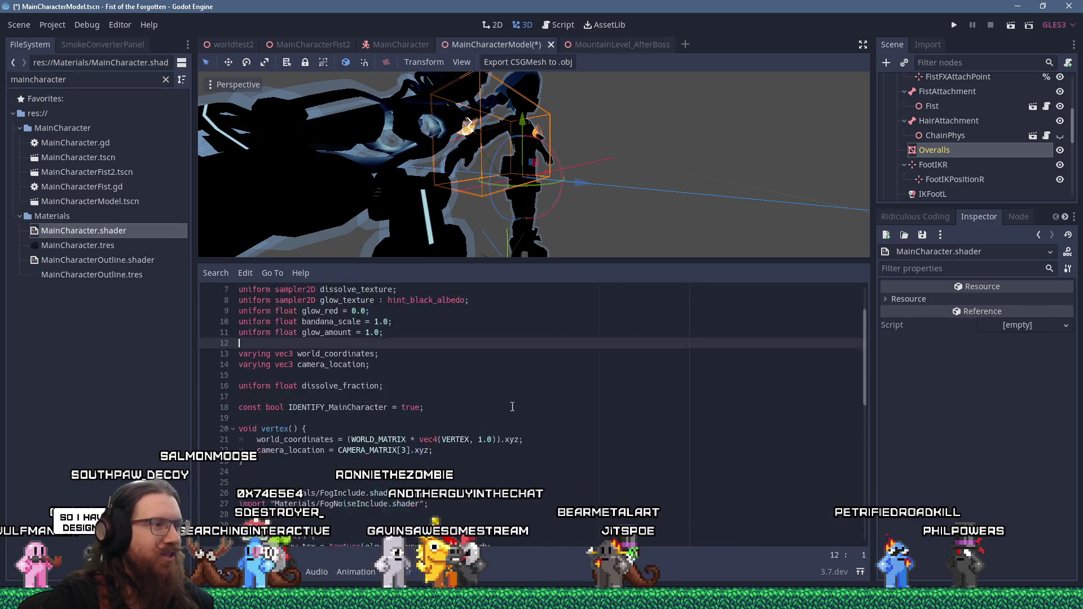
pyautogui.scroll(-4, 512, 406)
pyautogui.hotkey('ctrl', 'a')
pyautogui.press('super+r')
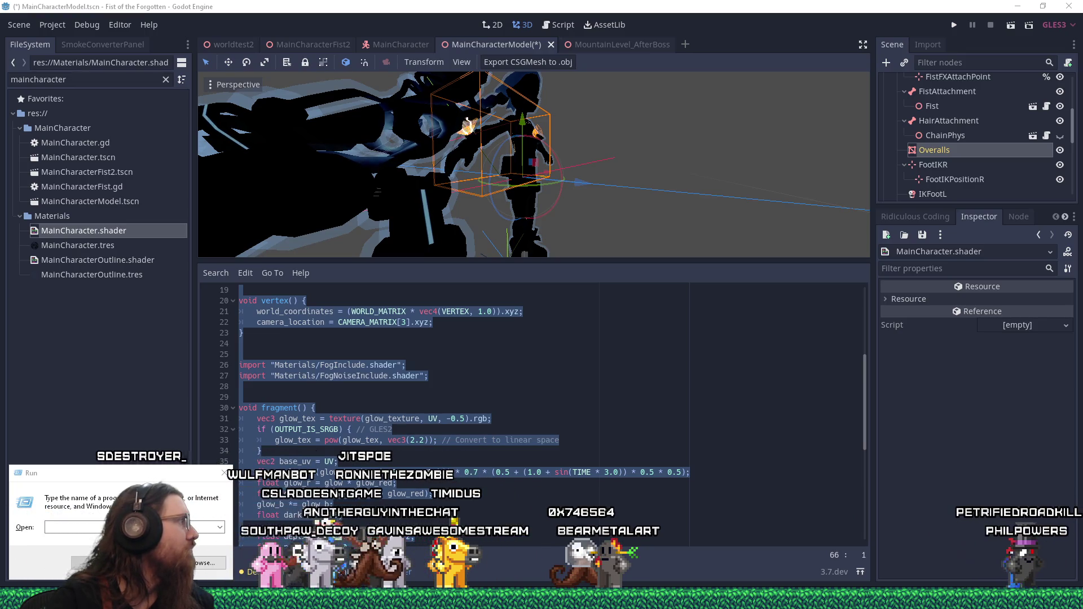
pyautogui.hotkey('alt', 'Tab')
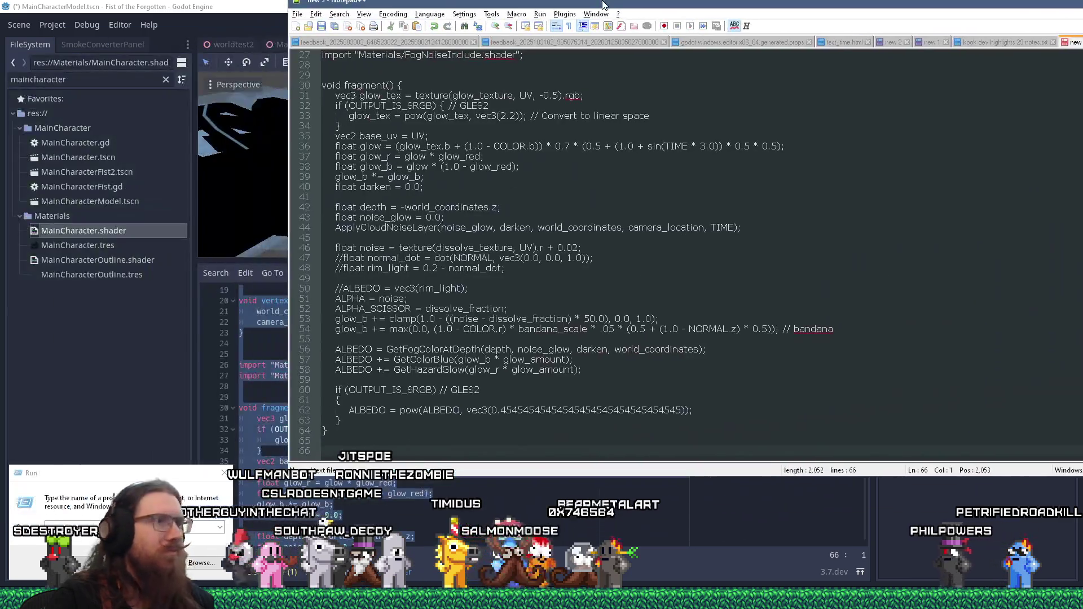
# - Reopen AmuletGlow.tres in the shader editor and move Notepad++ aside beside it
pyautogui.hotkey('alt', 'Tab')
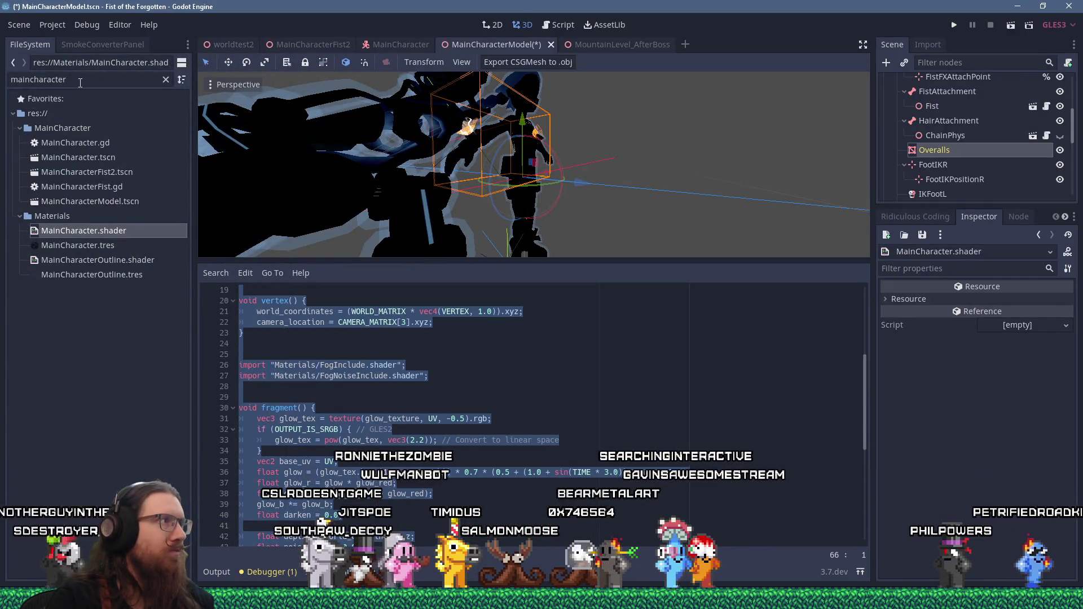
pyautogui.write('amuletglo')
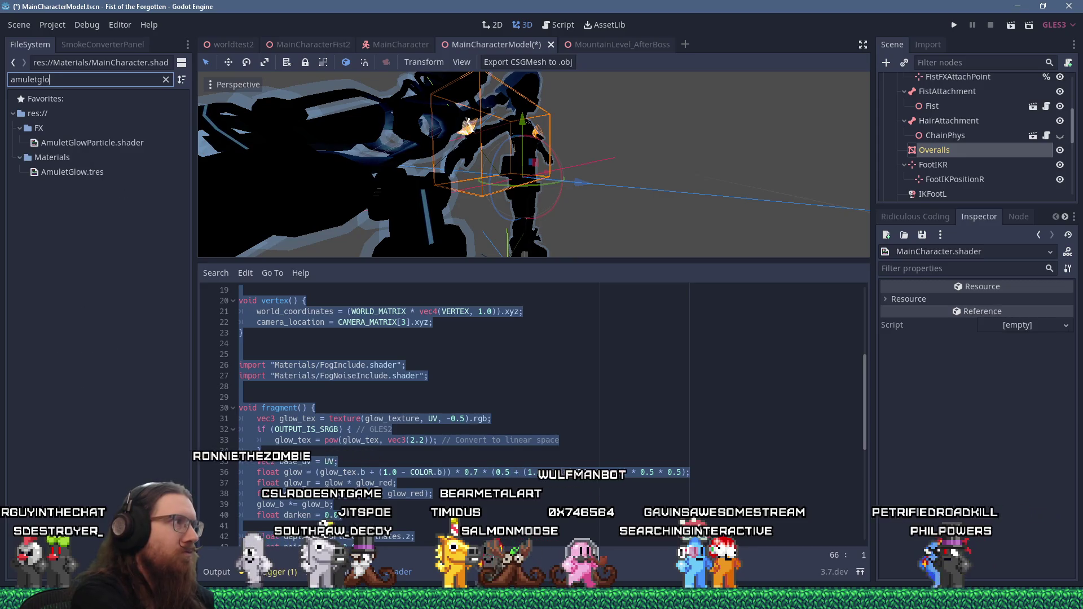
pyautogui.click(89, 175)
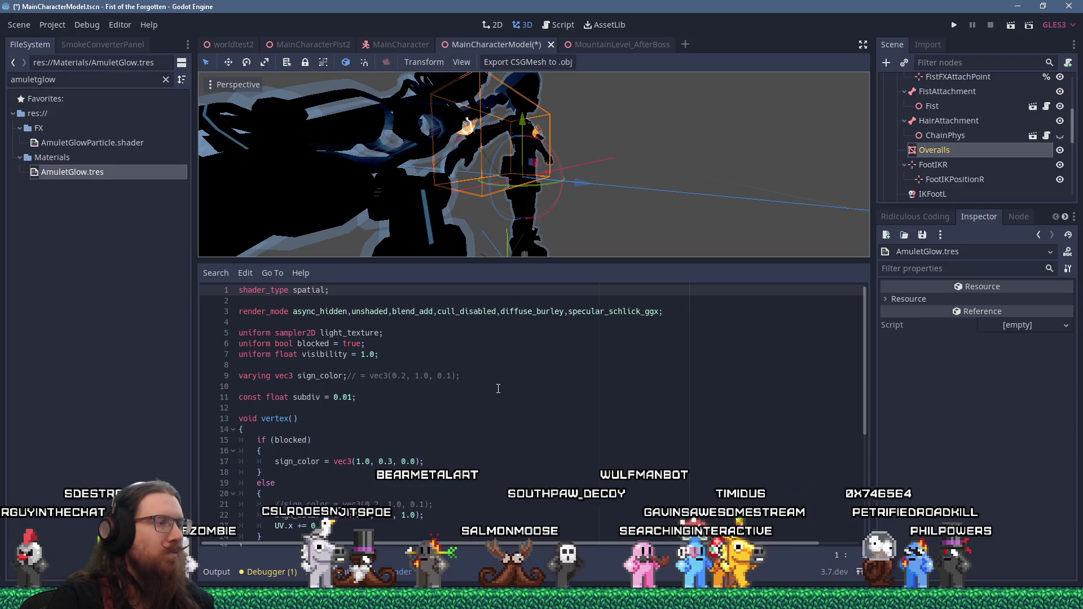
pyautogui.hotkey('alt', 'Tab')
pyautogui.moveTo(550, 2)
pyautogui.mouseDown()
pyautogui.moveTo(577, 2)
pyautogui.moveTo(668, 61)
pyautogui.mouseUp()
pyautogui.scroll(9, 673, 314)
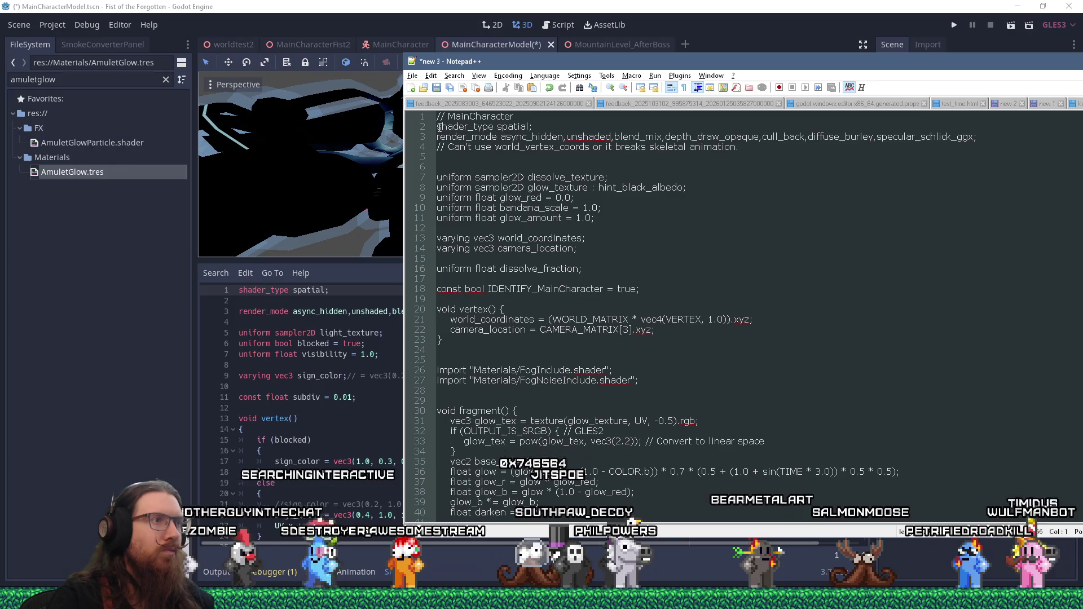
# - Copy the shader text from Notepad++ and paste it over all of AmuletGlow's code
pyautogui.hotkey('ctrl', 'a')
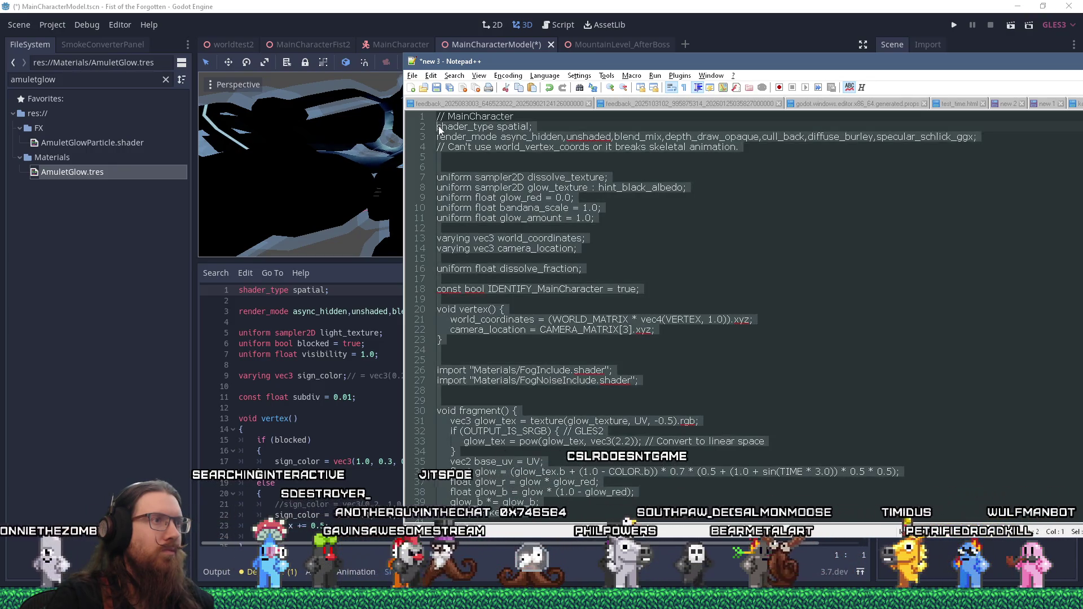
pyautogui.rightClick(442, 130)
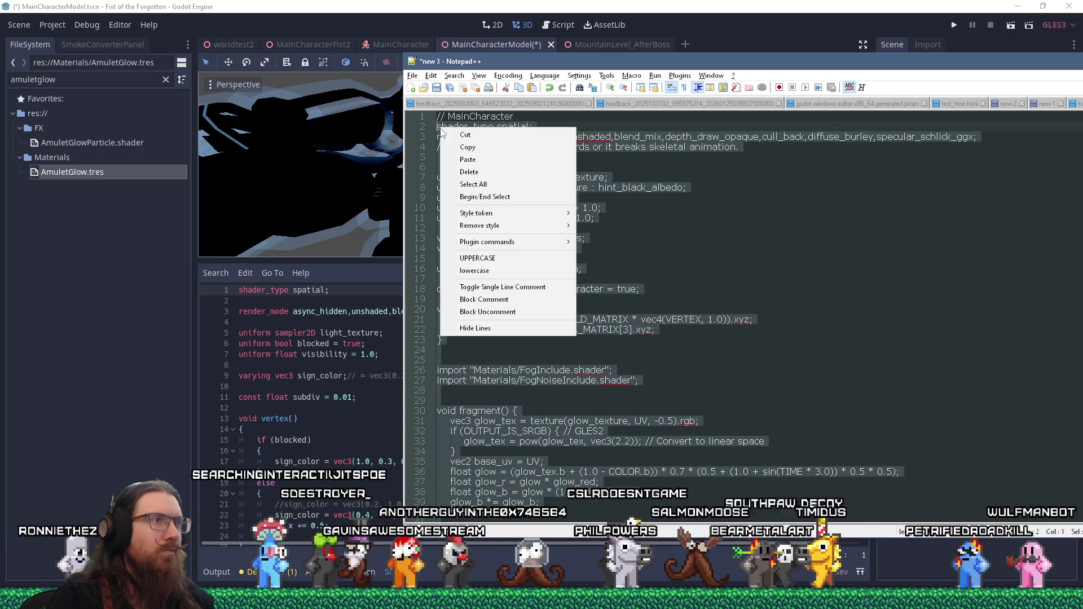
pyautogui.click(468, 148)
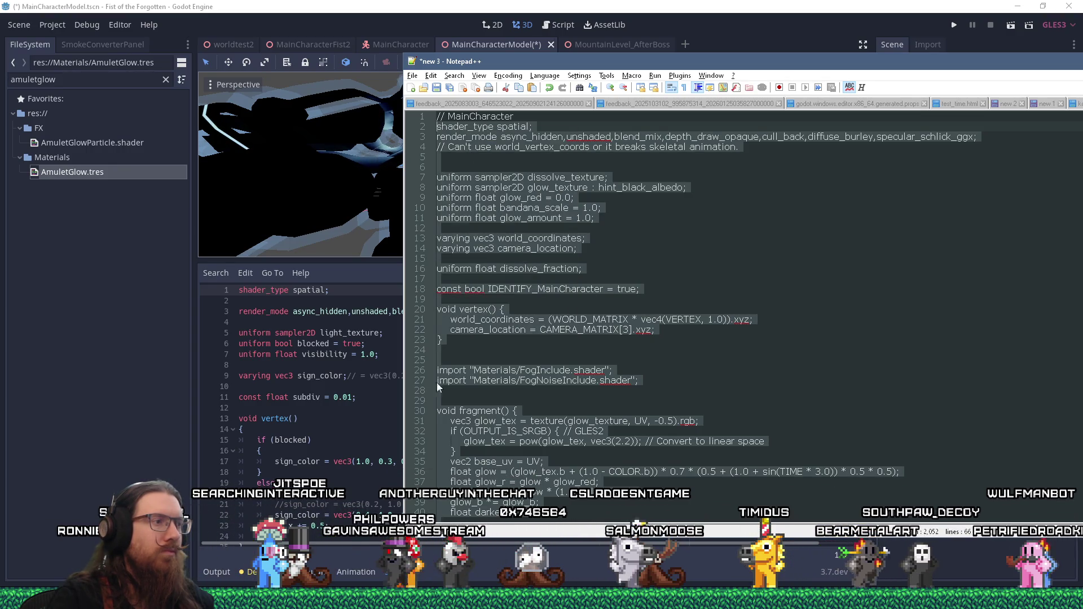
pyautogui.click(388, 396)
pyautogui.hotkey('ctrl', 'a')
pyautogui.hotkey('ctrl', 'v')
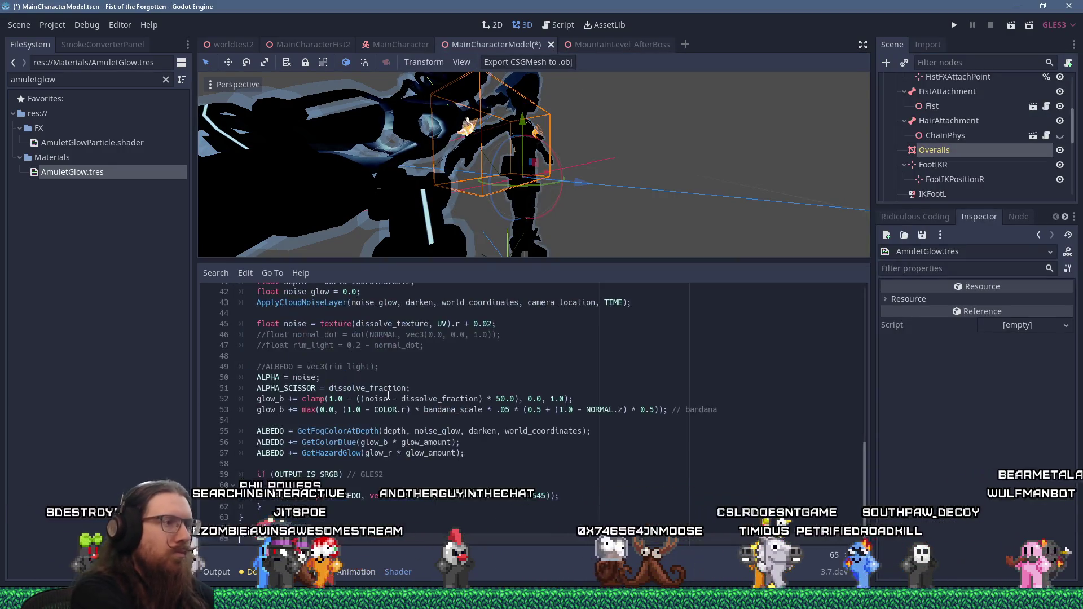
pyautogui.scroll(13, 388, 395)
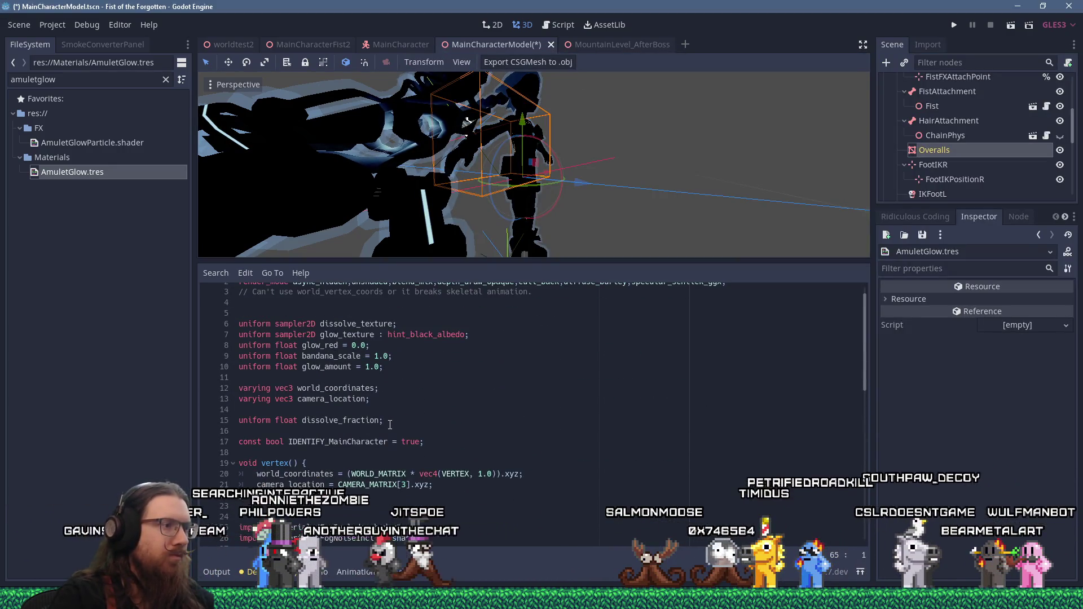
# - Rename IDENTIFY_MainCharacter to IDENTIFY_AmuletGlow on line 17
pyautogui.moveTo(329, 442); pyautogui.dragTo(390, 441)
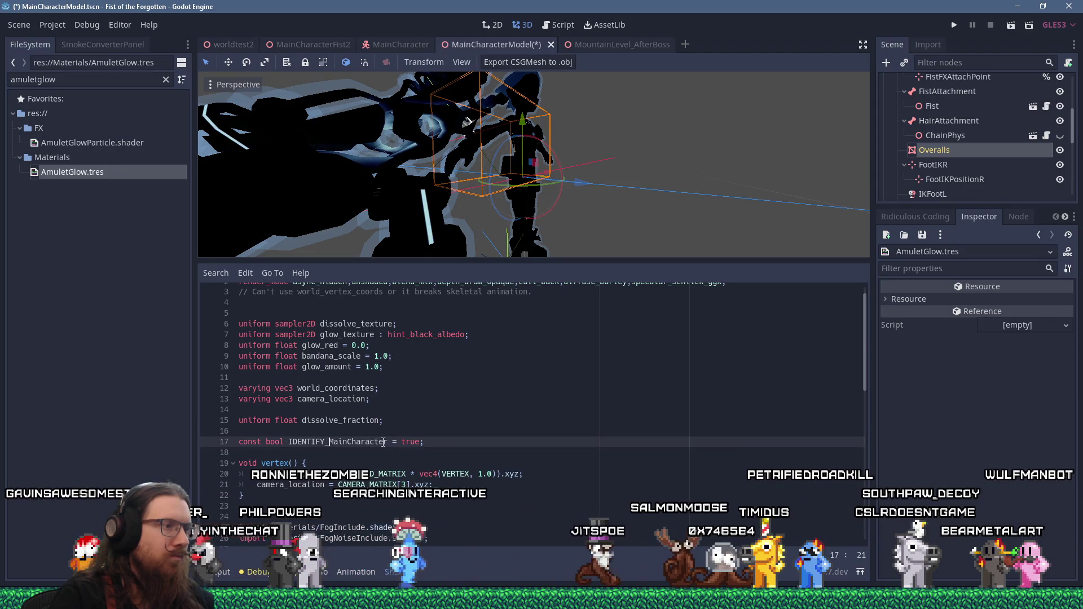
pyautogui.write('AmuletGlow')
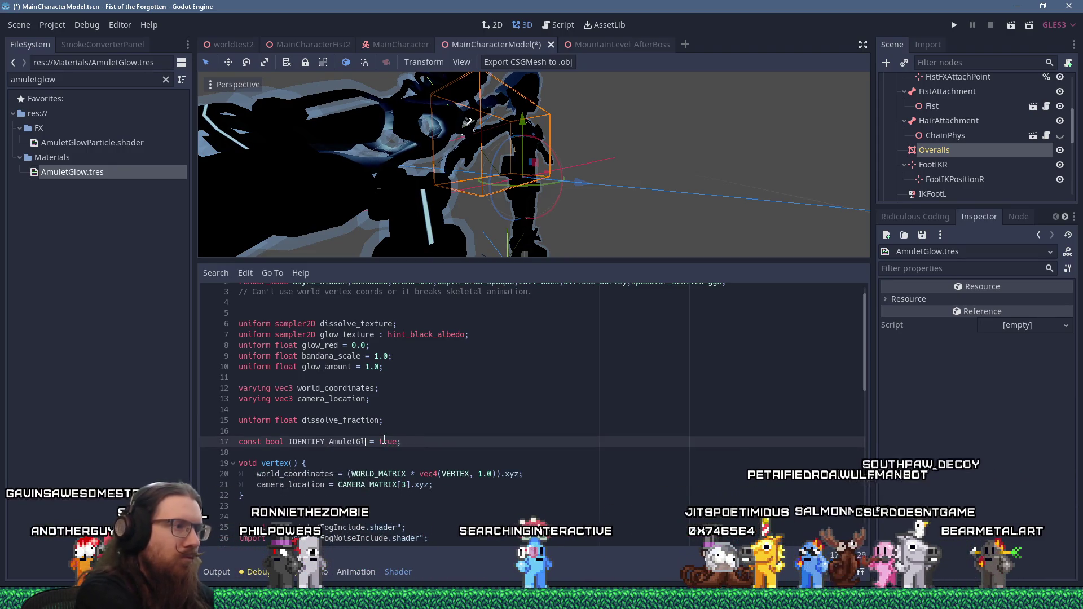
pyautogui.scroll(1, 385, 440)
pyautogui.click(344, 292)
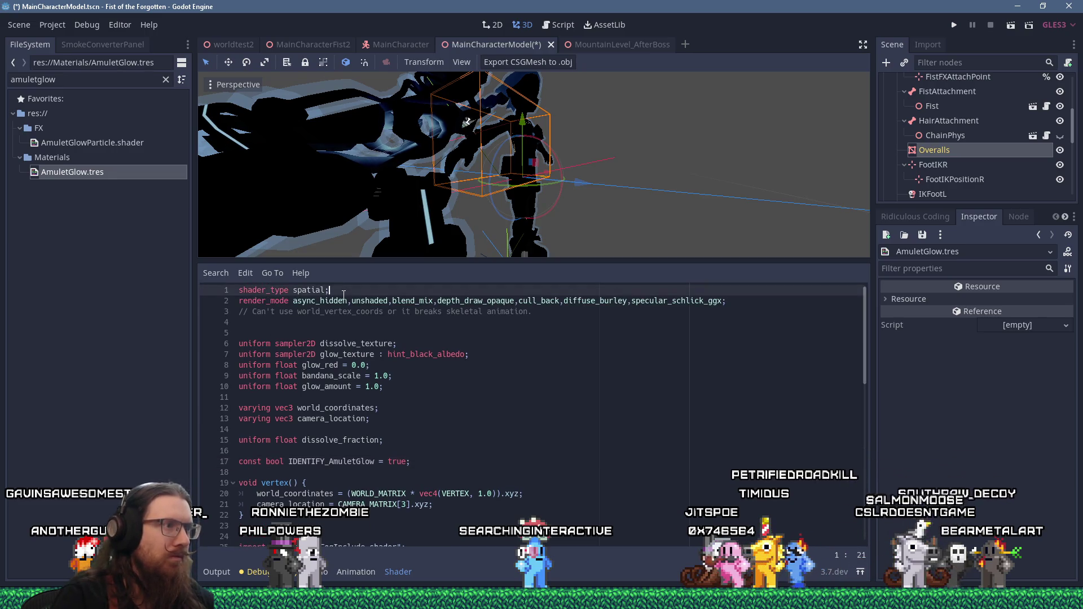
# - Insert a '// Amulet glow' comment line above shader_type
pyautogui.press('Home')
pyautogui.press('Return')
pyautogui.press('Up')
pyautogui.write('// Amu')
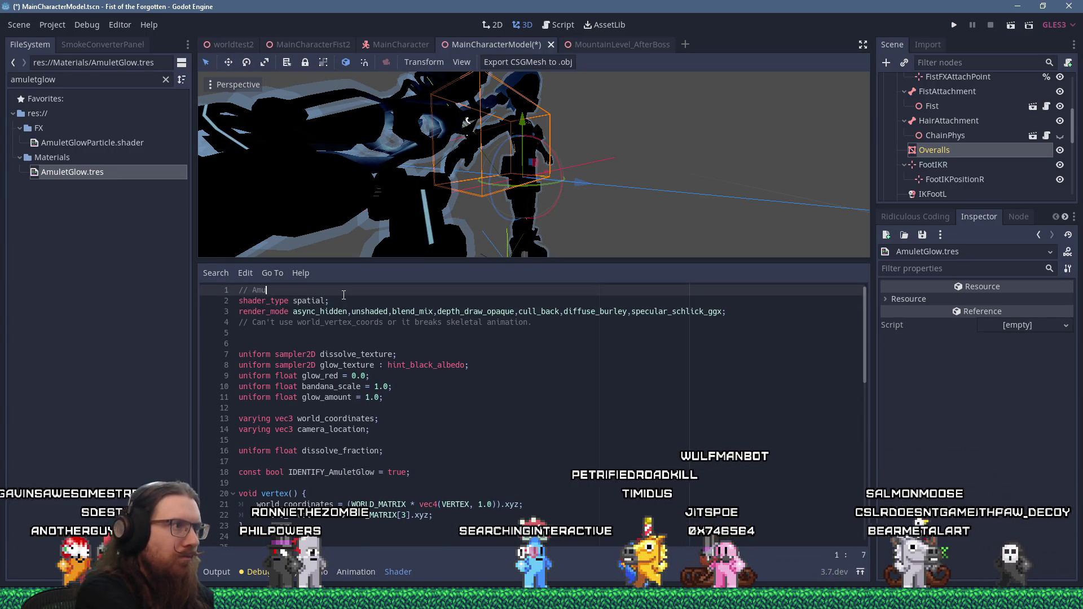
pyautogui.write('let glow')
pyautogui.click(496, 365)
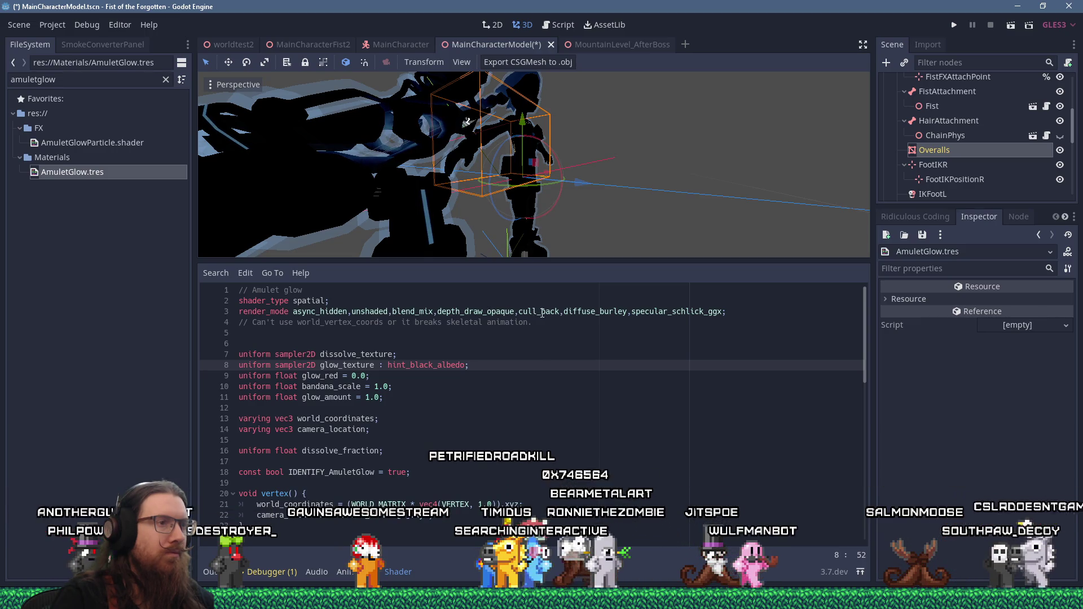
# - Change render_mode to cull_disabled and blend_add
pyautogui.moveTo(541, 312); pyautogui.dragTo(557, 313)
pyautogui.write('disabled')
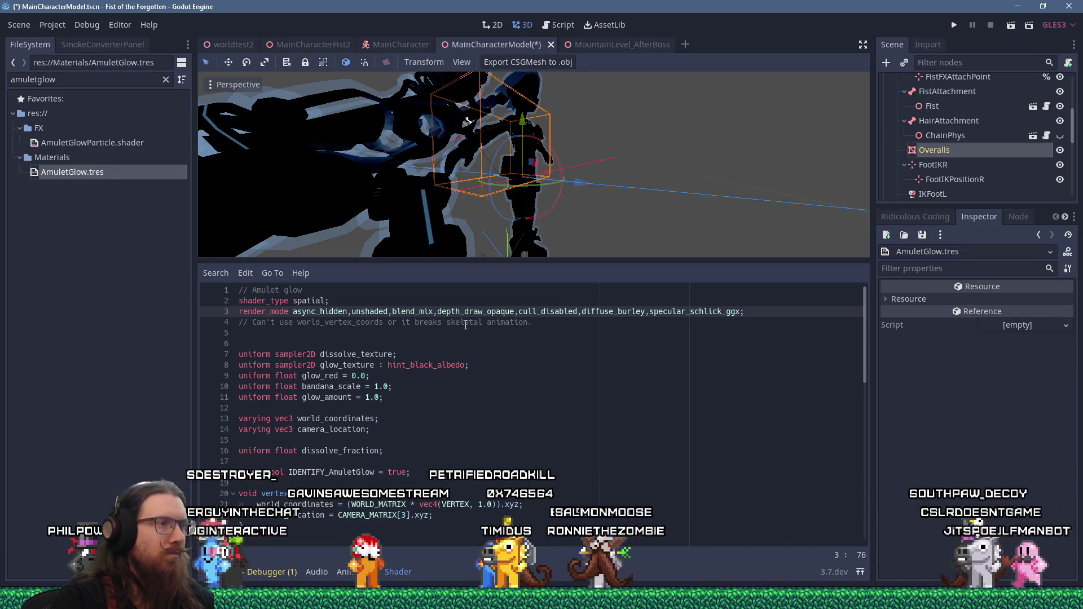
pyautogui.press('BackSpace')
pyautogui.press('BackSpace')
pyautogui.press('BackSpace')
pyautogui.write('add')
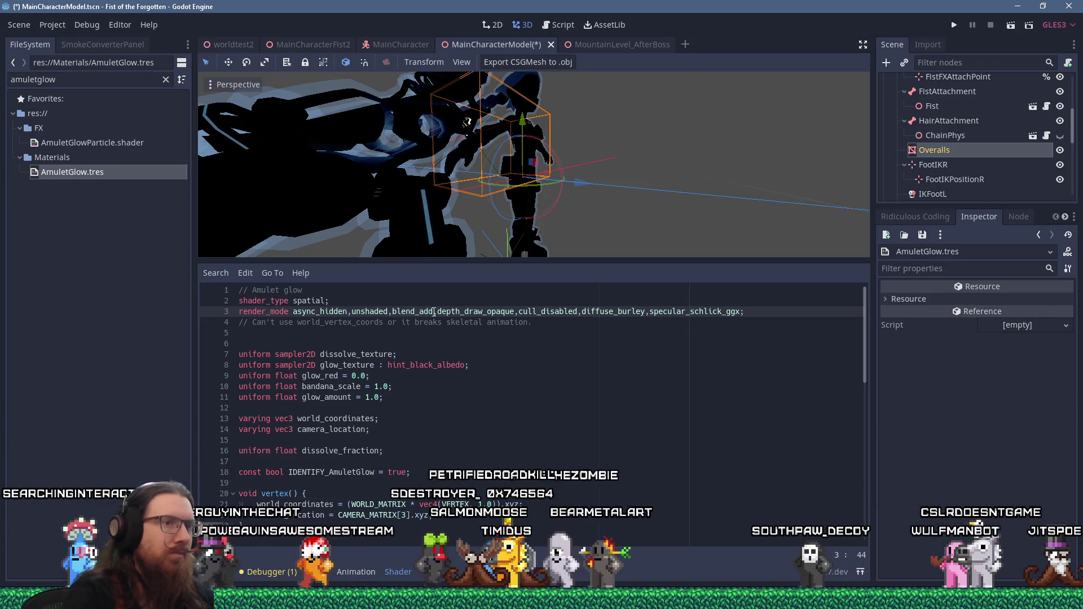
pyautogui.moveTo(541, 186); pyautogui.dragTo(570, 170, button='middle')
pyautogui.scroll(5, 565, 174)
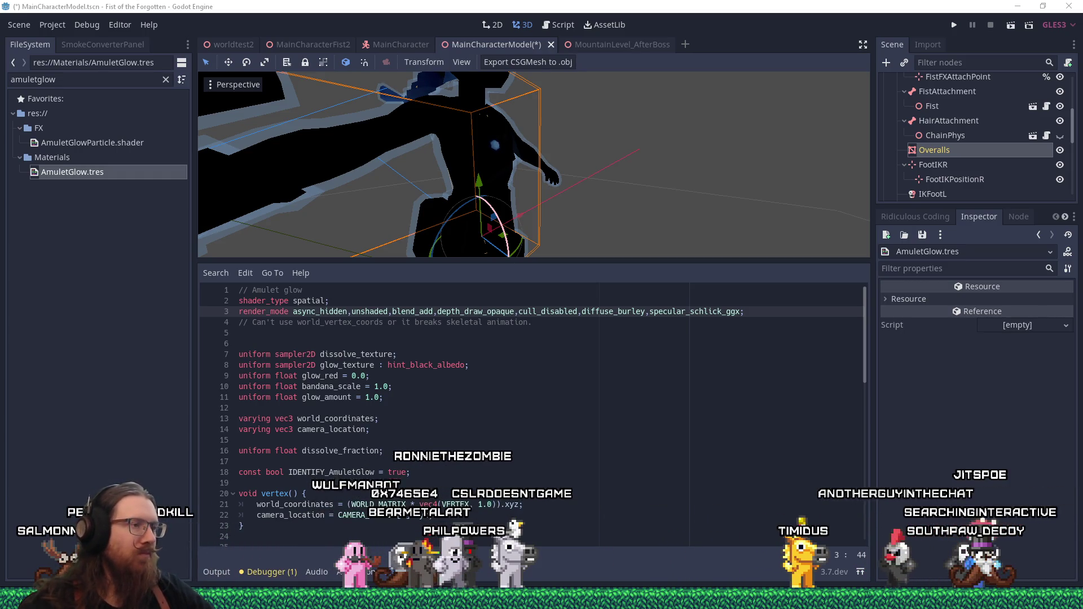
pyautogui.scroll(-4, 520, 406)
pyautogui.scroll(-9, 520, 402)
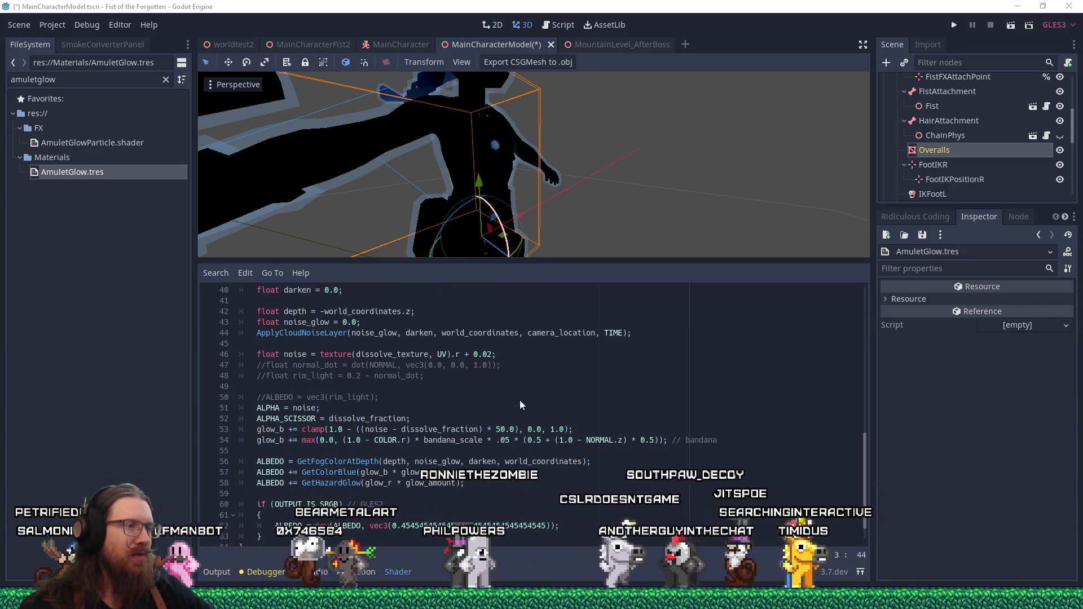
pyautogui.scroll(-1, 520, 401)
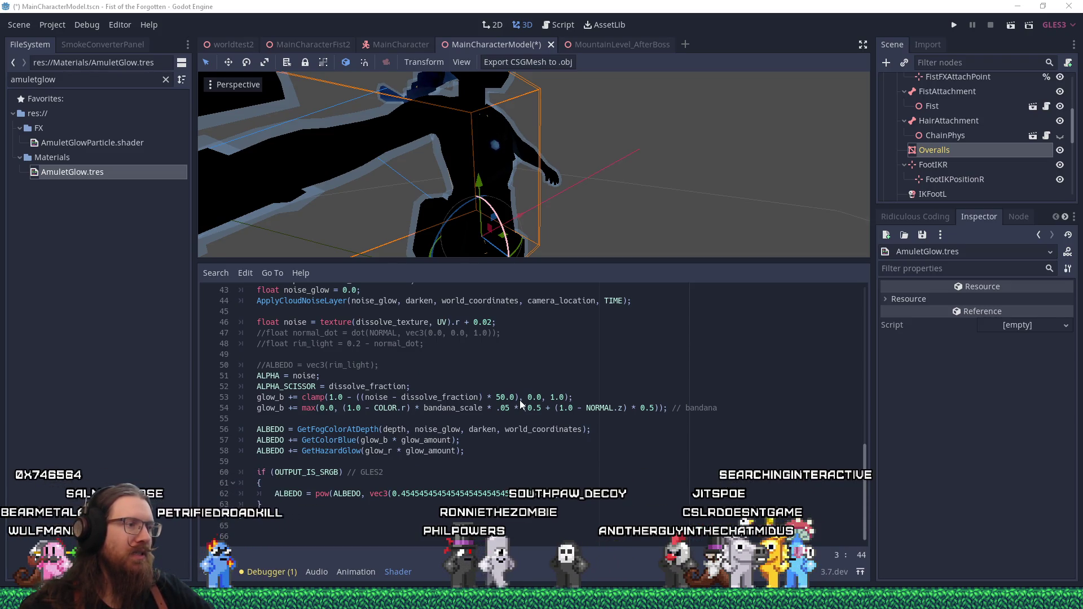
pyautogui.click(330, 506)
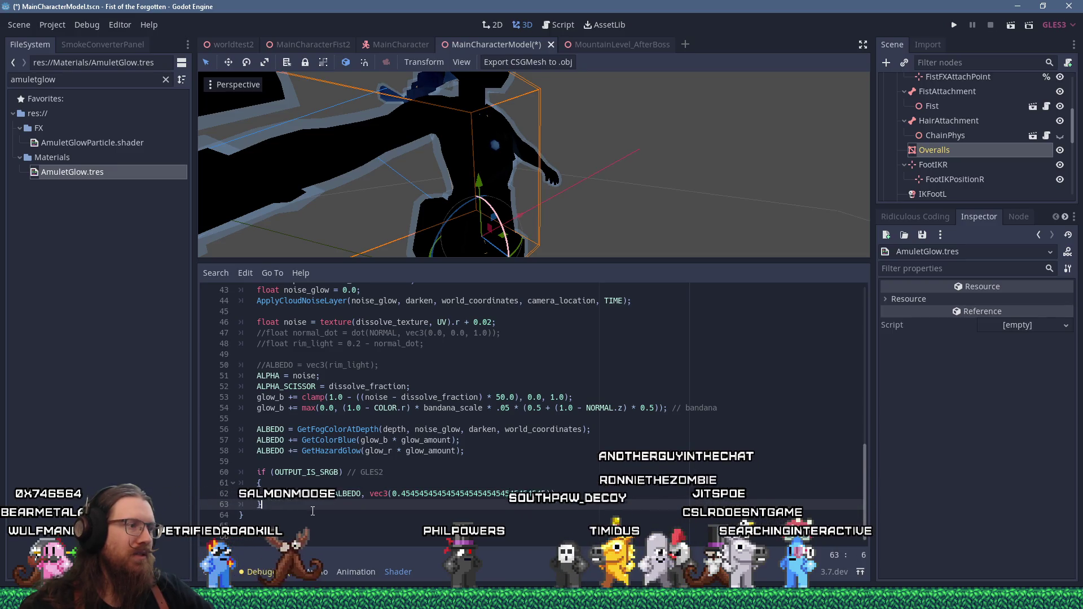
pyautogui.scroll(12, 313, 506)
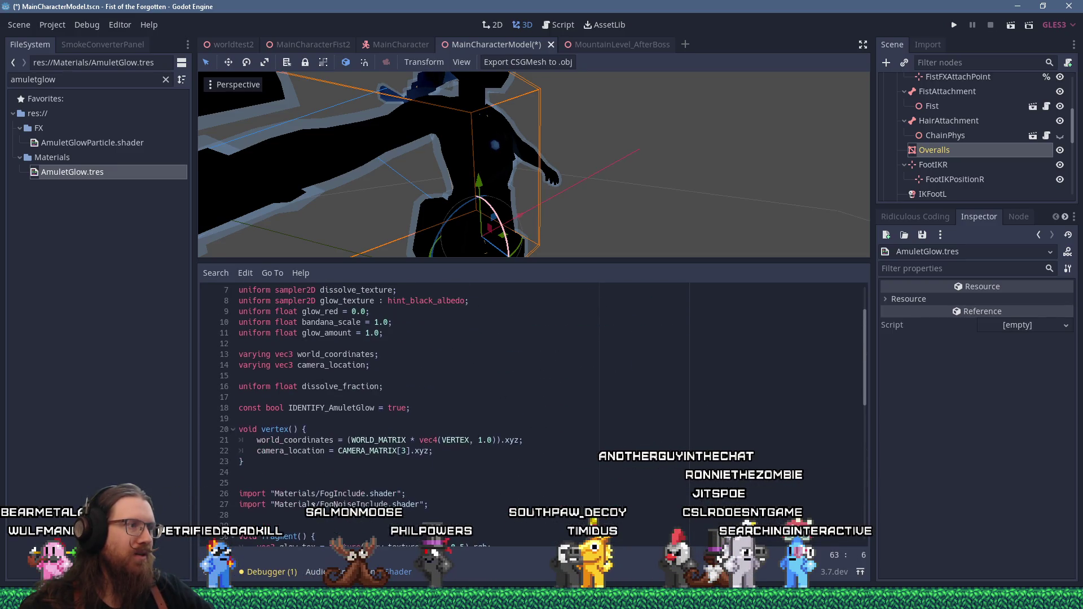
pyautogui.scroll(-9, 313, 505)
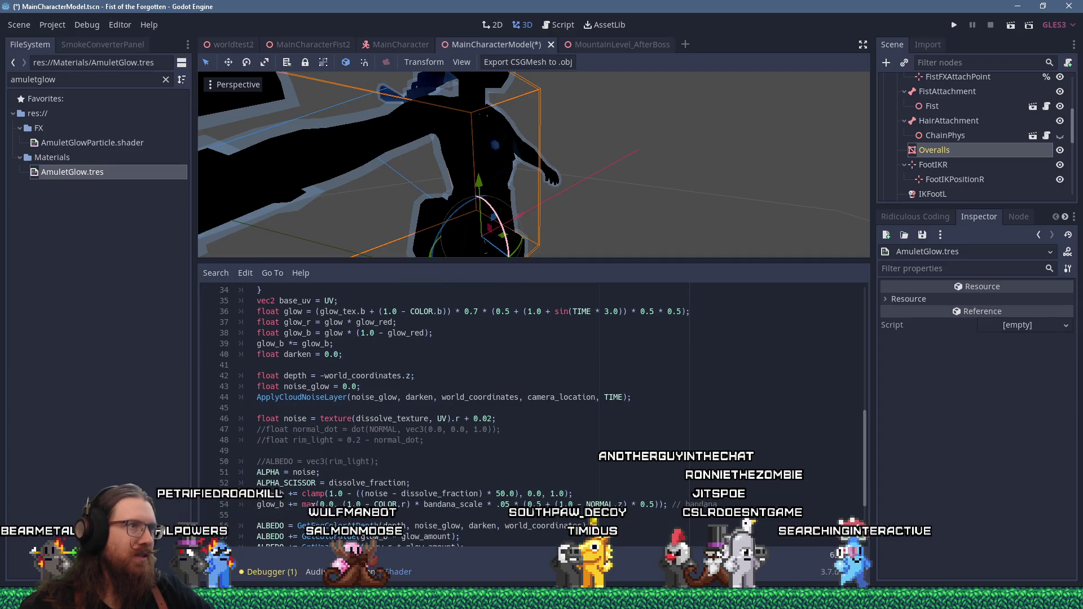
pyautogui.scroll(3, 313, 510)
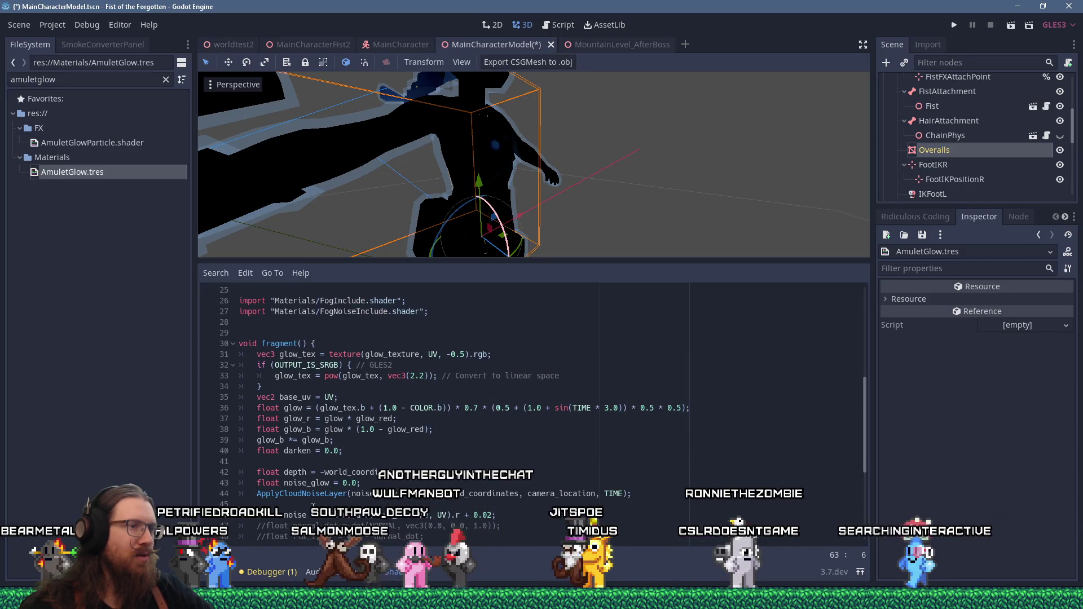
pyautogui.click(356, 441)
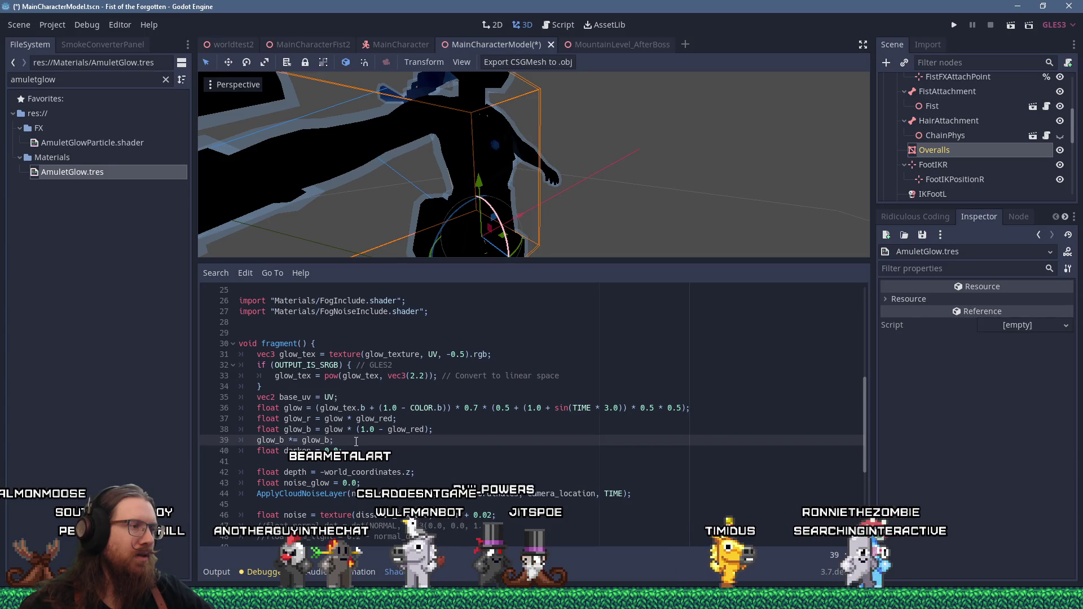
pyautogui.click(257, 407)
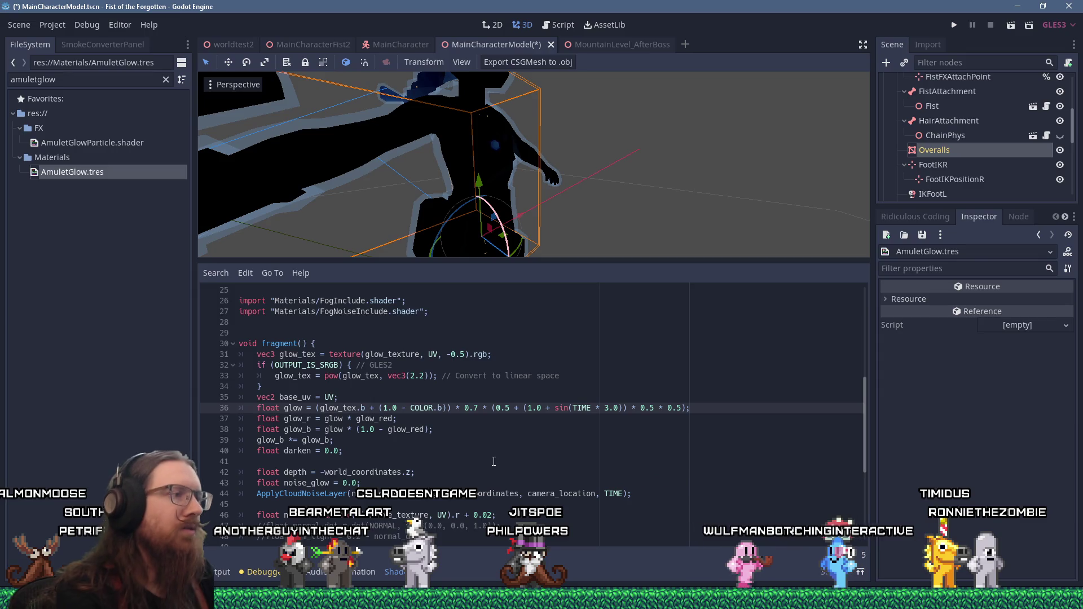
pyautogui.hotkey('shift', 'Up')
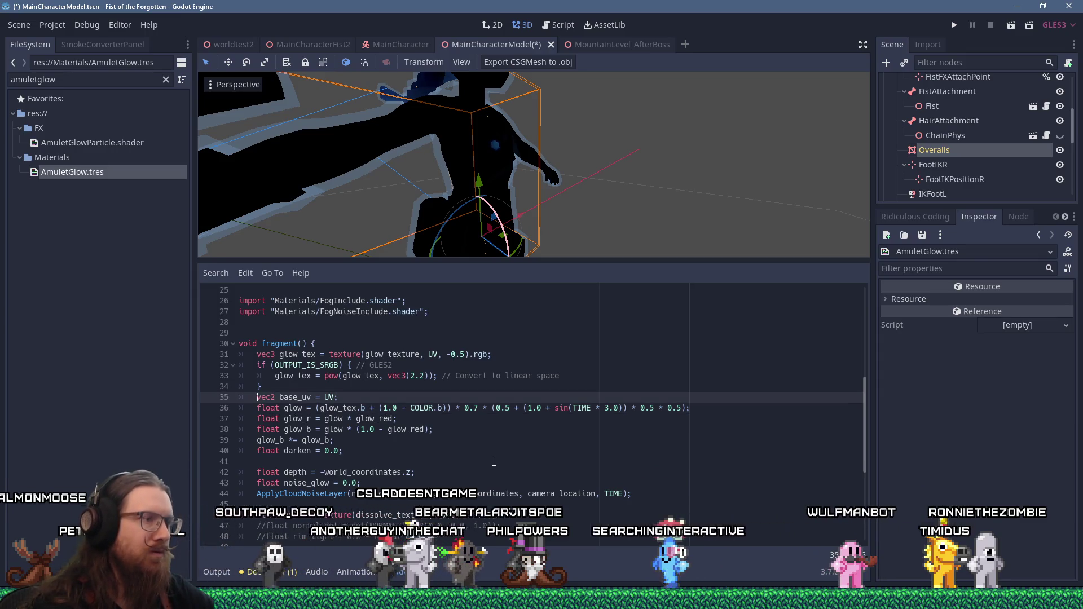
# - Comment out the glow formula line and paste an uncommented working copy below it
pyautogui.write('//')
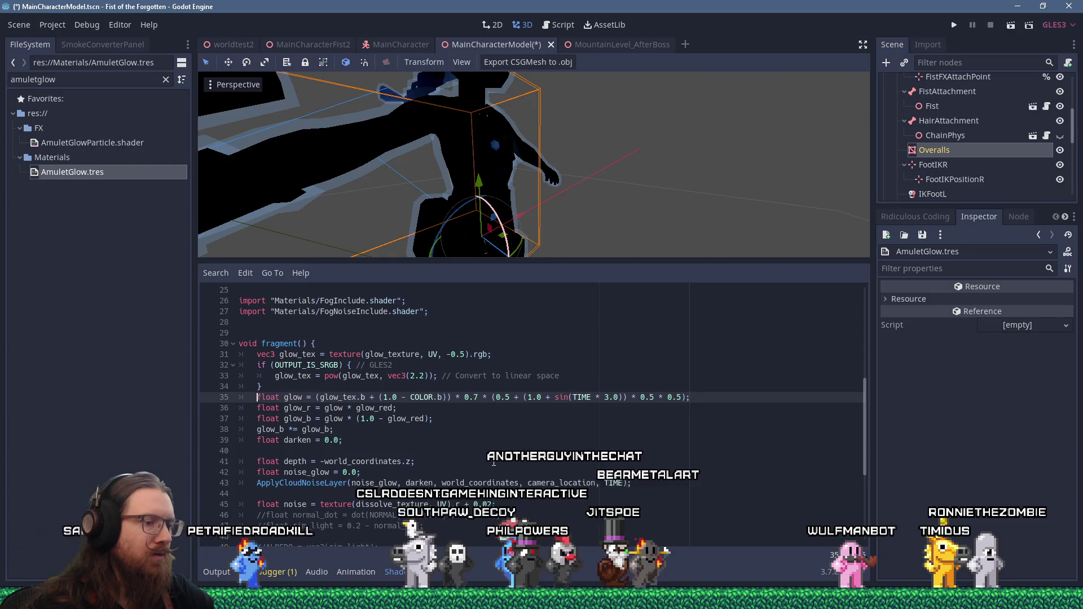
pyautogui.hotkey('shift', 'End')
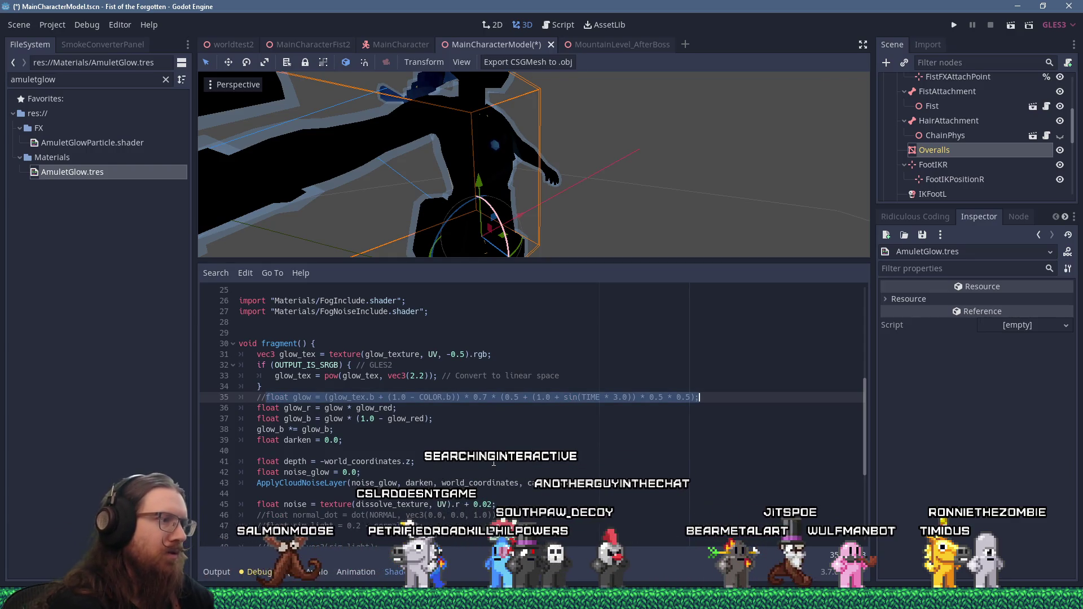
pyautogui.hotkey('ctrl', 'c')
pyautogui.press('End')
pyautogui.press('Return')
pyautogui.hotkey('ctrl', 'v')
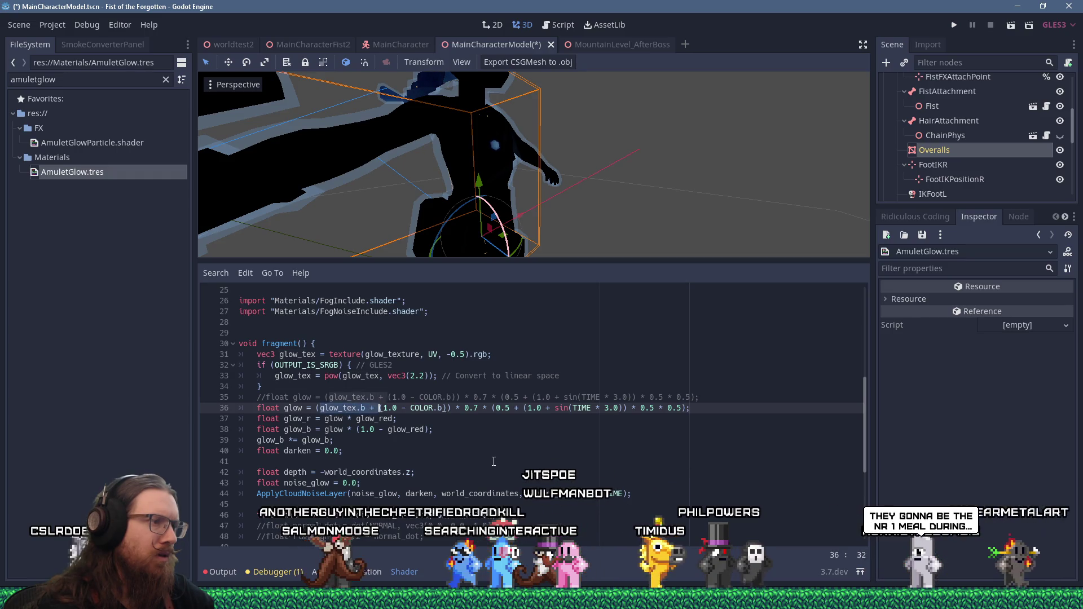
pyautogui.hotkey('shift', 'Right')
pyautogui.hotkey('shift', 'Right')
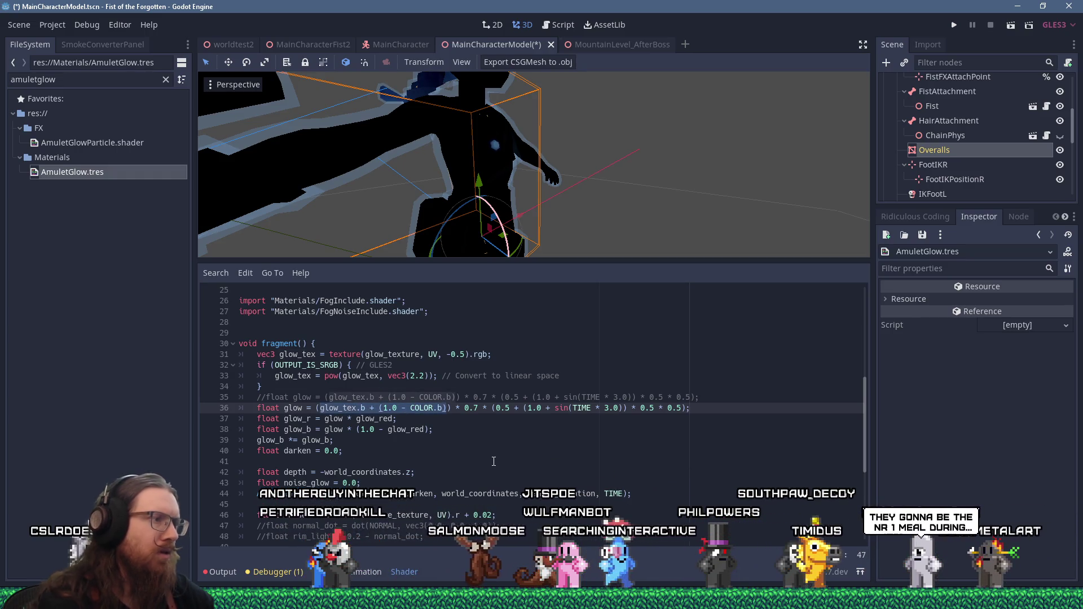
pyautogui.scroll(8, 494, 462)
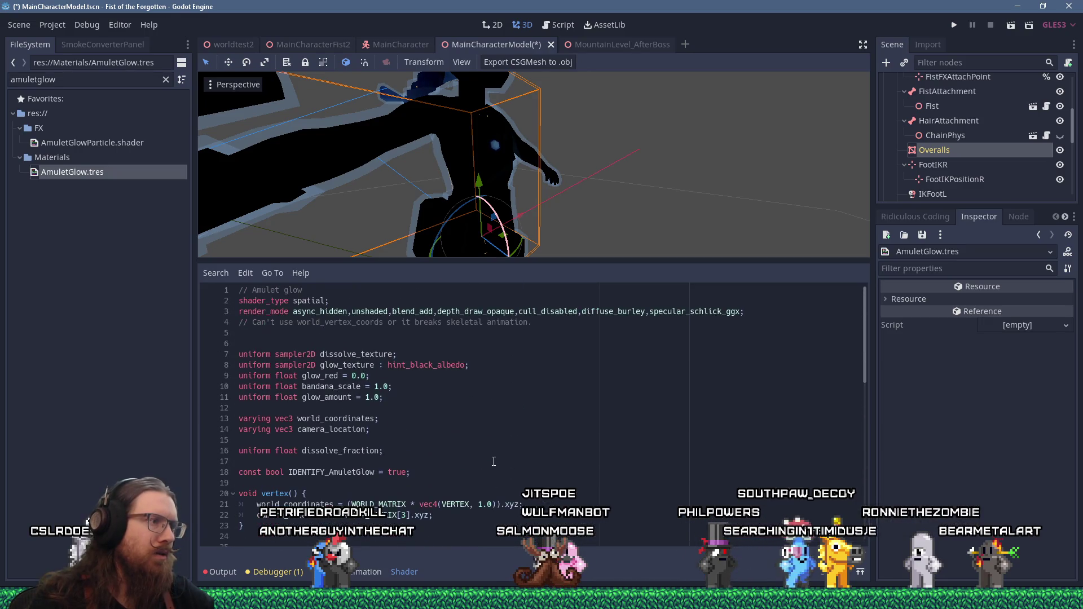
pyautogui.scroll(-6, 494, 461)
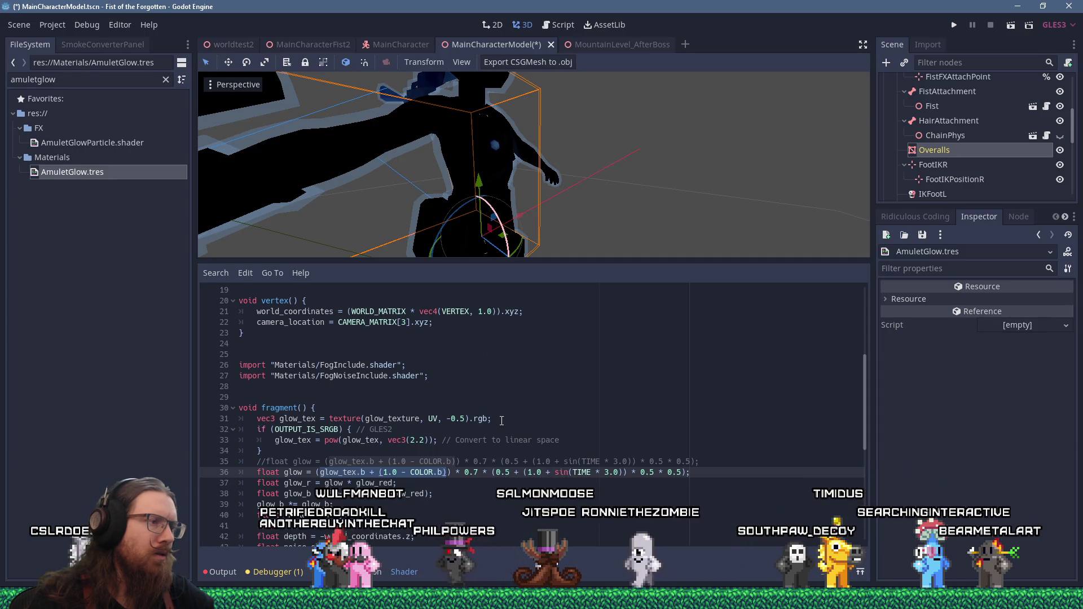
pyautogui.click(502, 421)
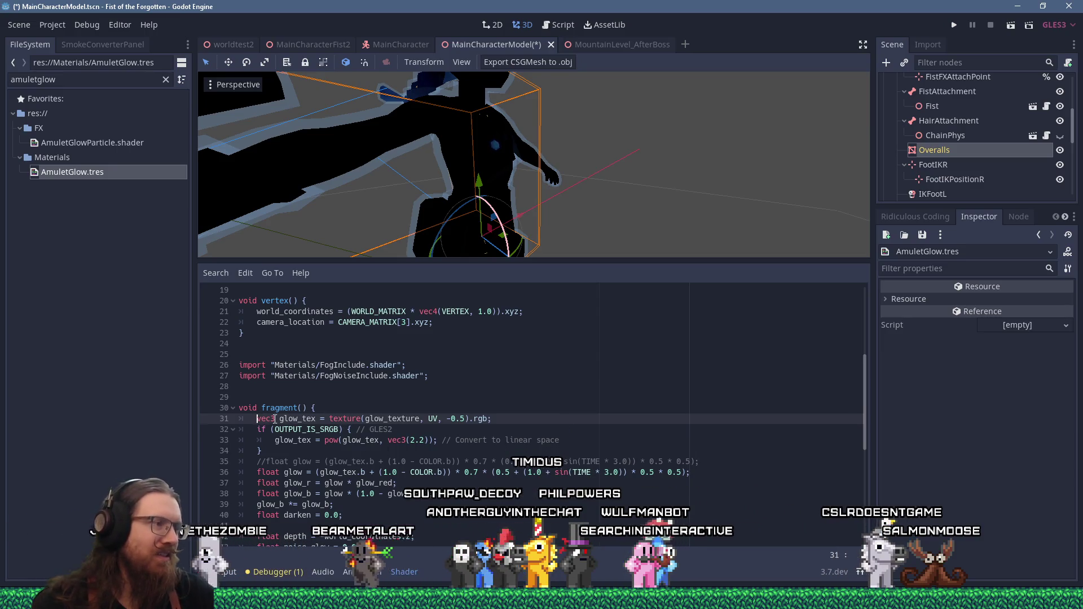
# - Comment out the glow_tex sampling line and base the glow formula on UV instead
pyautogui.write('//')
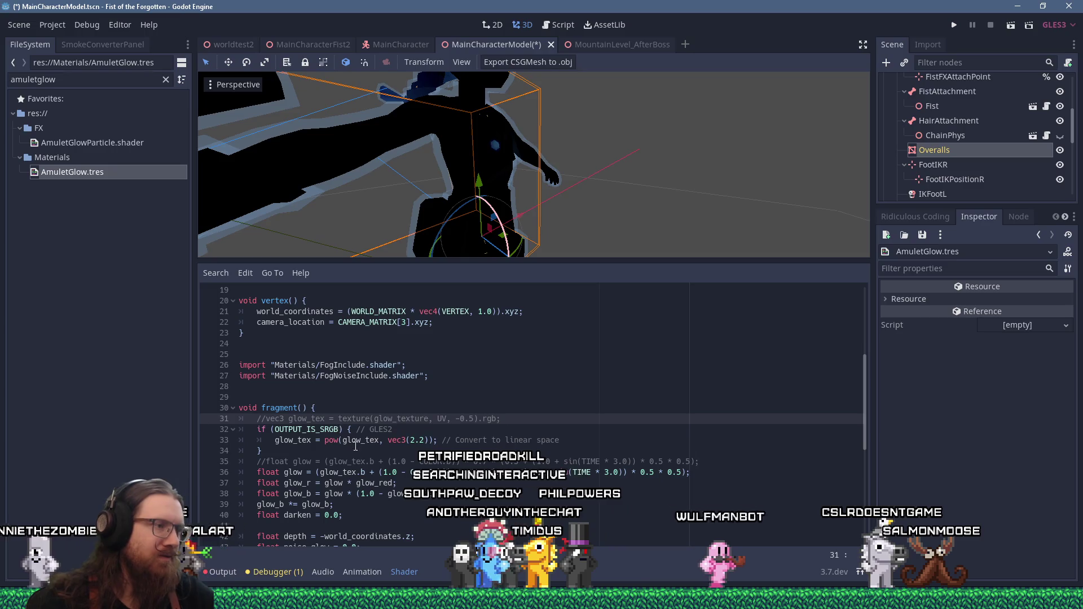
pyautogui.press('Down')
pyautogui.press('Down')
pyautogui.press('Down')
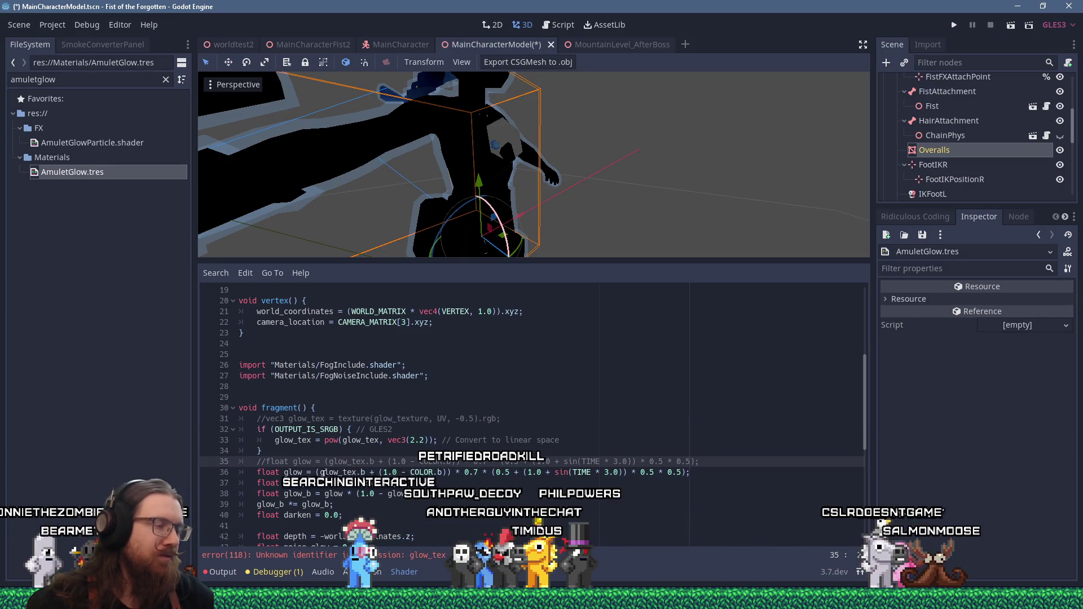
pyautogui.moveTo(329, 462); pyautogui.dragTo(412, 462)
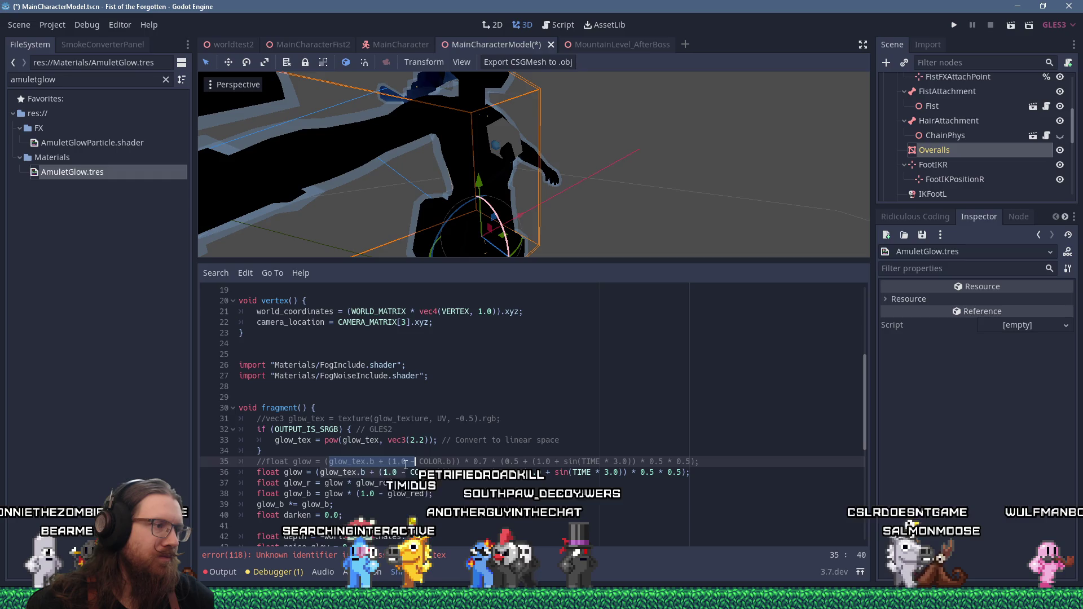
pyautogui.moveTo(316, 473); pyautogui.dragTo(448, 472)
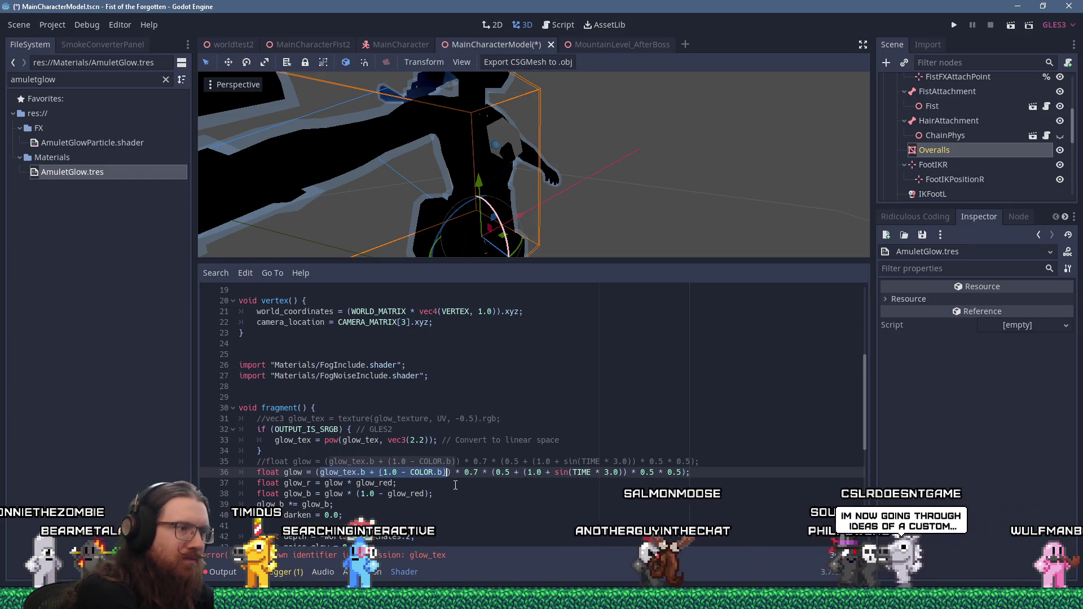
pyautogui.write('UV')
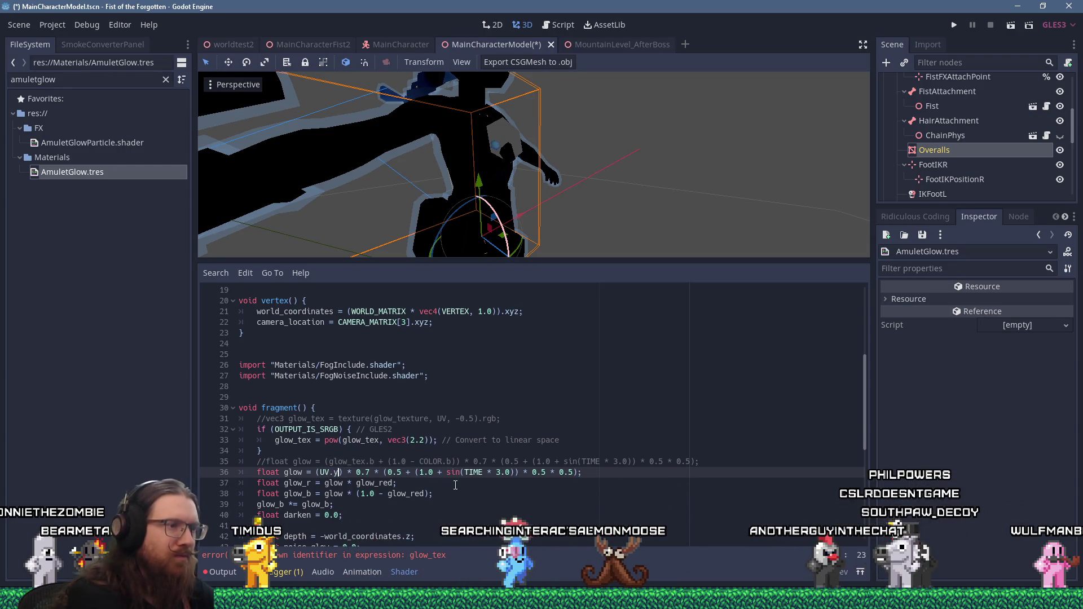
pyautogui.click(455, 485)
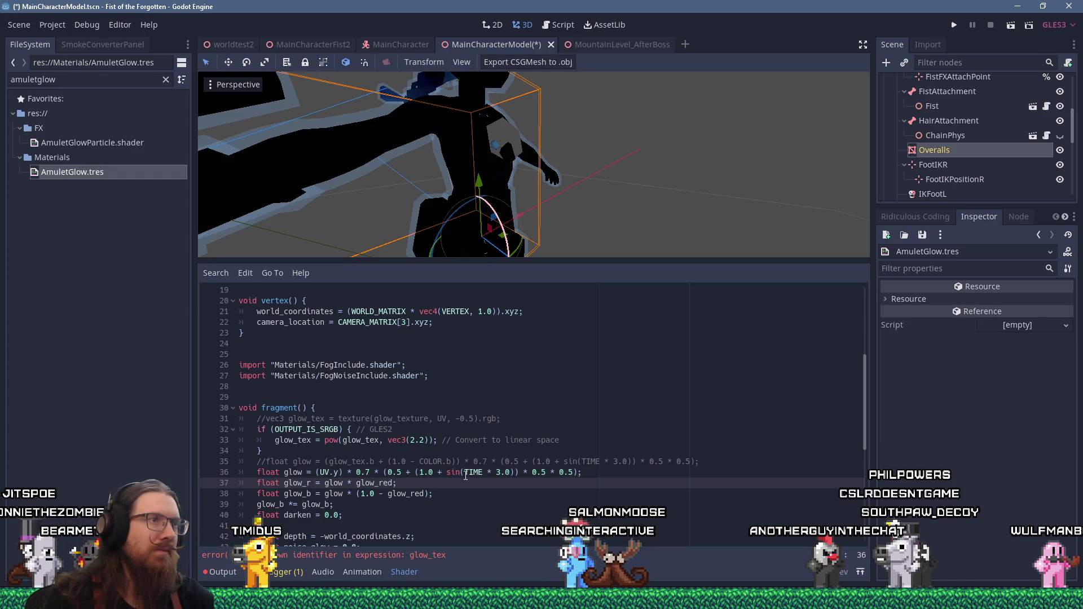
# - Wrap the if (OUTPUT_IS_SRGB) conversion block in /* */ comments to clear the glow_tex error
pyautogui.scroll(-2, 466, 475)
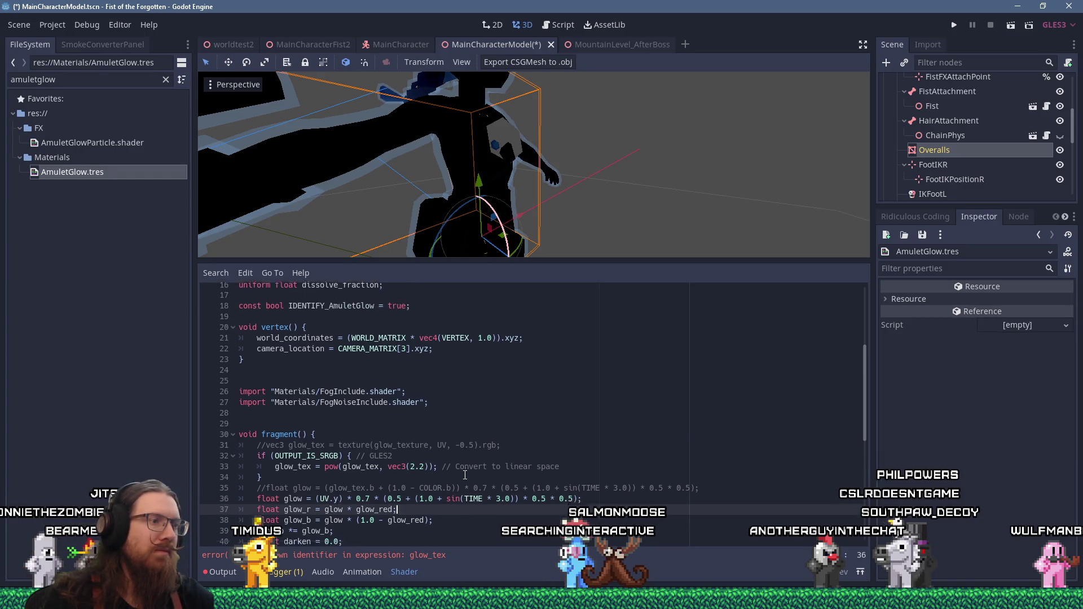
pyautogui.click(441, 554)
pyautogui.scroll(7, 438, 525)
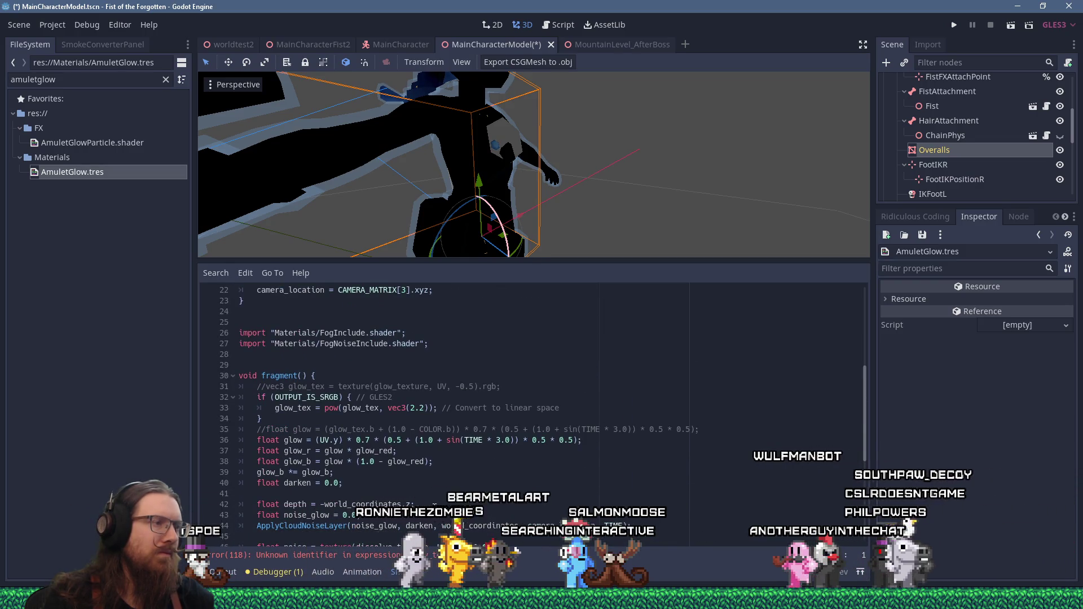
pyautogui.scroll(-6, 438, 497)
pyautogui.scroll(-1, 441, 479)
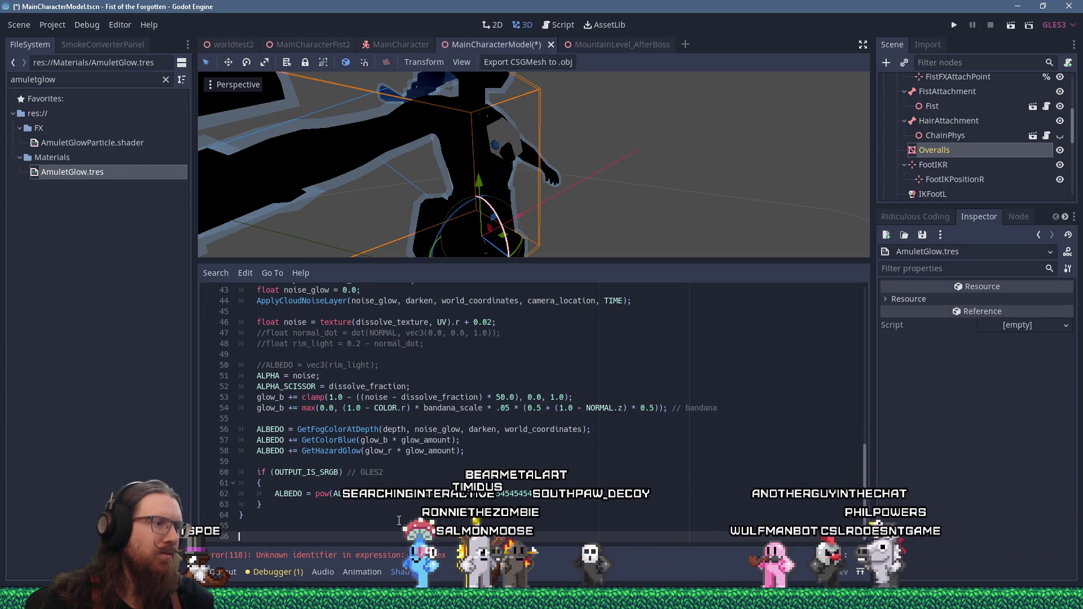
pyautogui.scroll(1, 384, 522)
pyautogui.scroll(4, 383, 522)
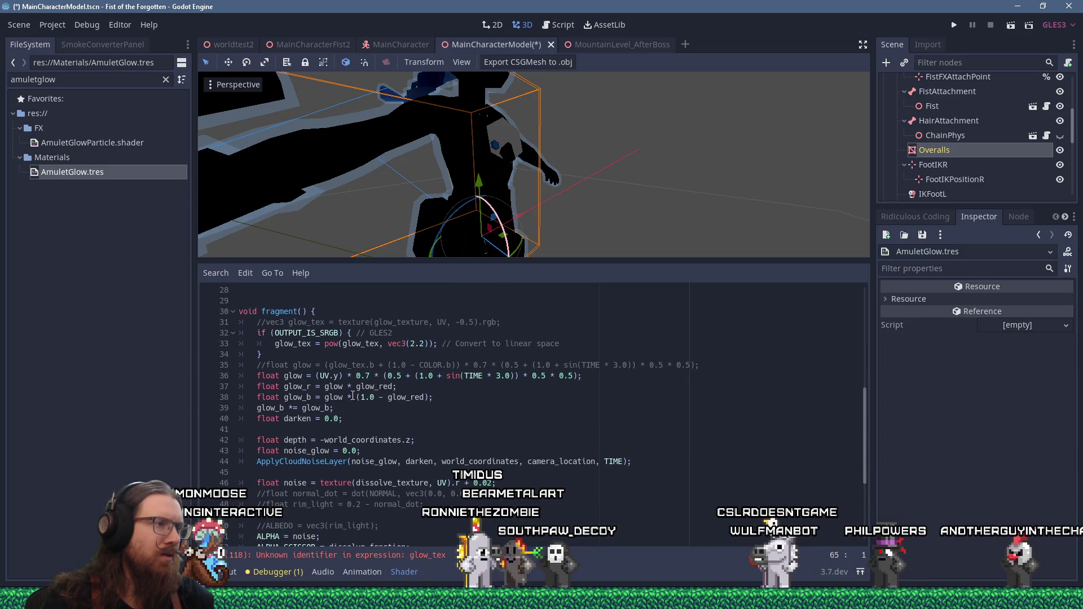
pyautogui.doubleClick(347, 365)
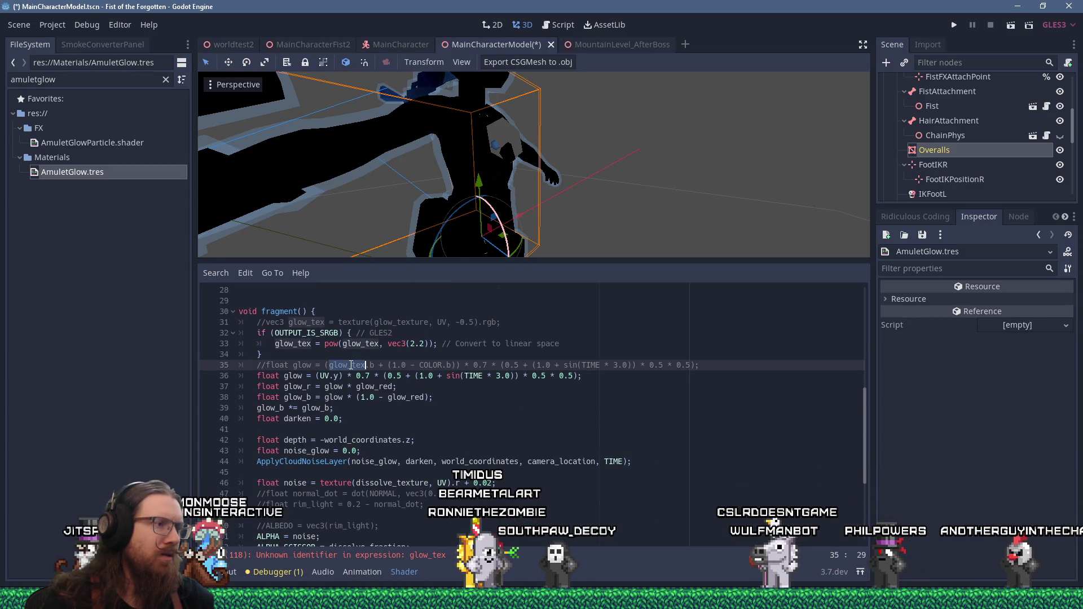
pyautogui.click(273, 354)
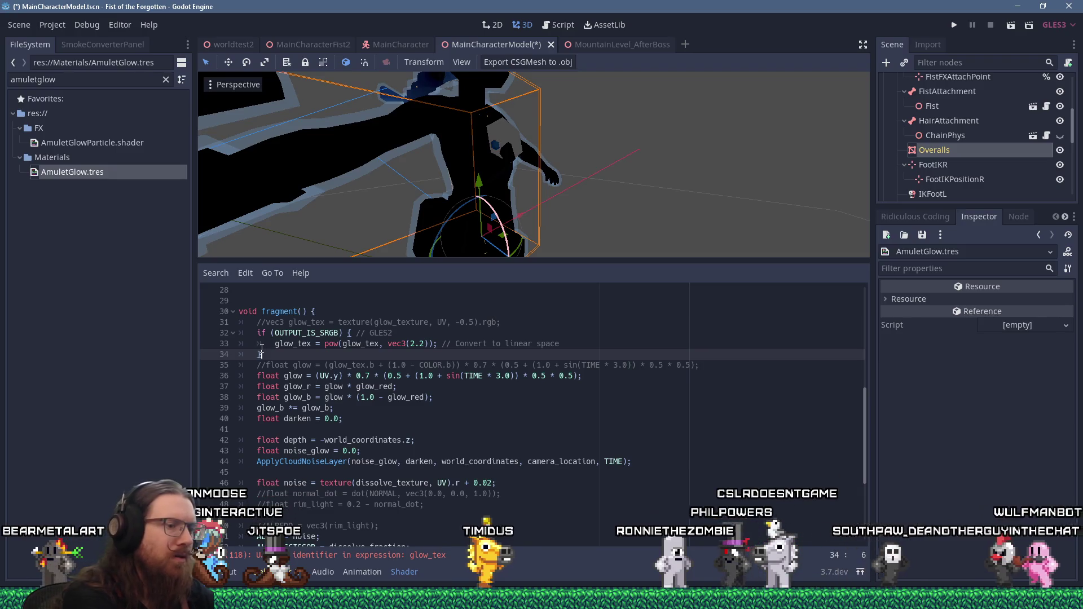
pyautogui.write('*/')
pyautogui.press('Up')
pyautogui.press('Up')
pyautogui.press('Home')
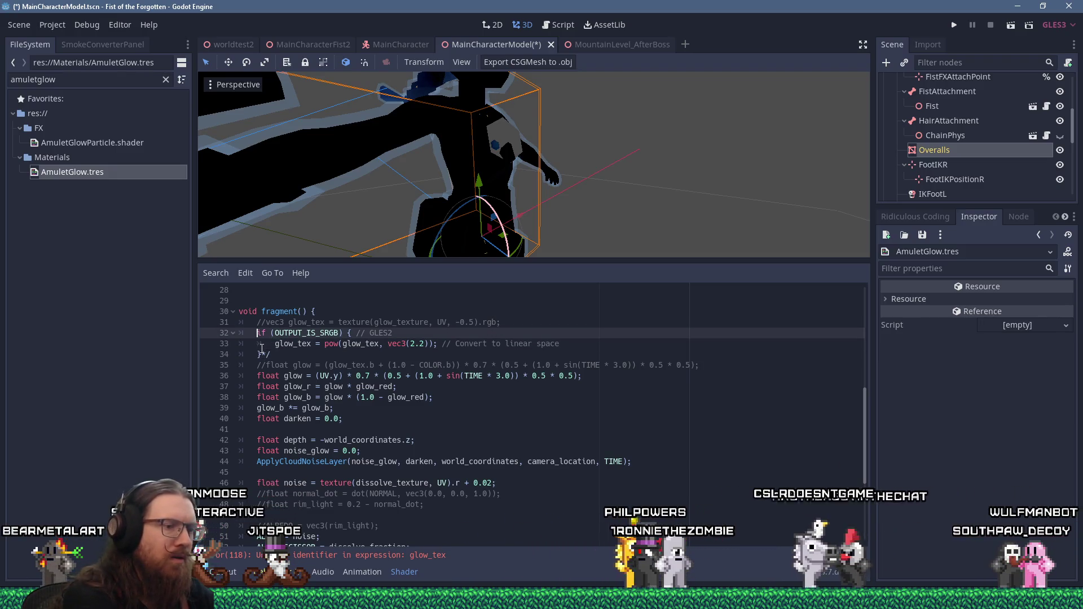
pyautogui.press('Down')
pyautogui.press('Down')
pyautogui.press('Down')
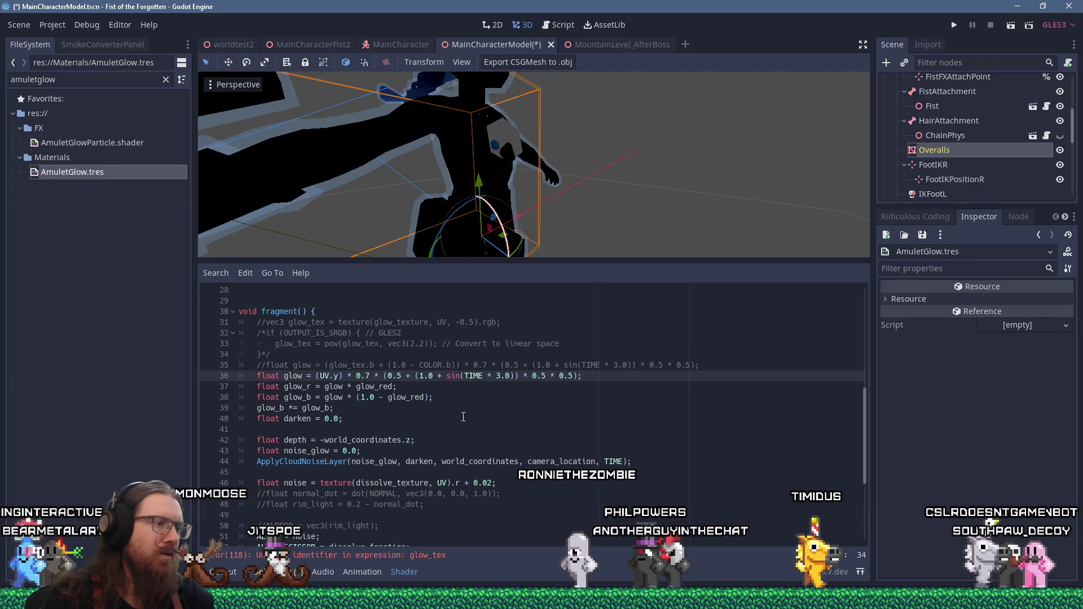
pyautogui.scroll(-5, 547, 195)
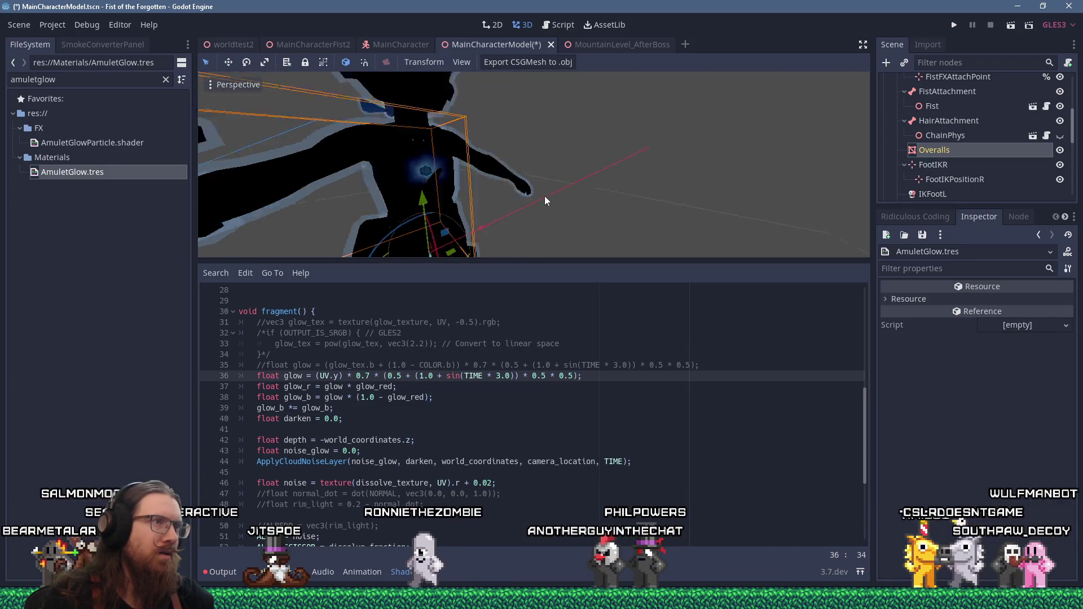
# - Lower the line-36 glow multiplier from 0.7 to 0.2, removing the accidental line break
pyautogui.scroll(2, 412, 202)
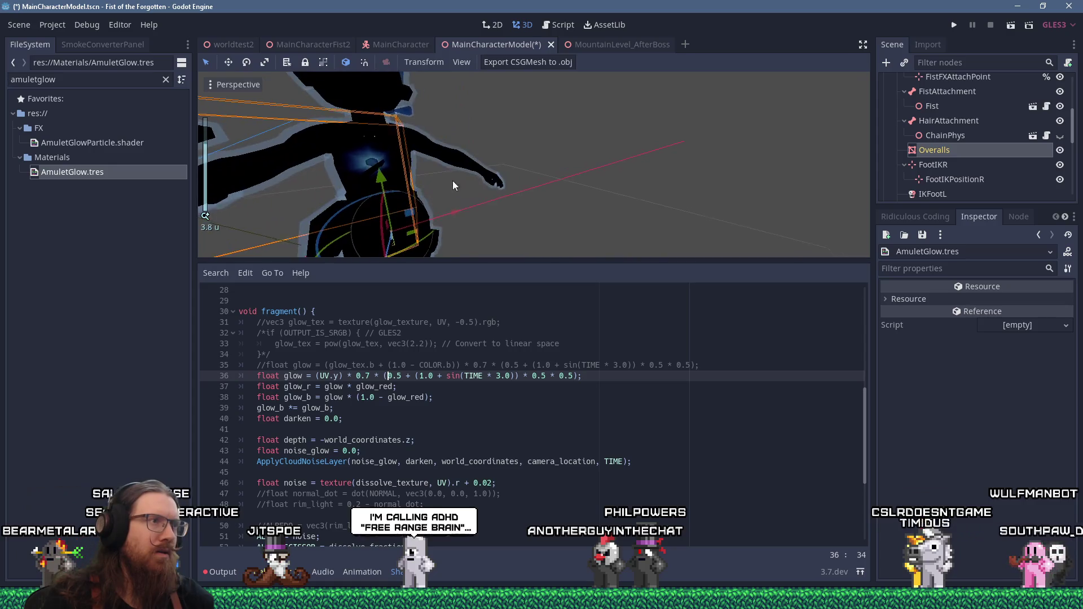
pyautogui.moveTo(449, 181); pyautogui.dragTo(483, 171, button='middle')
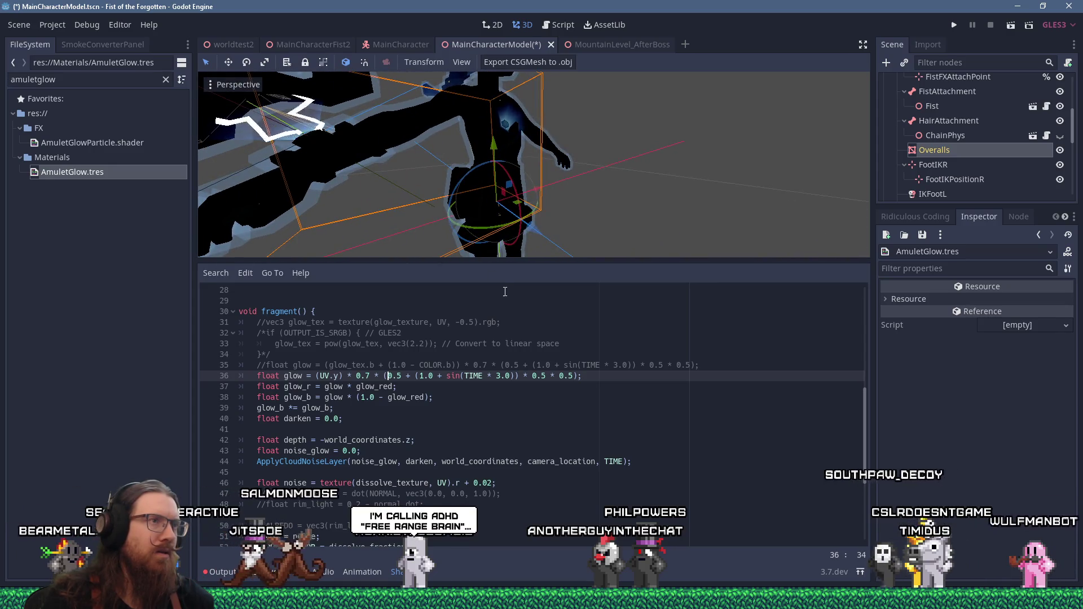
pyautogui.click(367, 376)
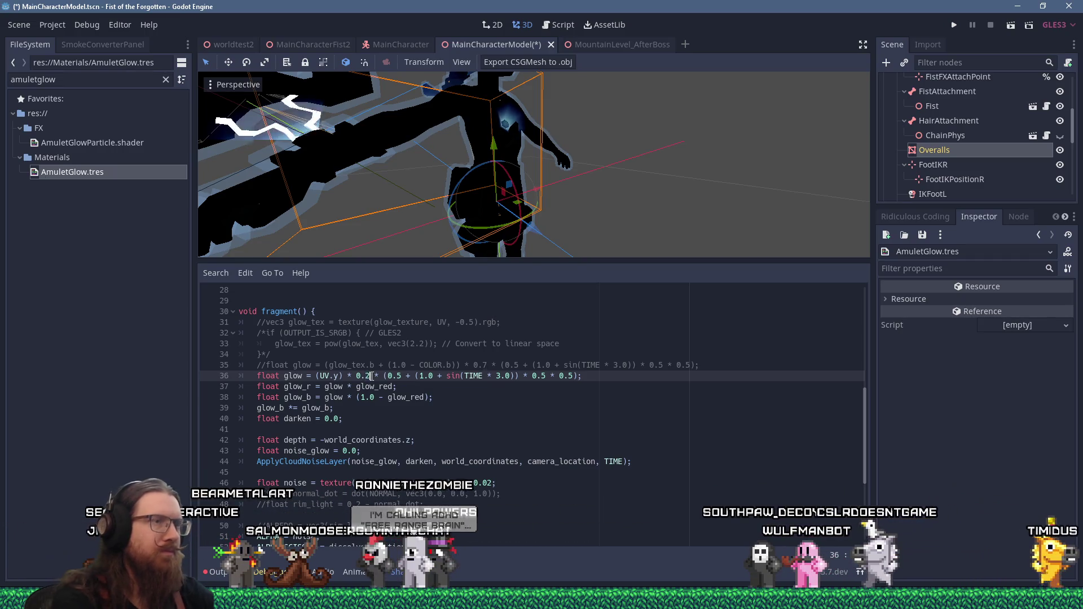
pyautogui.press('BackSpace')
pyautogui.write('2')
pyautogui.press('Return')
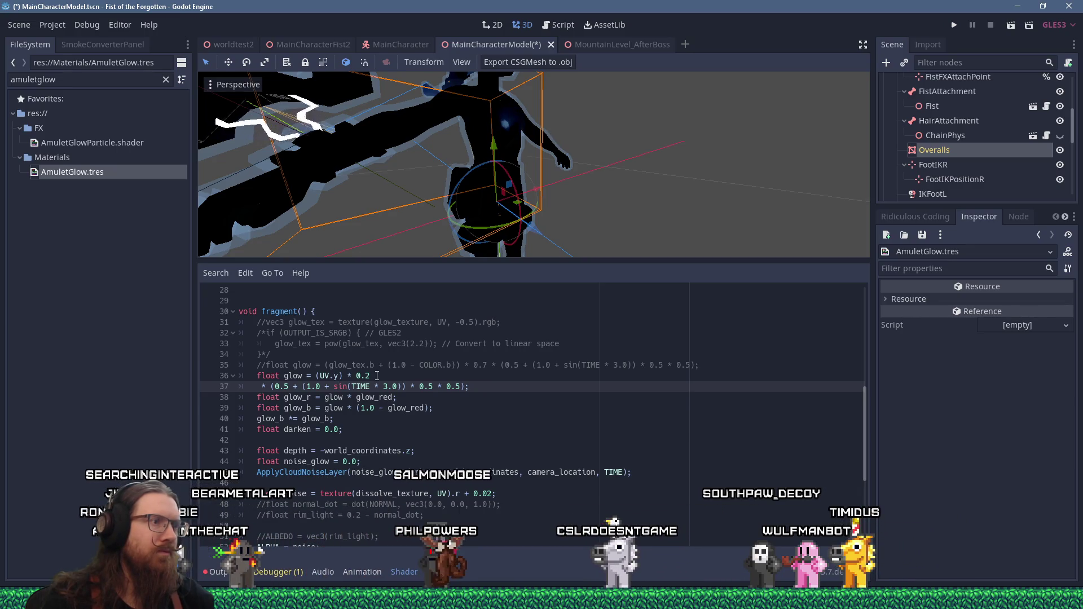
pyautogui.keyDown('shift'); pyautogui.click(377, 376); pyautogui.keyUp('shift')
pyautogui.press('BackSpace')
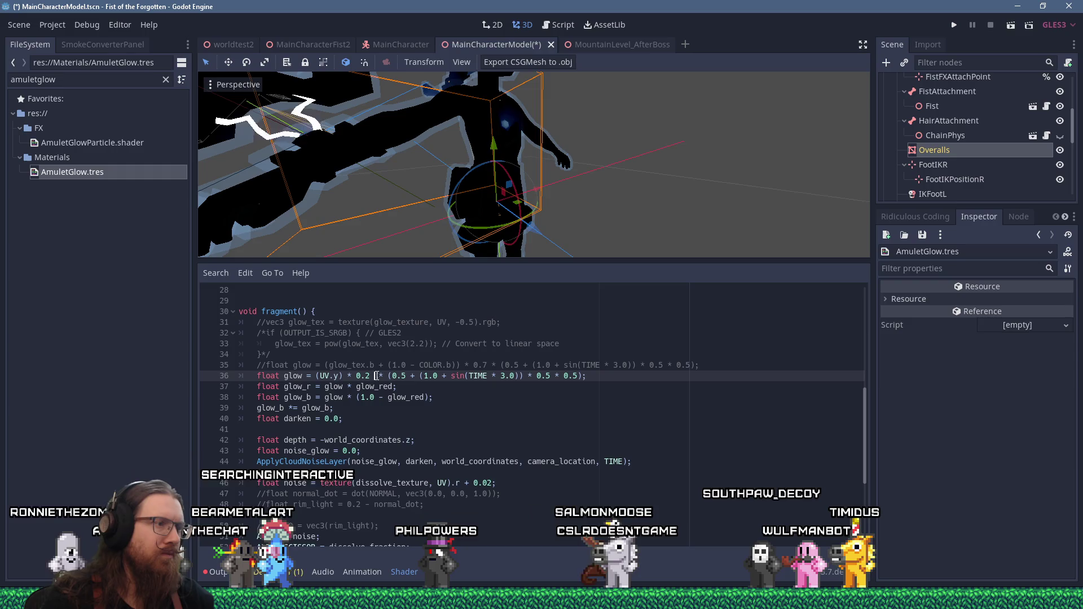
pyautogui.doubleClick(369, 376)
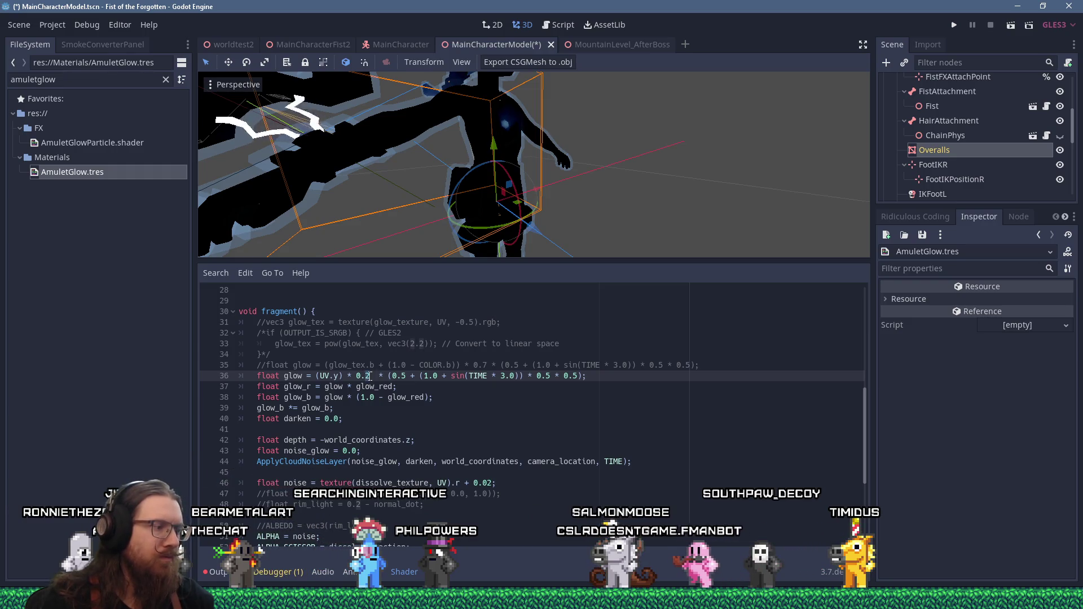
pyautogui.write('3')
pyautogui.click(430, 406)
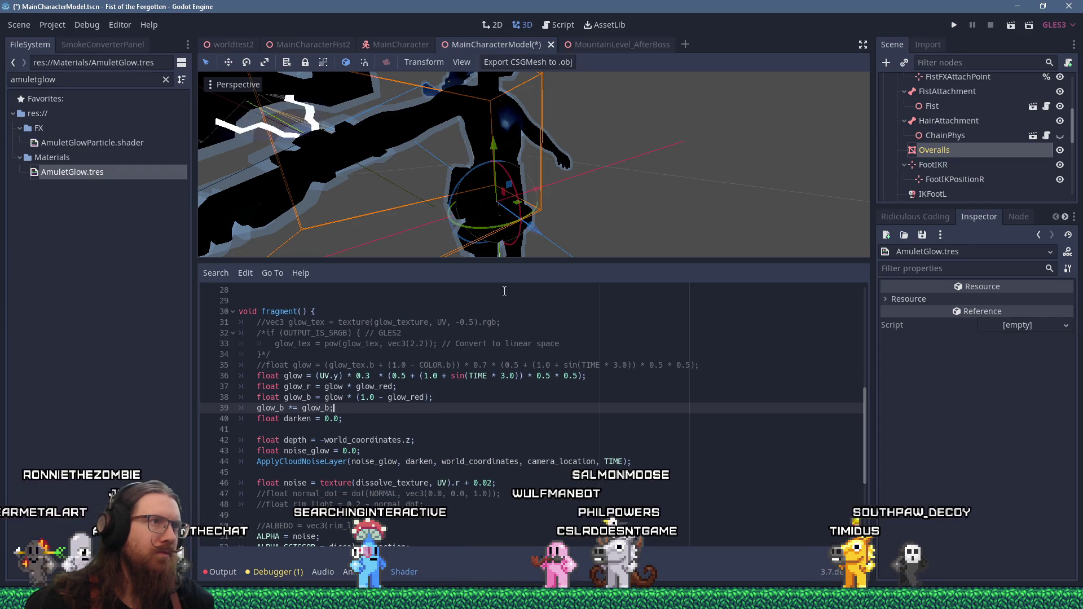
# - Check the glow on the character, then change the multiplier from 0.3 to 0.6
pyautogui.scroll(5, 660, 168)
pyautogui.moveTo(664, 171); pyautogui.dragTo(633, 197, button='middle')
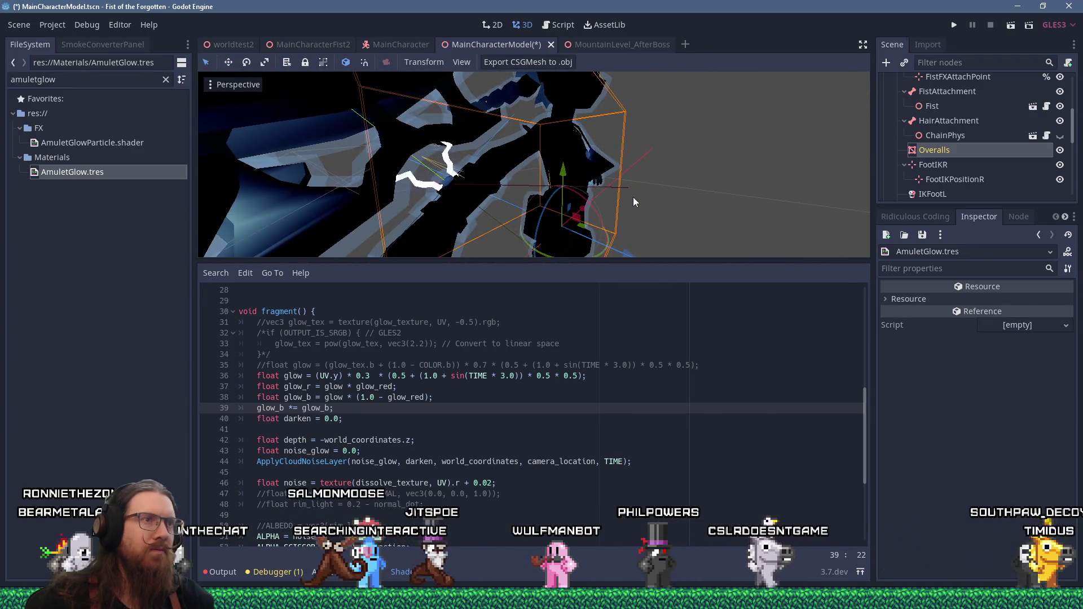
pyautogui.click(370, 376)
pyautogui.press('BackSpace')
pyautogui.write('6')
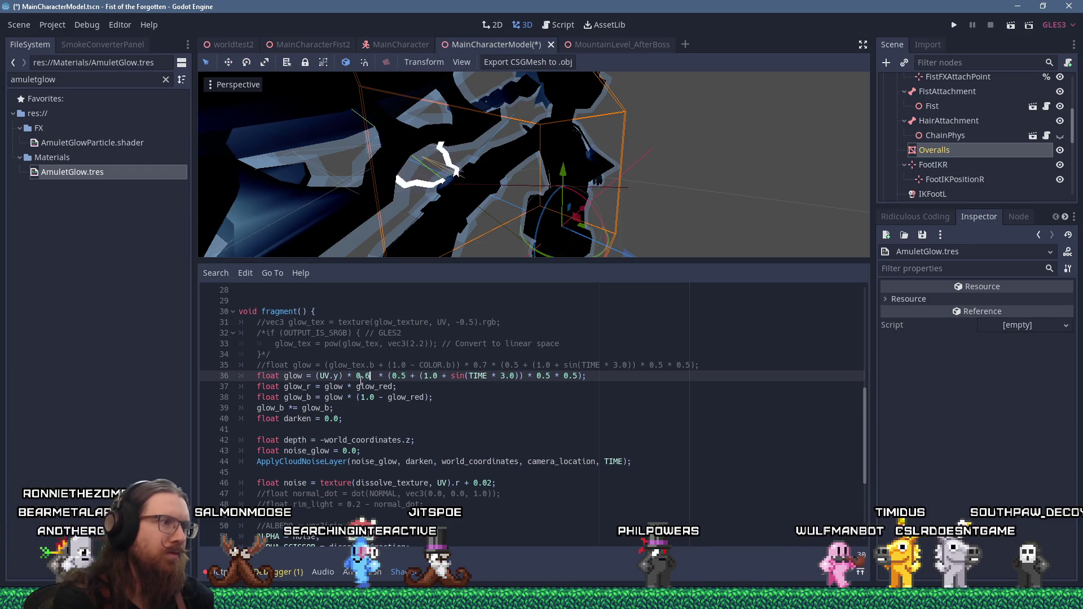
pyautogui.click(522, 418)
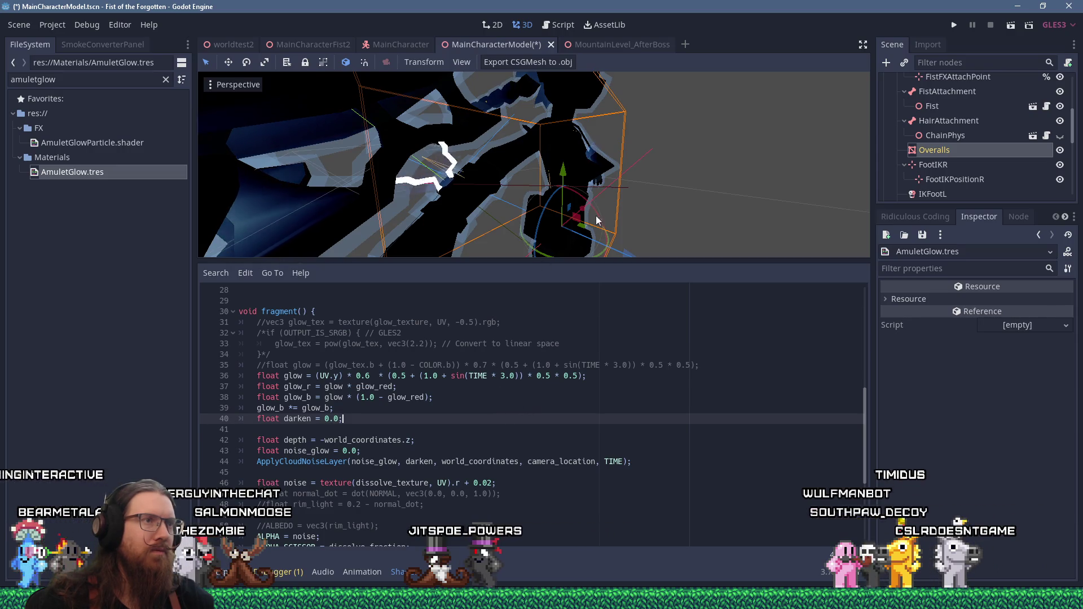
# - Inspect the glowing overalls up close in the viewport, then save the scene and run the game
pyautogui.moveTo(508, 237); pyautogui.dragTo(577, 215, button='middle')
pyautogui.scroll(-5, 577, 215)
pyautogui.scroll(4, 576, 215)
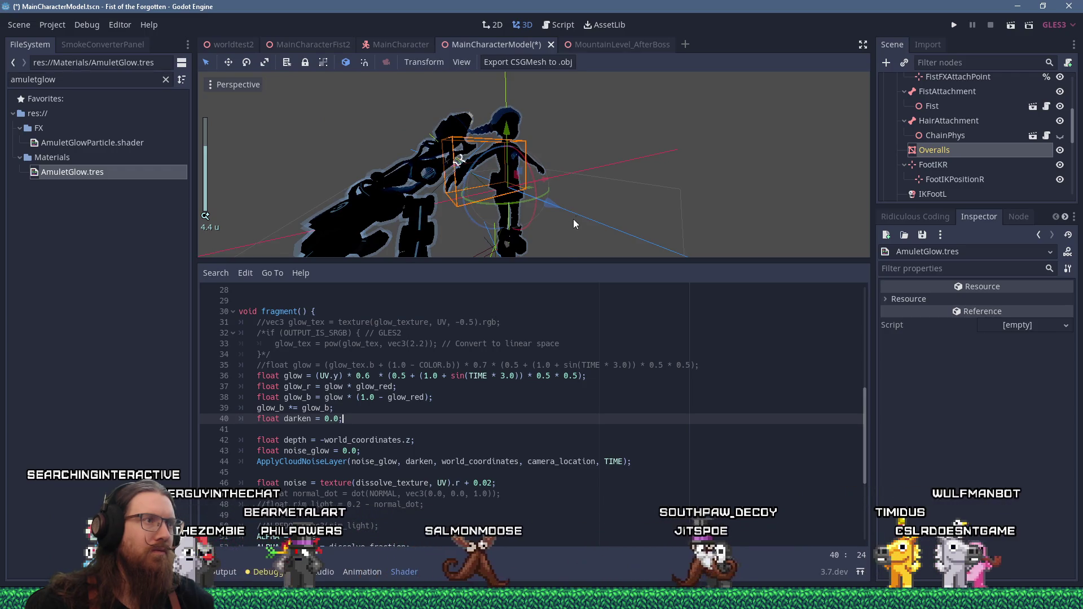
pyautogui.scroll(2, 544, 205)
pyautogui.moveTo(541, 186); pyautogui.dragTo(550, 199, button='middle')
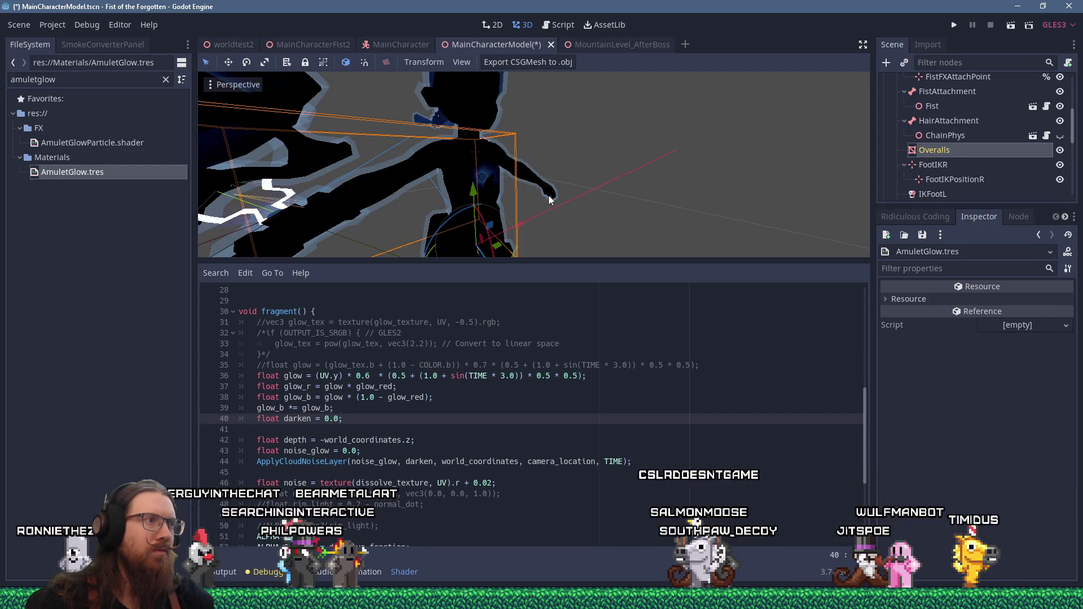
pyautogui.scroll(-5, 549, 195)
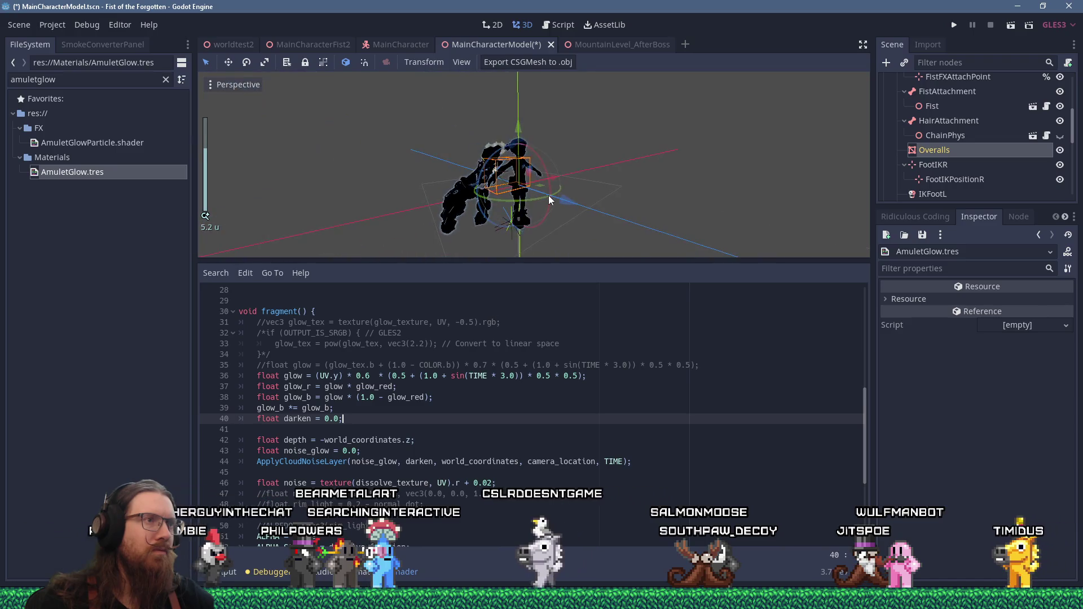
pyautogui.scroll(3, 549, 196)
pyautogui.click(953, 28)
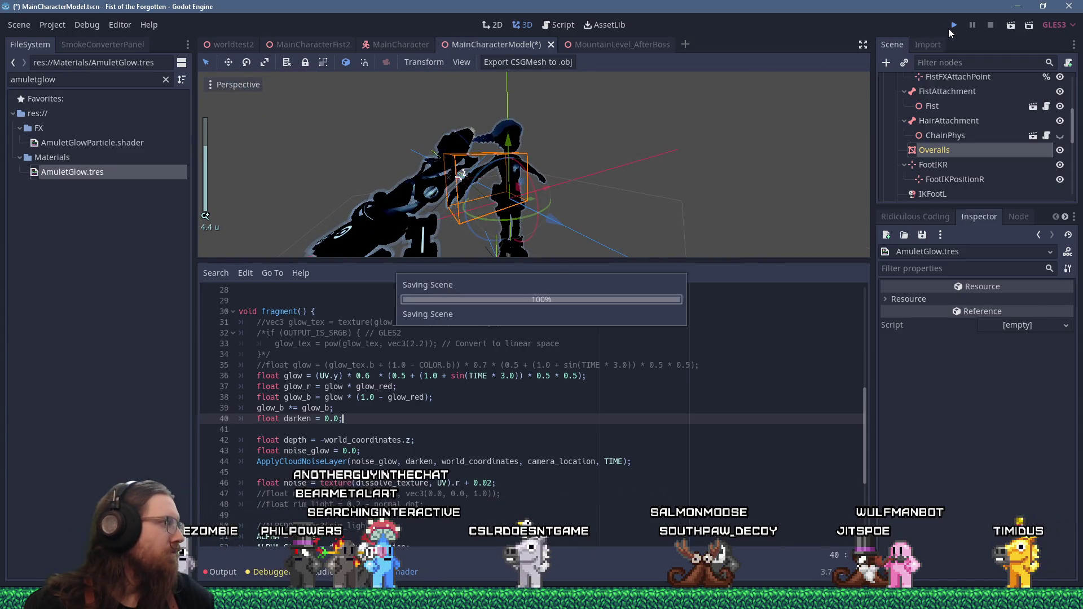
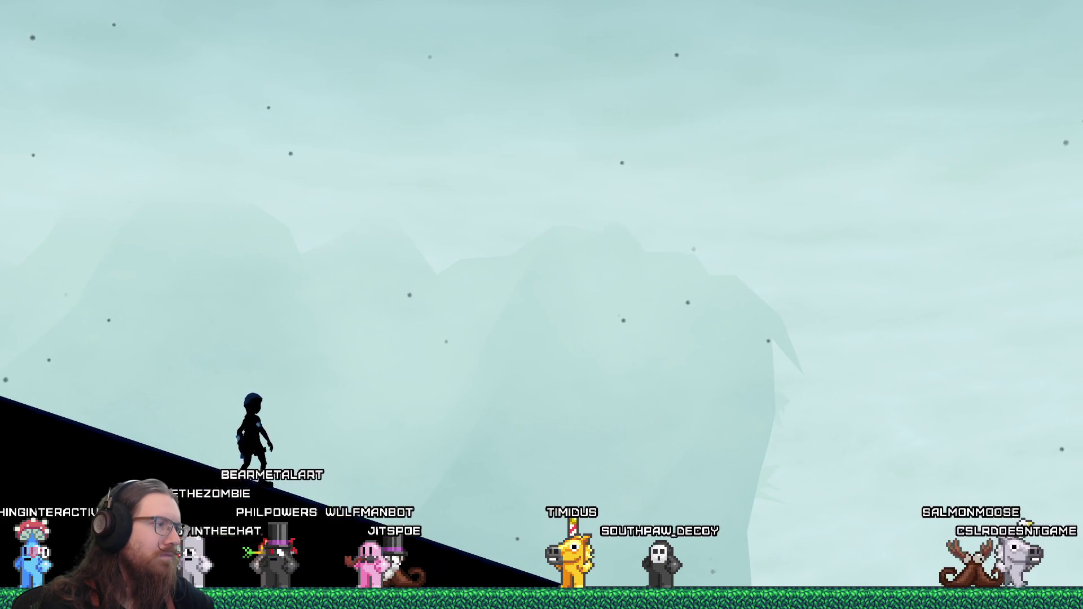
# - Run the heroine right along the ridge with one jump, past the terminal onto flat ground
pyautogui.press('d')
pyautogui.press('space')
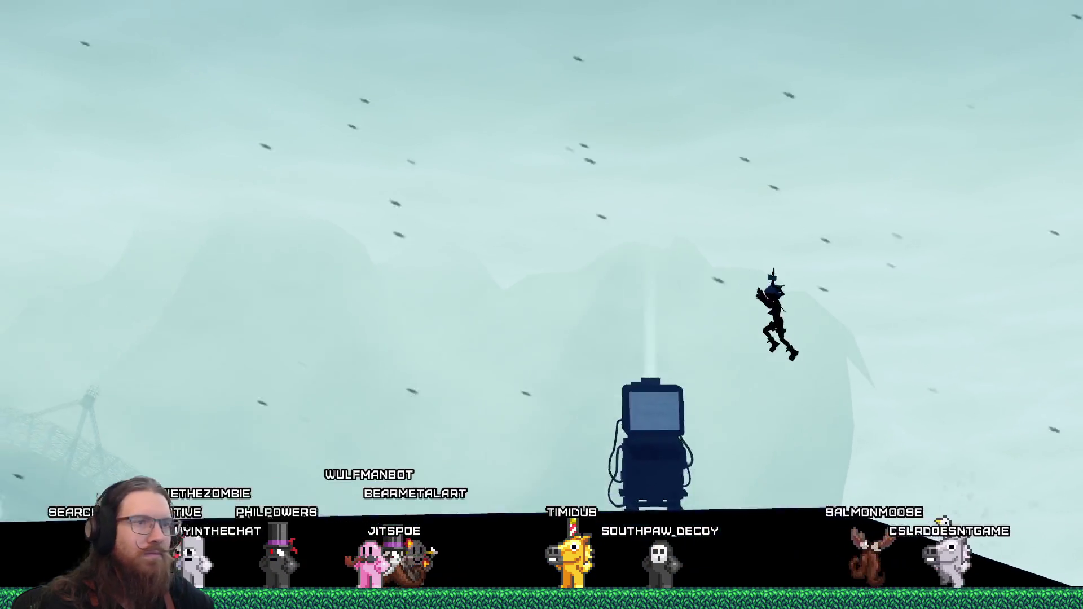
pyautogui.press('d')
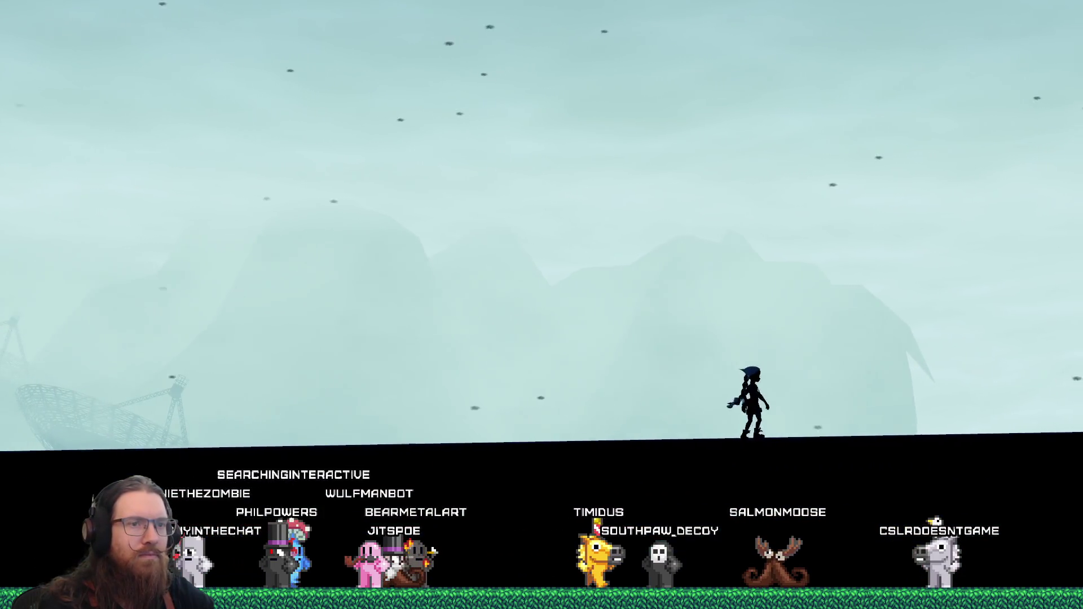
pyautogui.press('d')
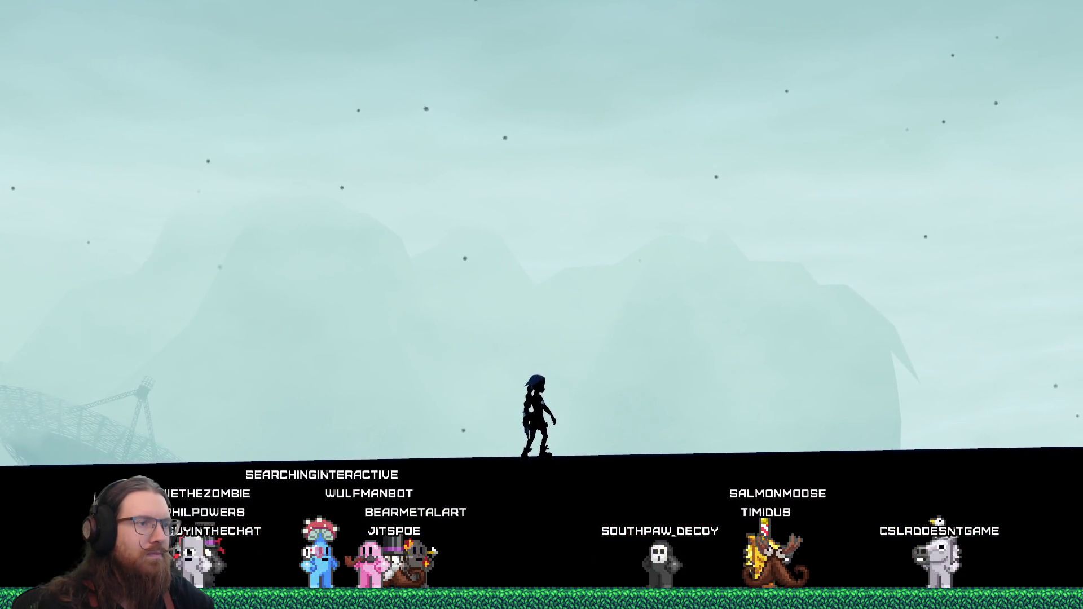
pyautogui.press('d')
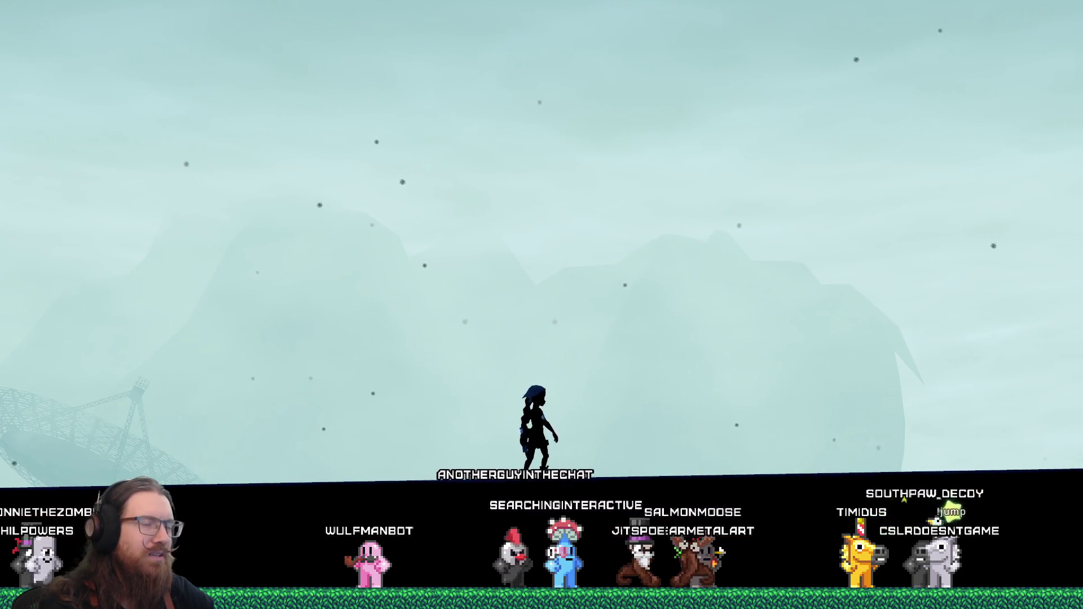
# - Toggle the development console open and closed, then open and dismiss the pause menu
pyautogui.press('`')
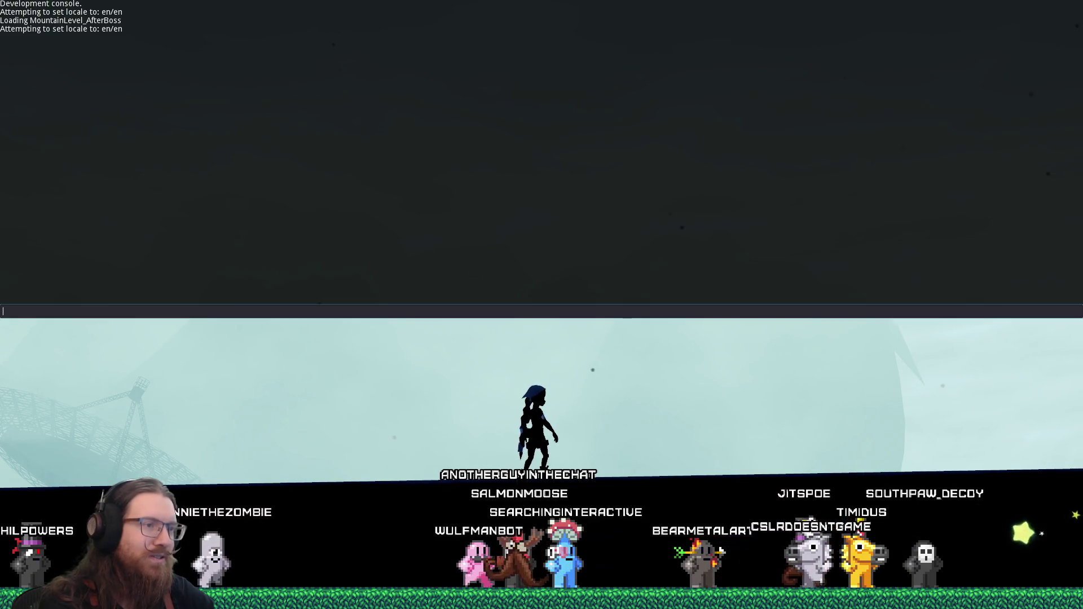
pyautogui.press('`')
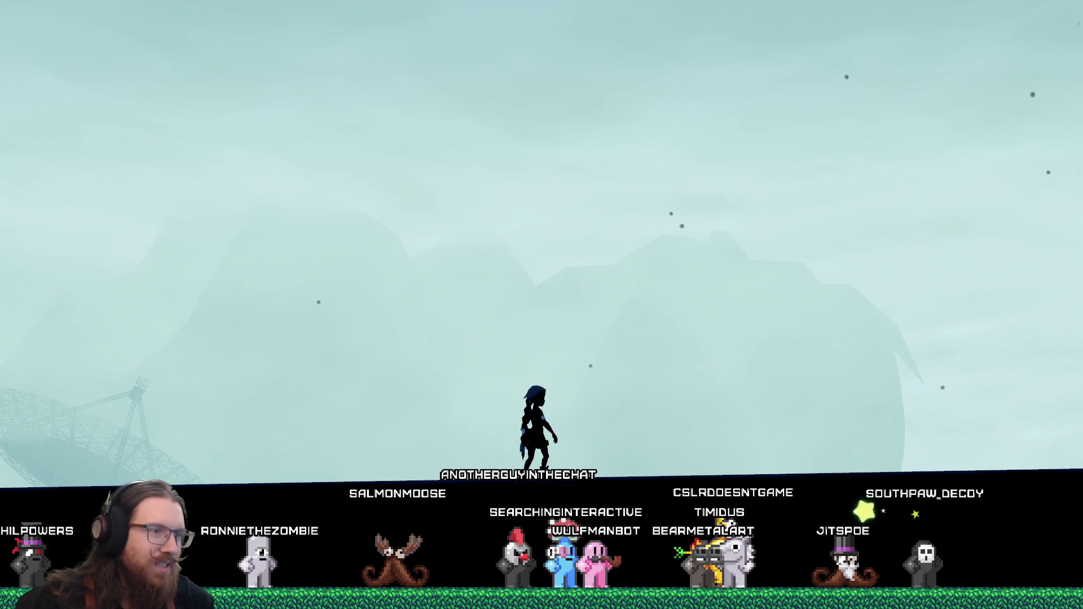
pyautogui.press('Escape')
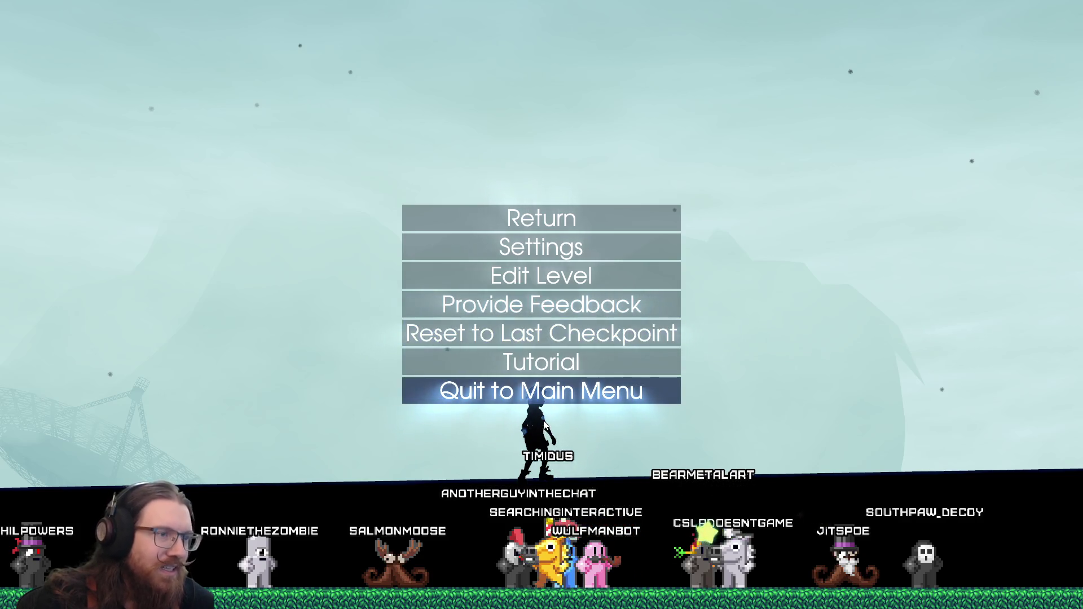
pyautogui.press('Escape')
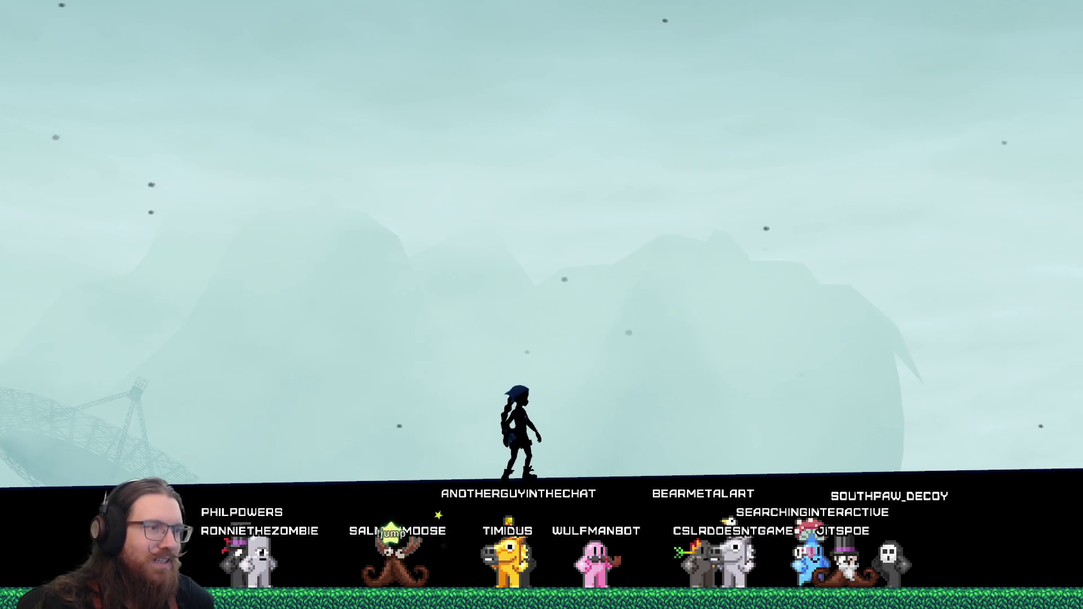
# - Walk and jump back and forth, ending just left of the terminal facing right
pyautogui.press('space')
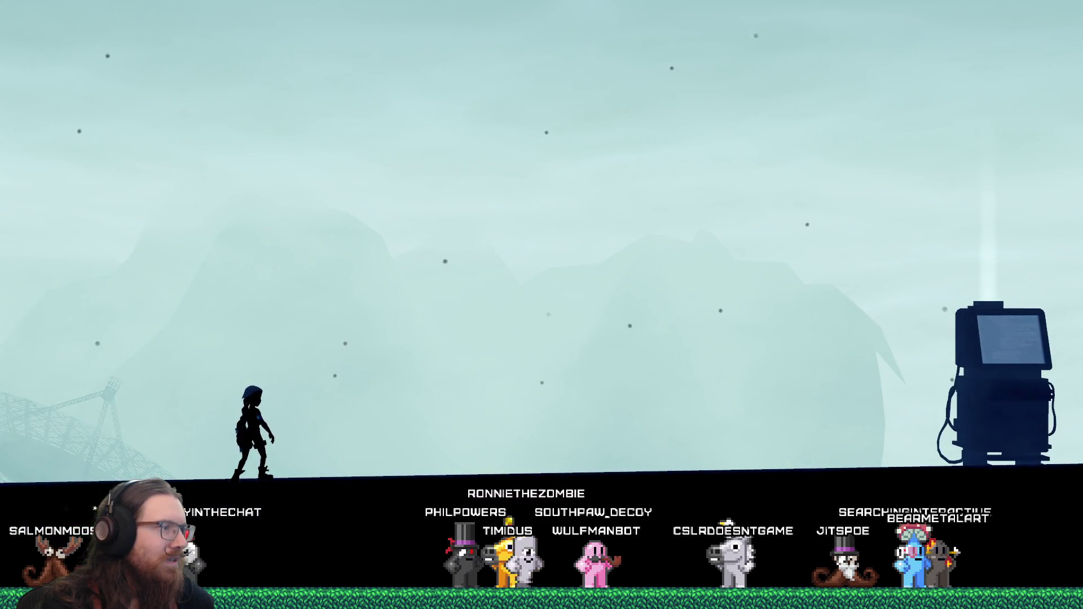
pyautogui.press('Right')
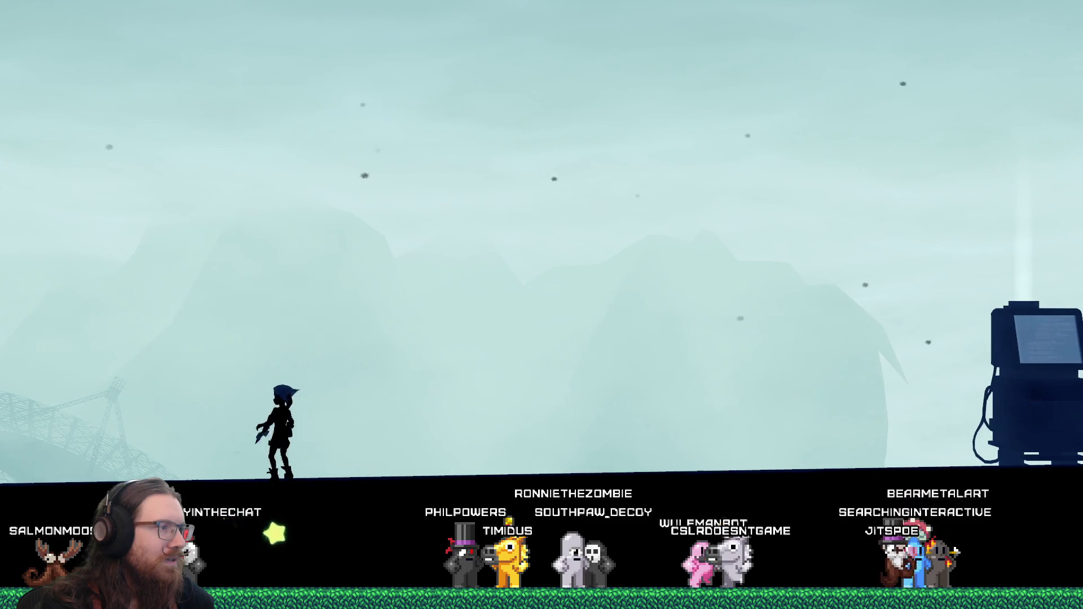
pyautogui.press('Left')
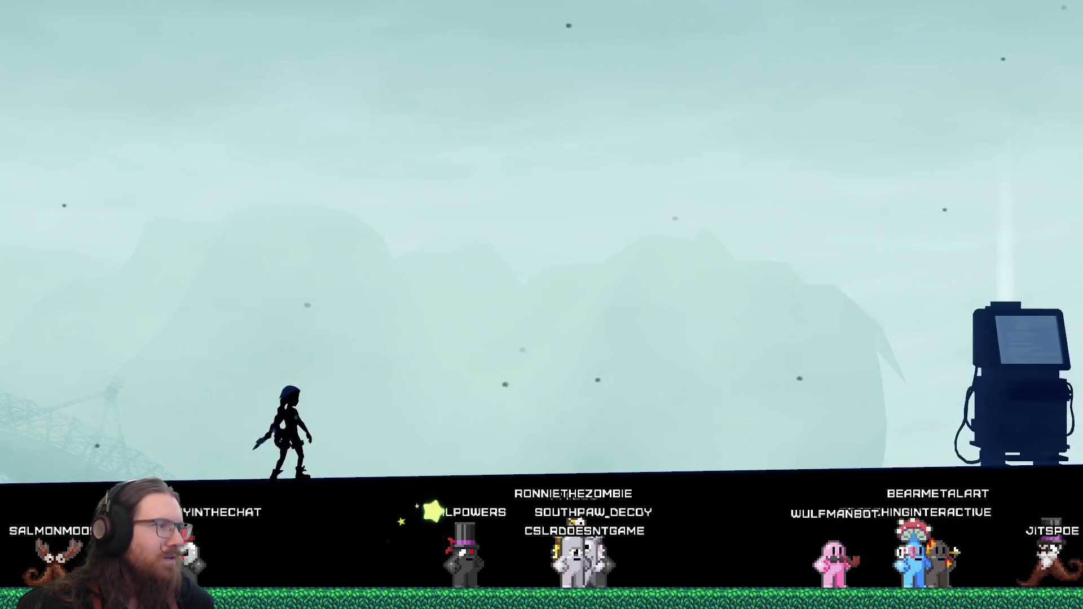
pyautogui.press('space')
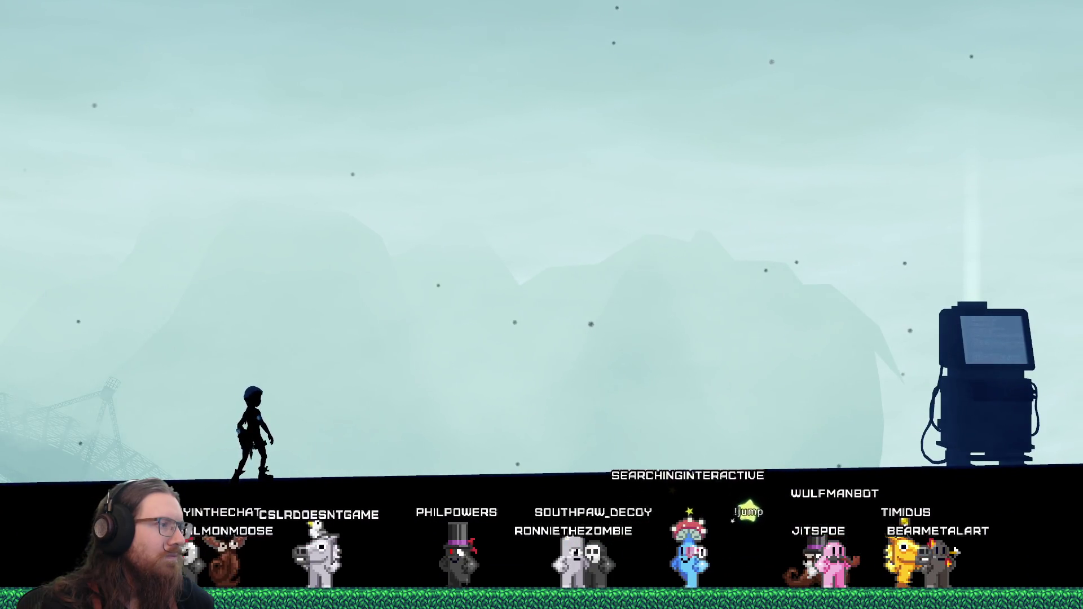
pyautogui.press('Right')
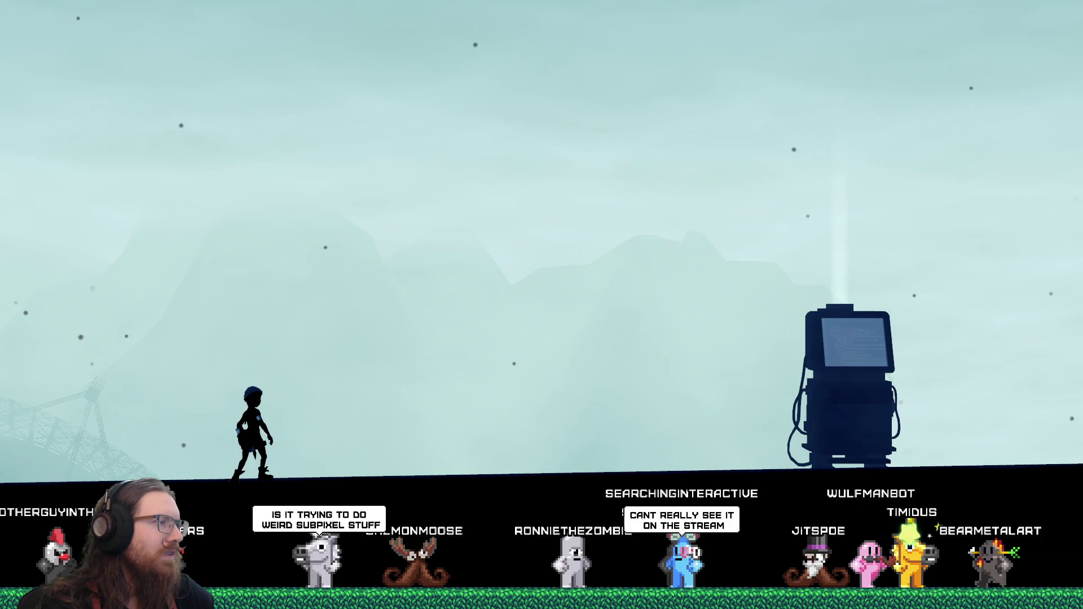
pyautogui.press('Left')
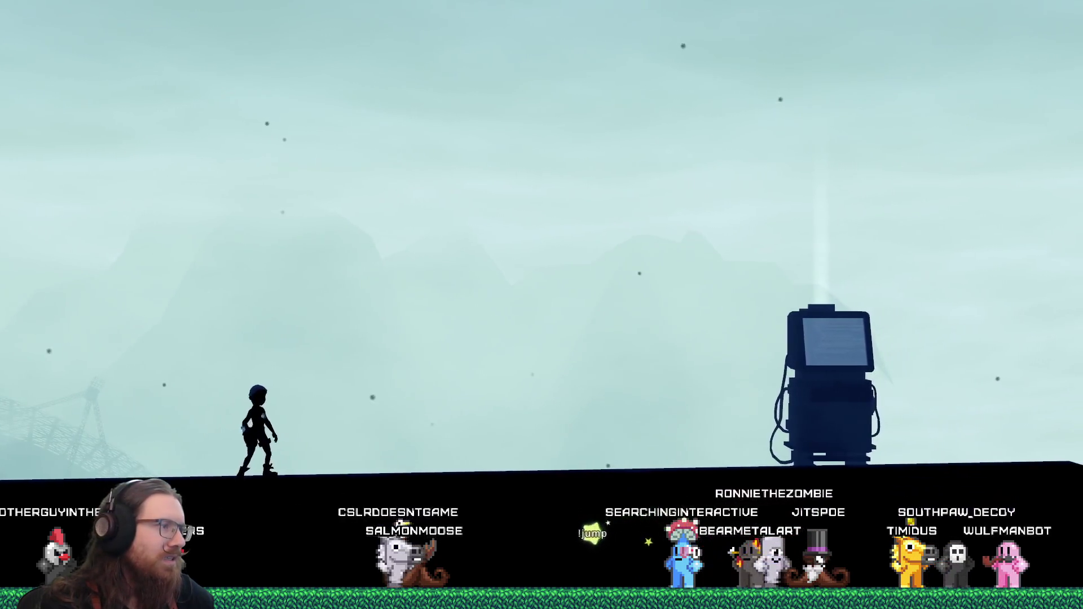
pyautogui.press('Right')
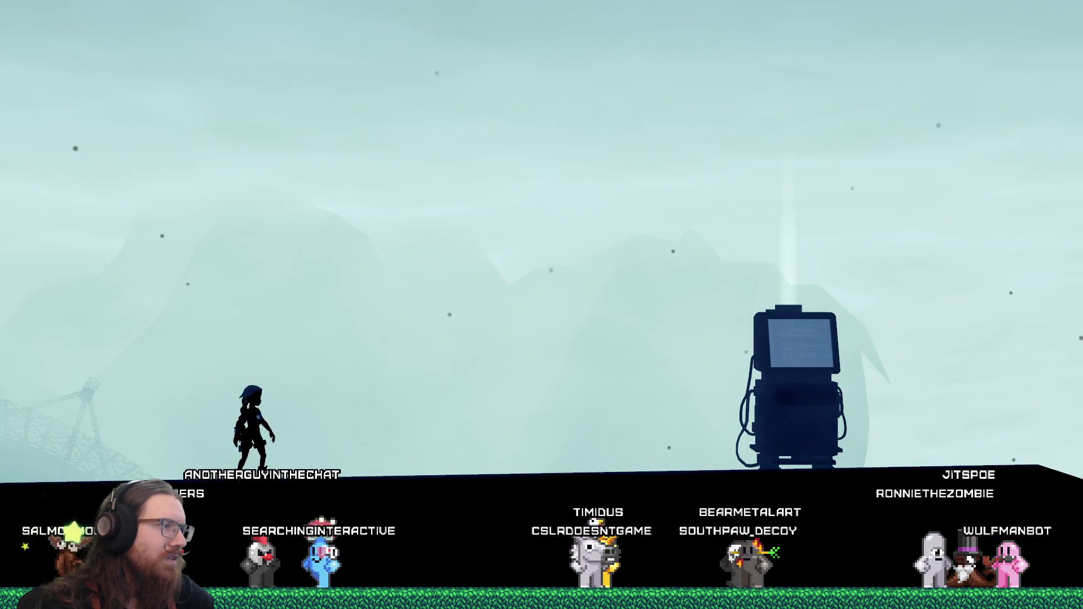
# - Run right past the terminal, then back left over the ridge, stopping on the hilltop
pyautogui.press('space')
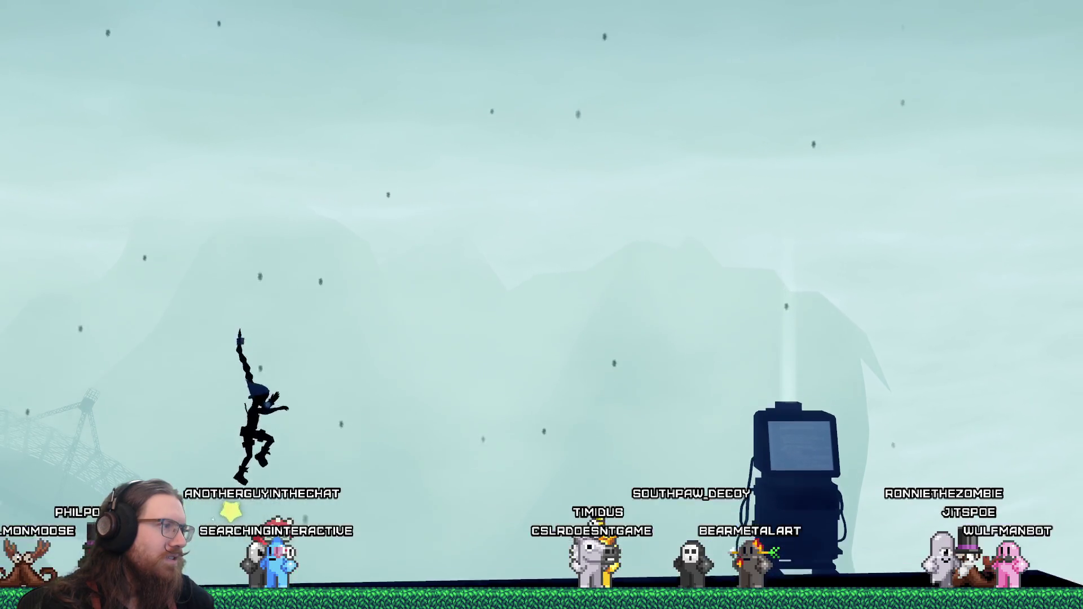
pyautogui.press('Right')
pyautogui.press('Left')
pyautogui.press('Left')
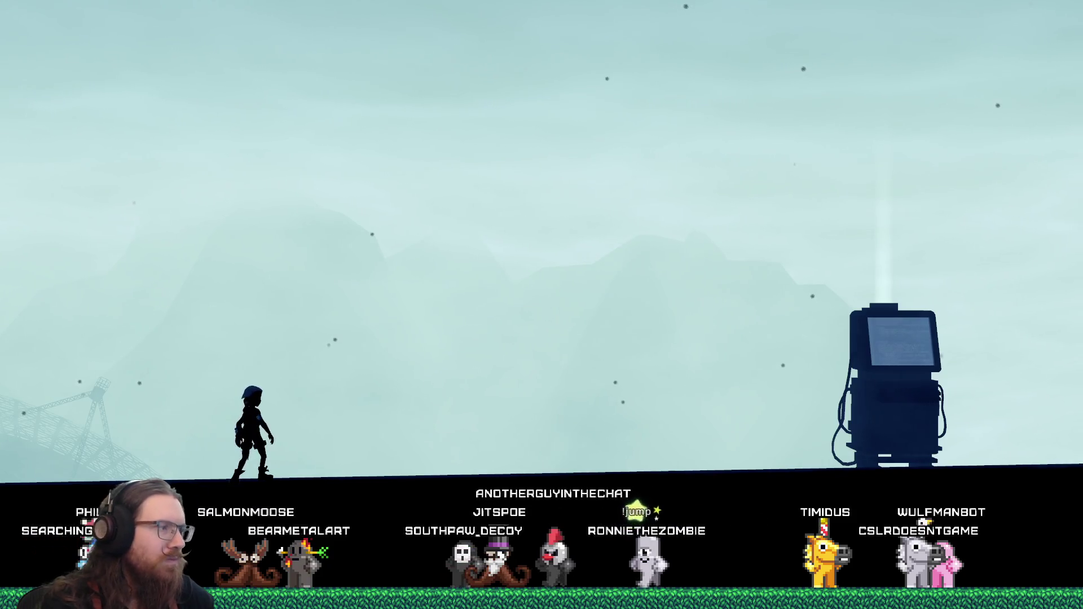
pyautogui.press('Right')
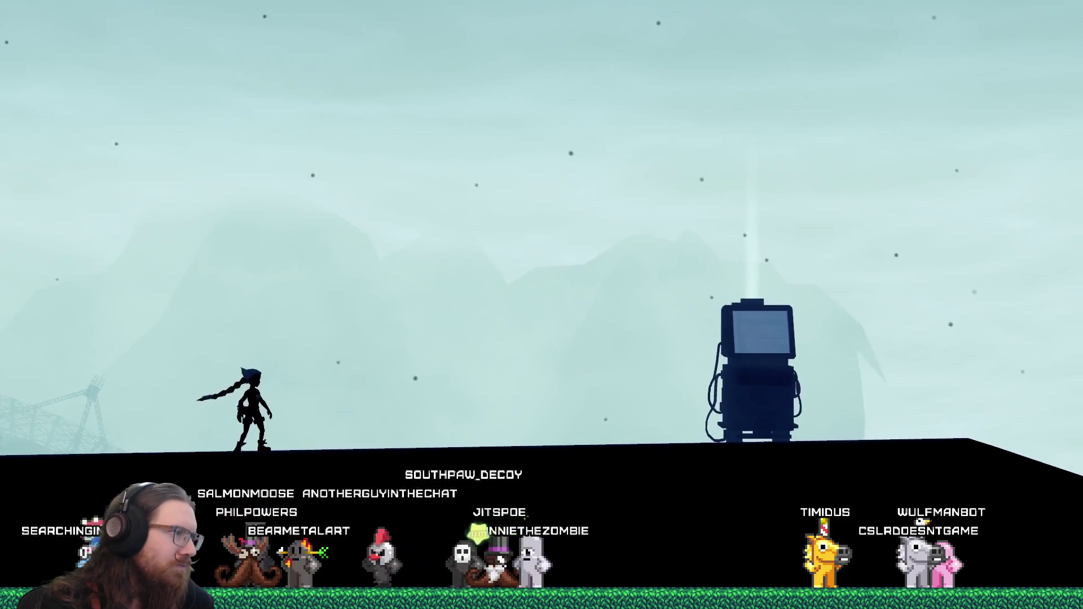
pyautogui.press('Right')
pyautogui.press('Left')
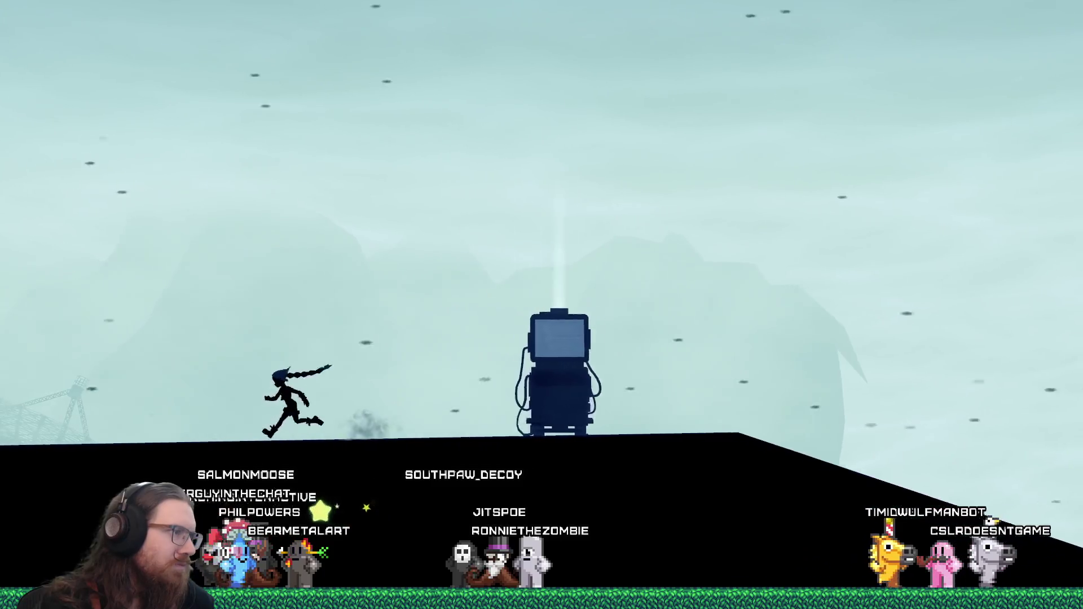
pyautogui.press('Left')
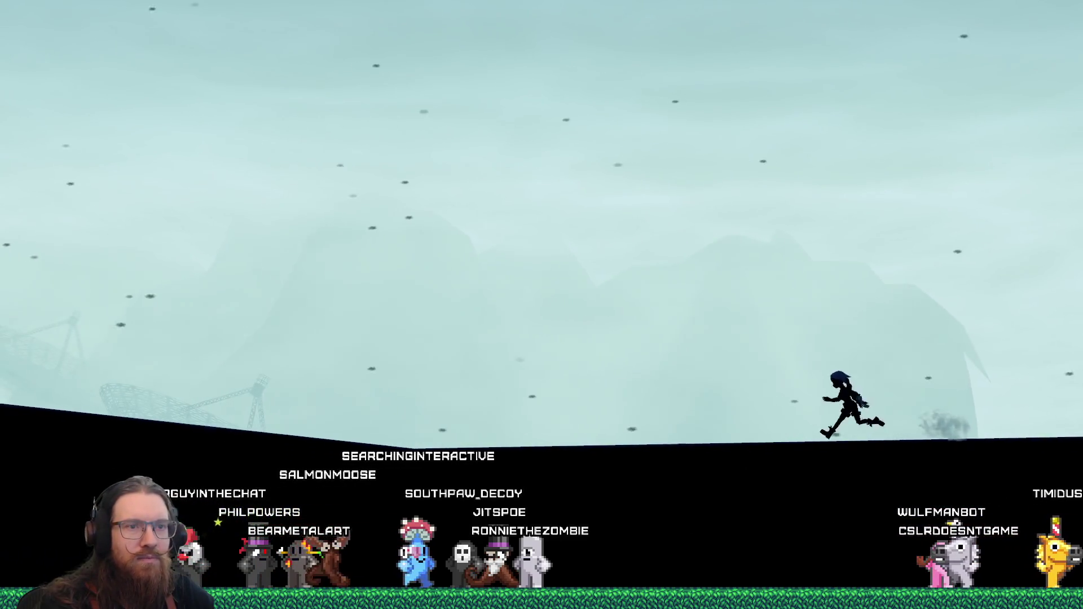
pyautogui.press('Left')
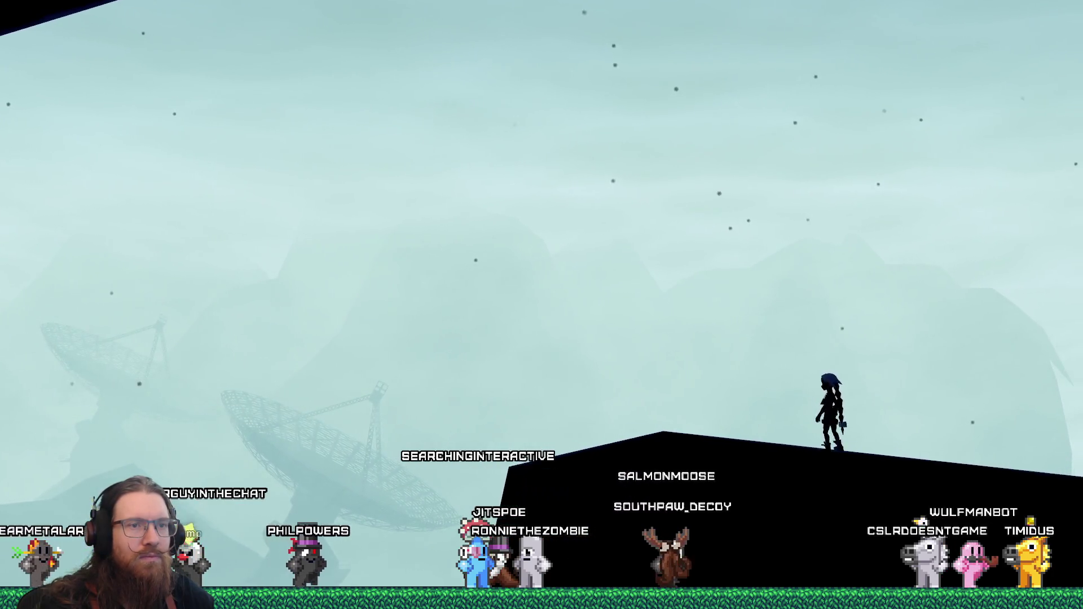
# - Drop back down, run right to the terminal, jump, and bring up the development console
pyautogui.press('Right')
pyautogui.press('Left')
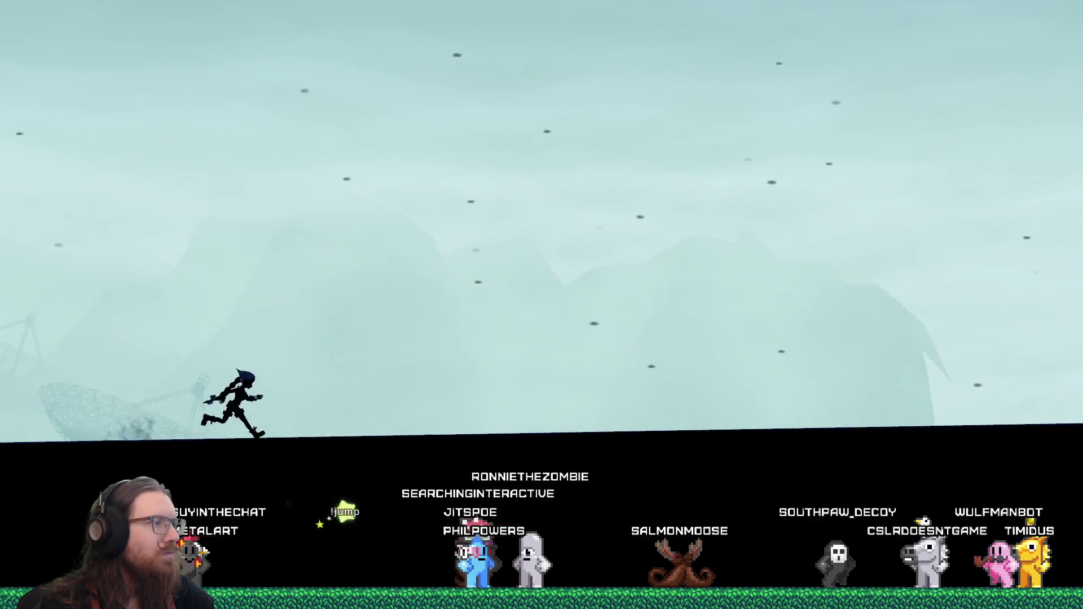
pyautogui.press('Right')
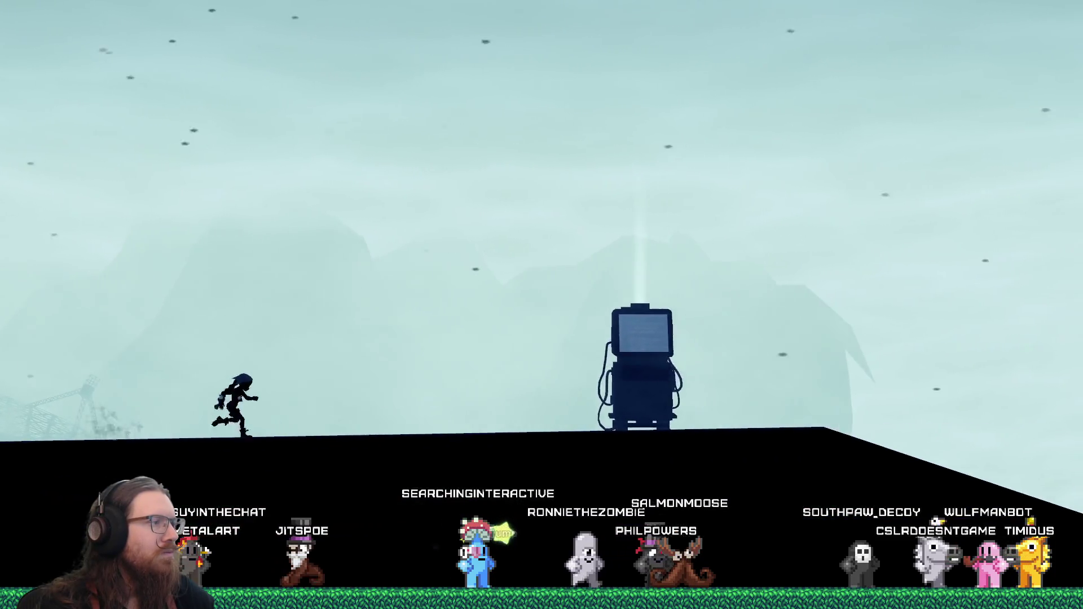
pyautogui.press('space')
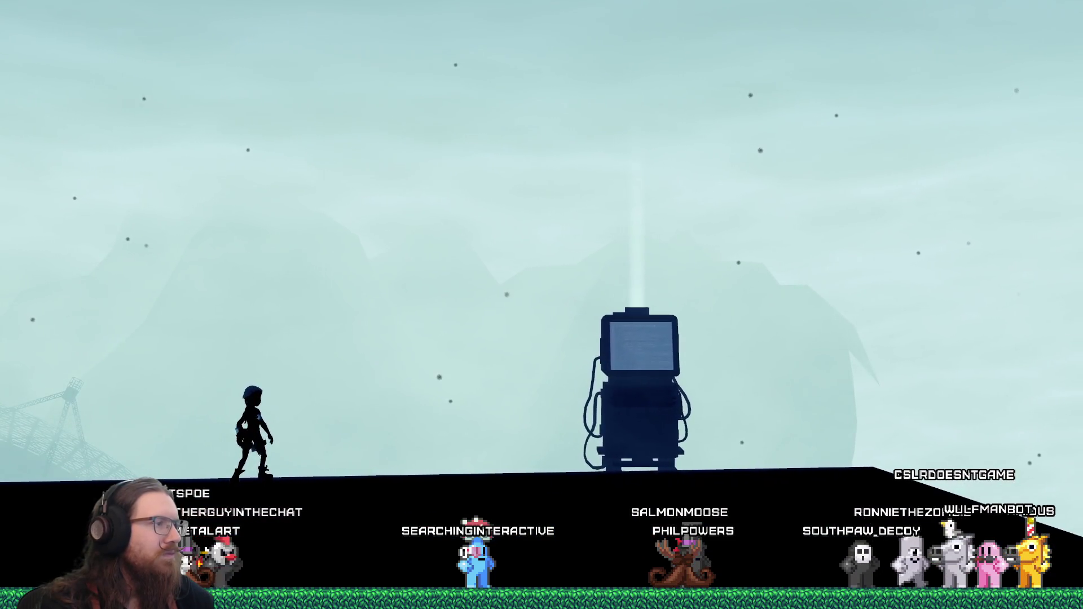
pyautogui.press('`')
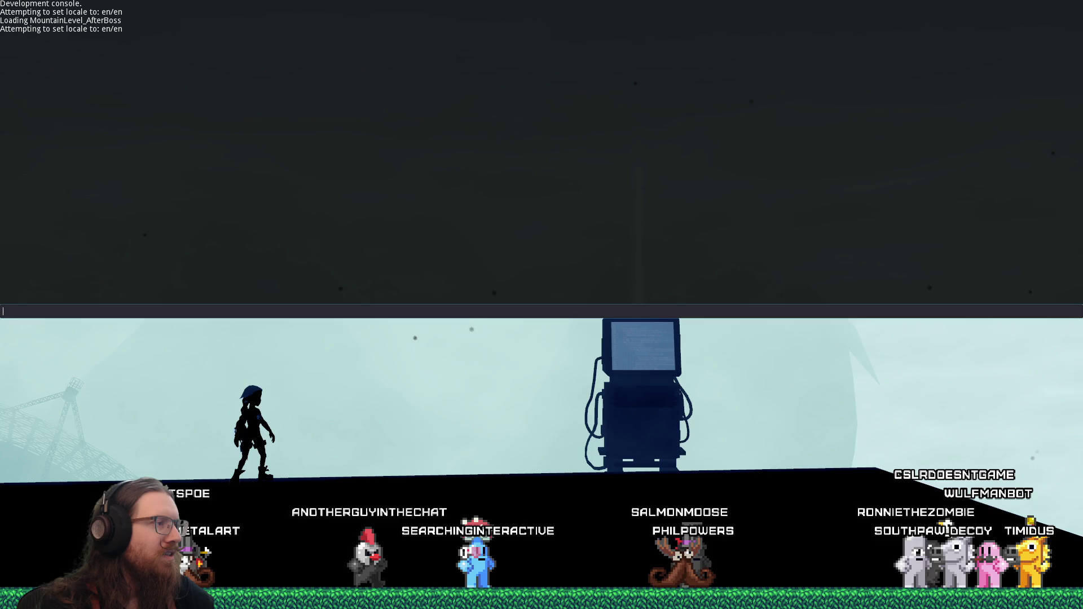
# - Close the console, jump once, then reopen it and enter 'quit' to shut down the game
pyautogui.press('`')
pyautogui.press('space')
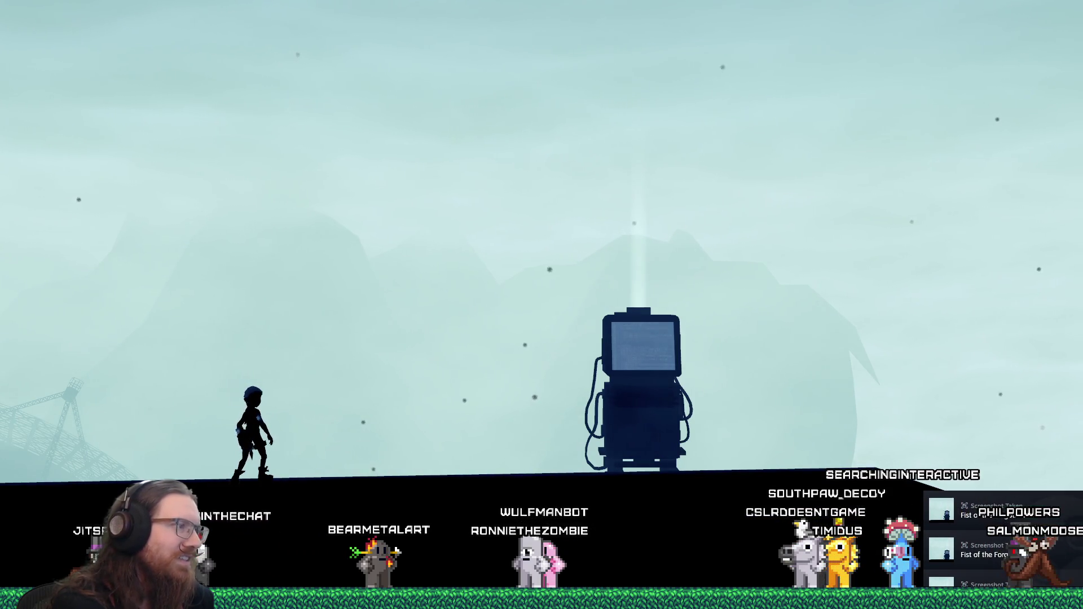
pyautogui.press('`')
pyautogui.write('quit')
pyautogui.press('Return')
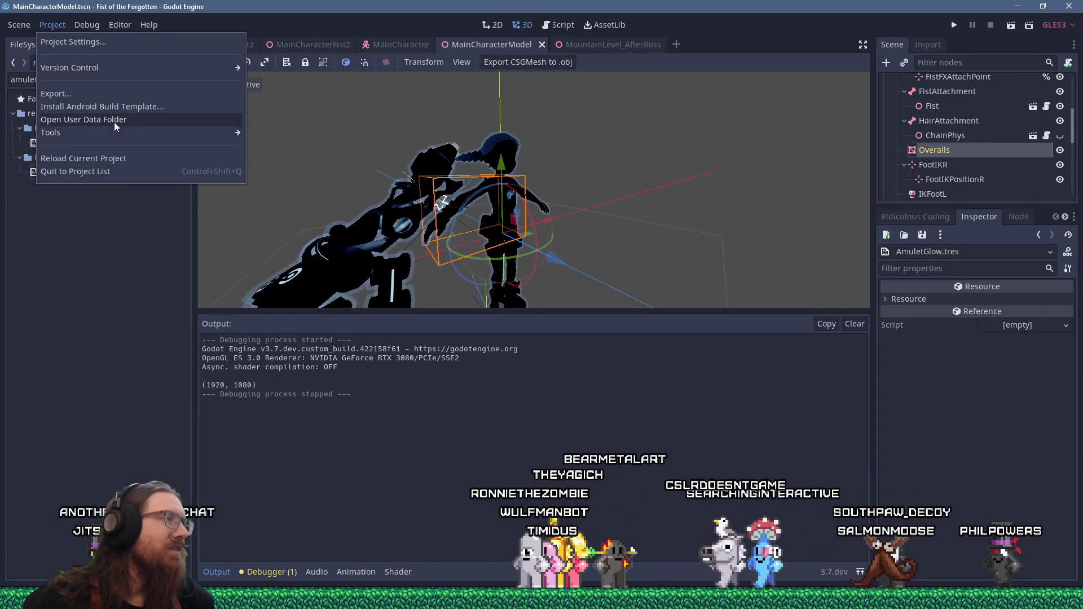
# - From the project's user data folder, open screenshots and view fotf_screenshot_20260227_230927_0.png
pyautogui.click(114, 122)
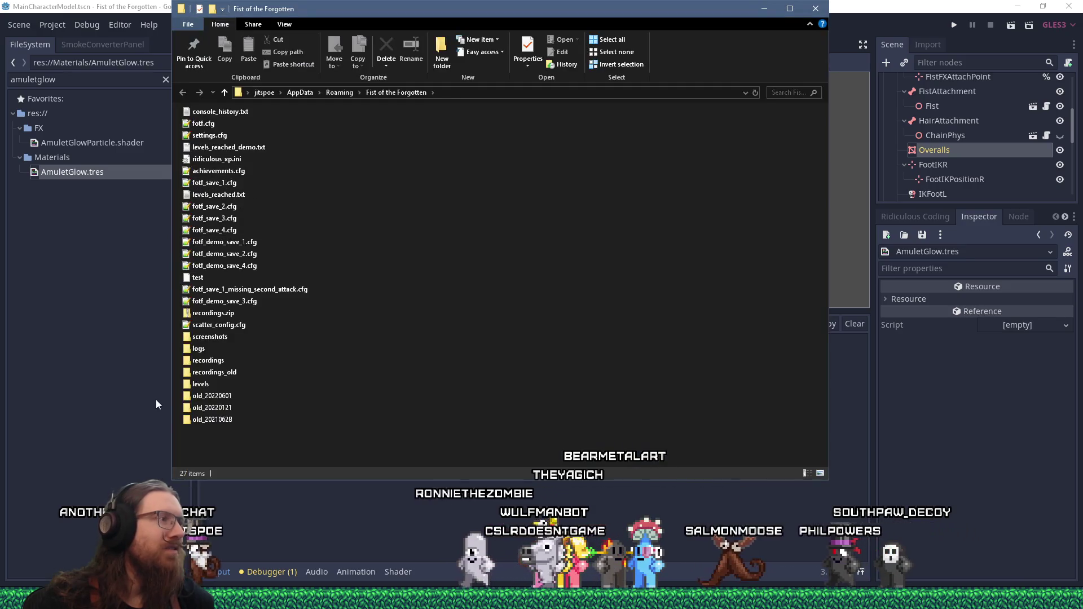
pyautogui.doubleClick(204, 337)
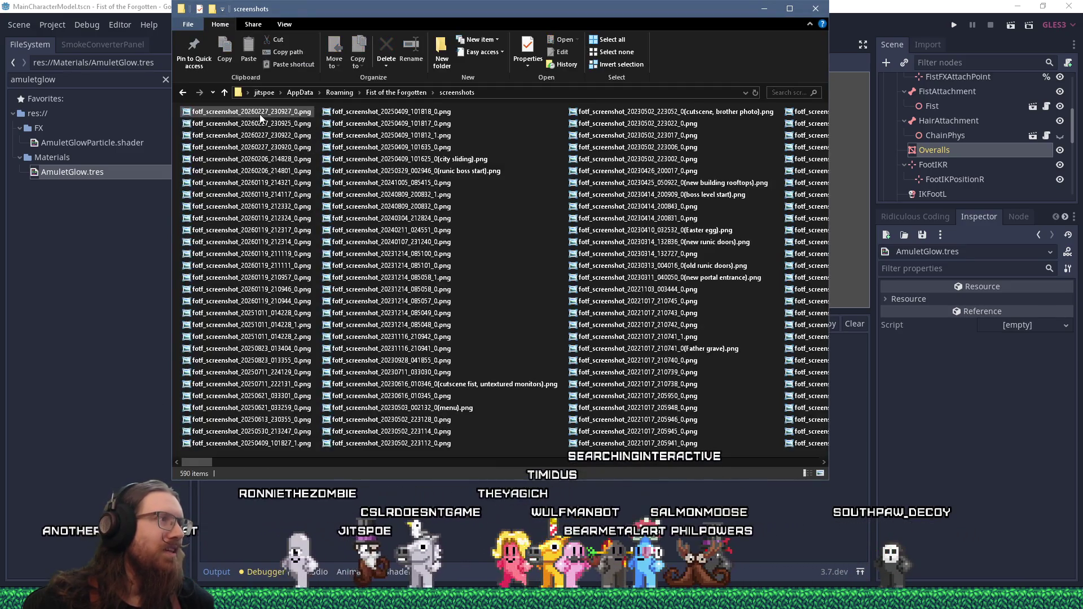
pyautogui.doubleClick(248, 112)
pyautogui.scroll(6, 163, 384)
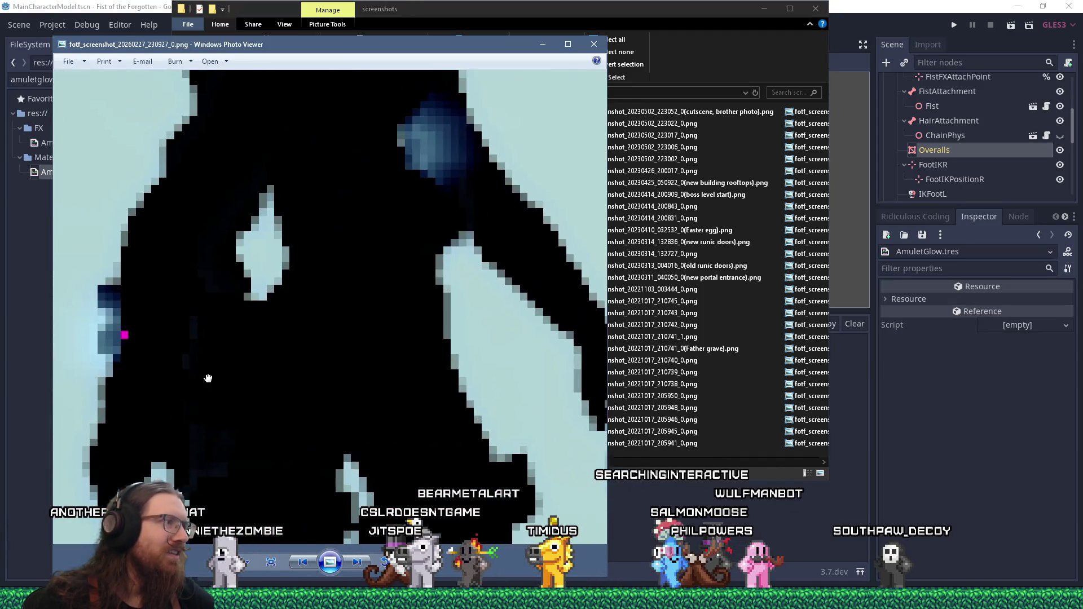
# - Zoom and pan the screenshot to inspect the character's body and head
pyautogui.moveTo(193, 379); pyautogui.dragTo(262, 346)
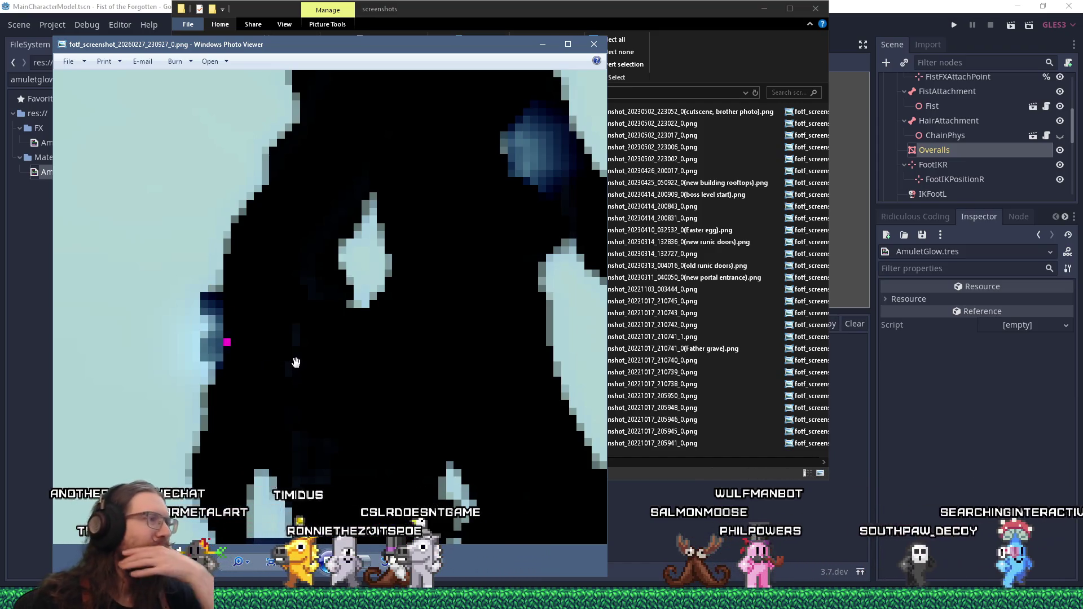
pyautogui.scroll(-5, 296, 362)
pyautogui.scroll(3, 314, 278)
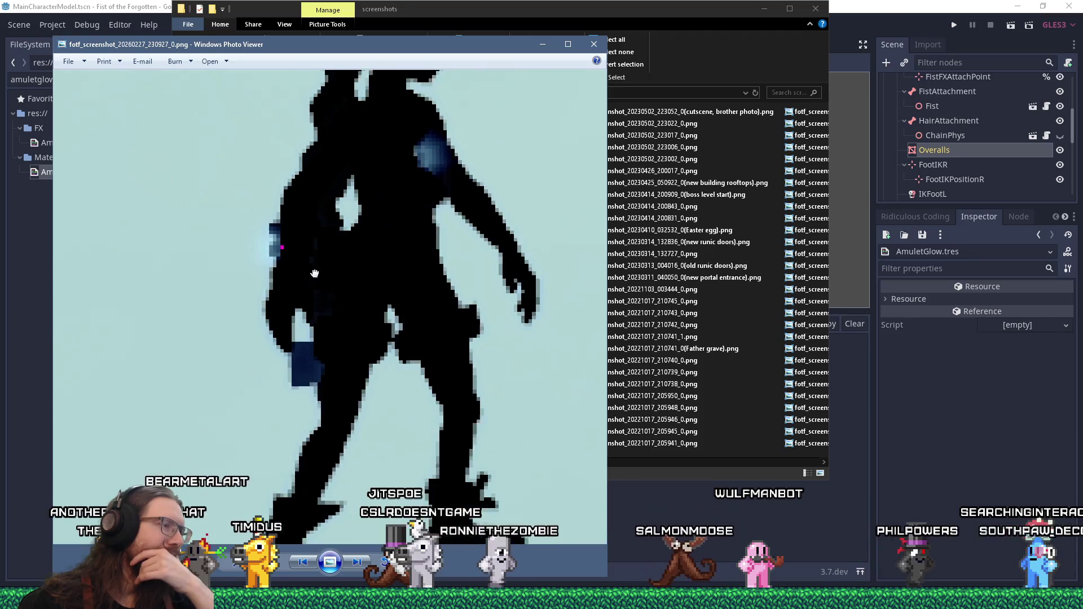
pyautogui.moveTo(326, 211); pyautogui.dragTo(314, 365)
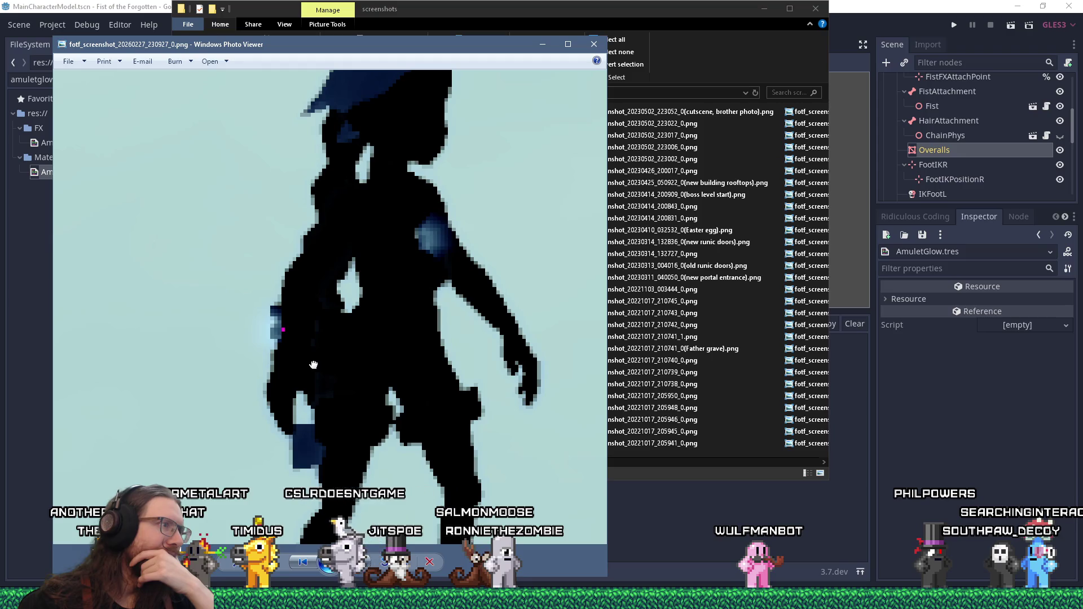
pyautogui.scroll(-1, 314, 363)
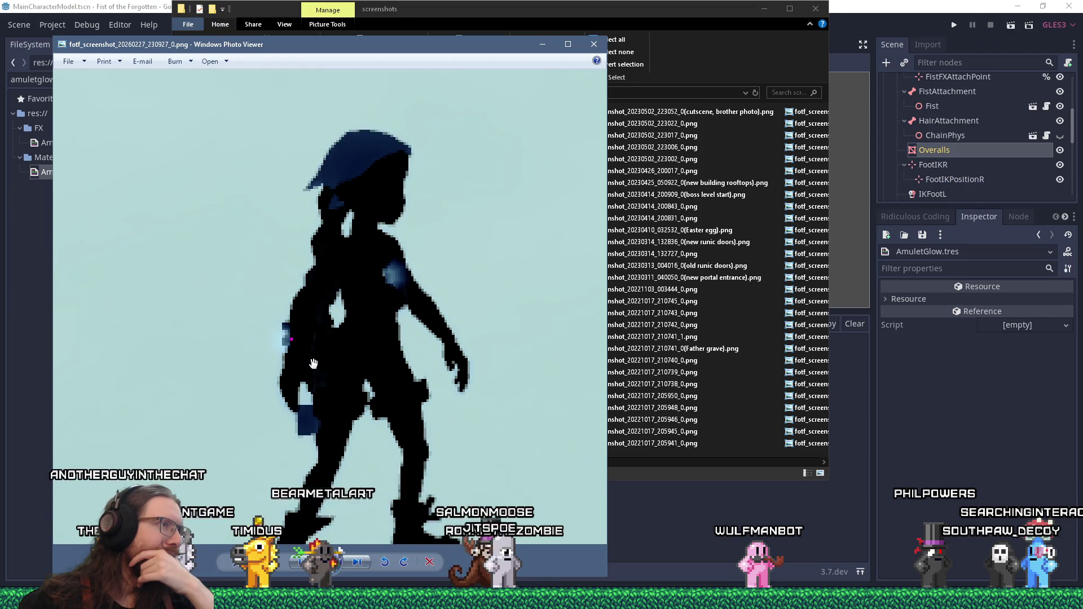
pyautogui.scroll(-1, 314, 363)
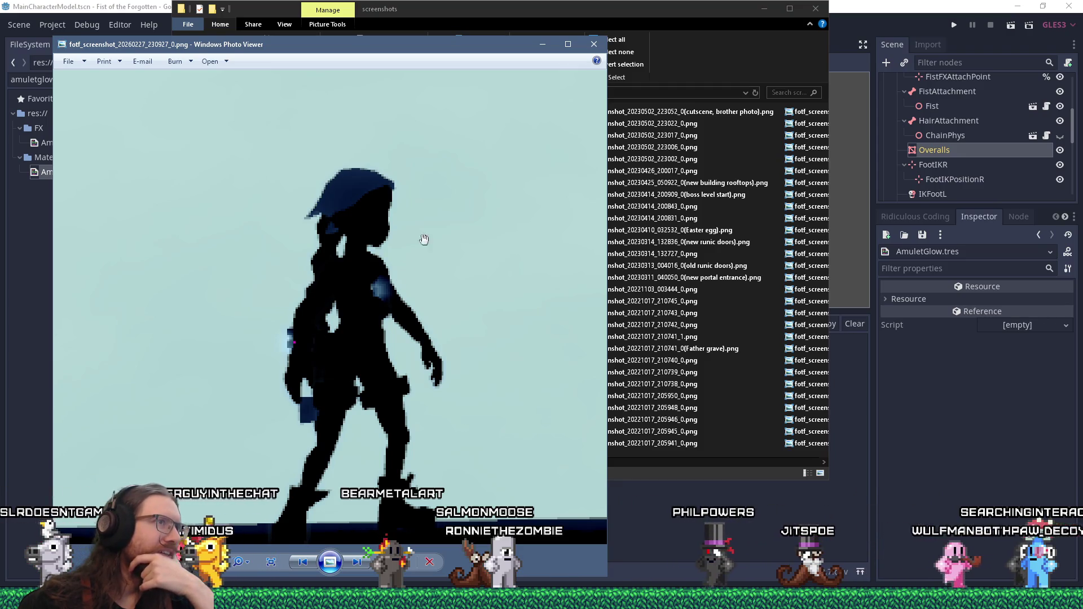
# - Open the 230925 screenshot and delete it, then the 230922 and 230920 screenshots
pyautogui.click(601, 42)
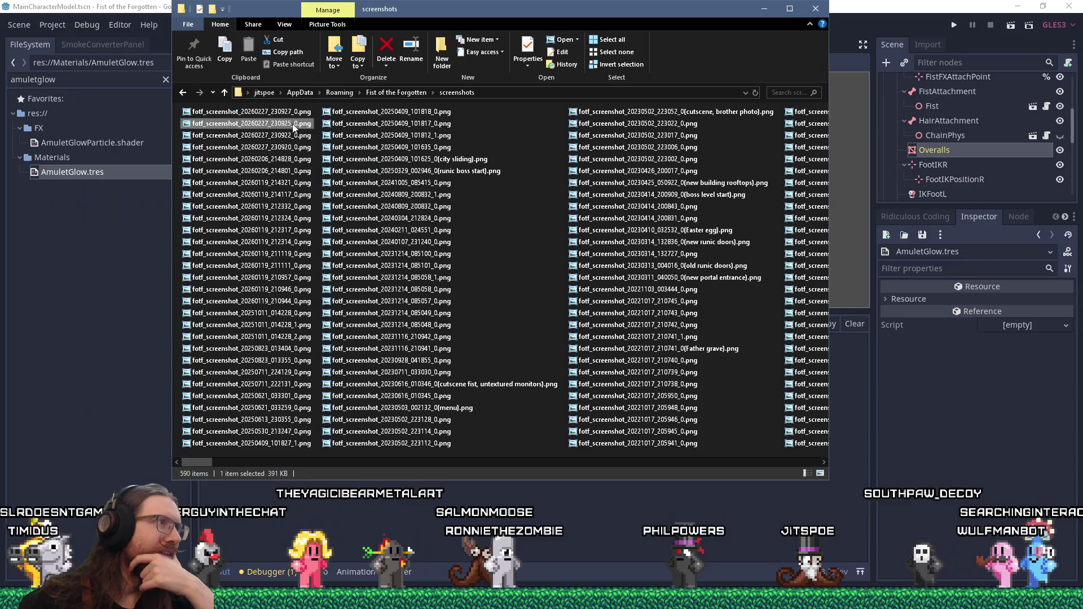
pyautogui.doubleClick(342, 311)
pyautogui.scroll(4, 191, 395)
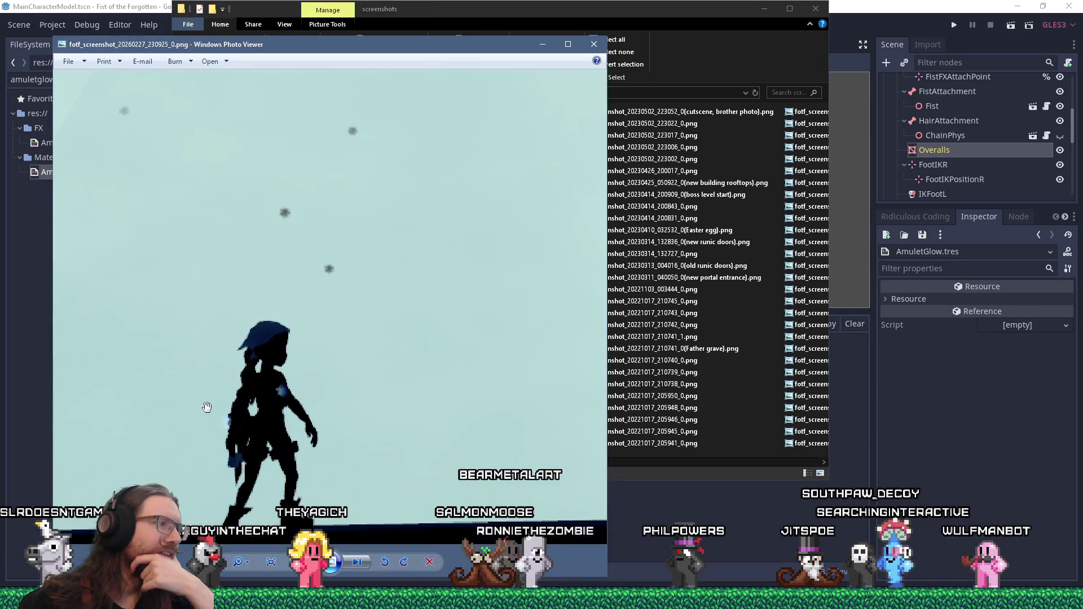
pyautogui.click(430, 563)
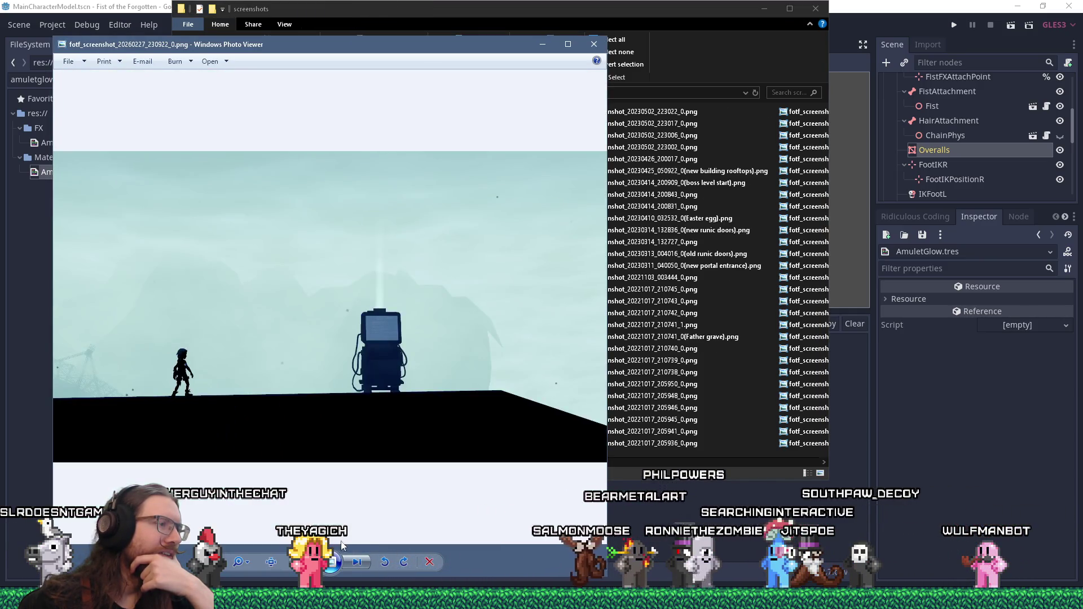
pyautogui.scroll(4, 186, 420)
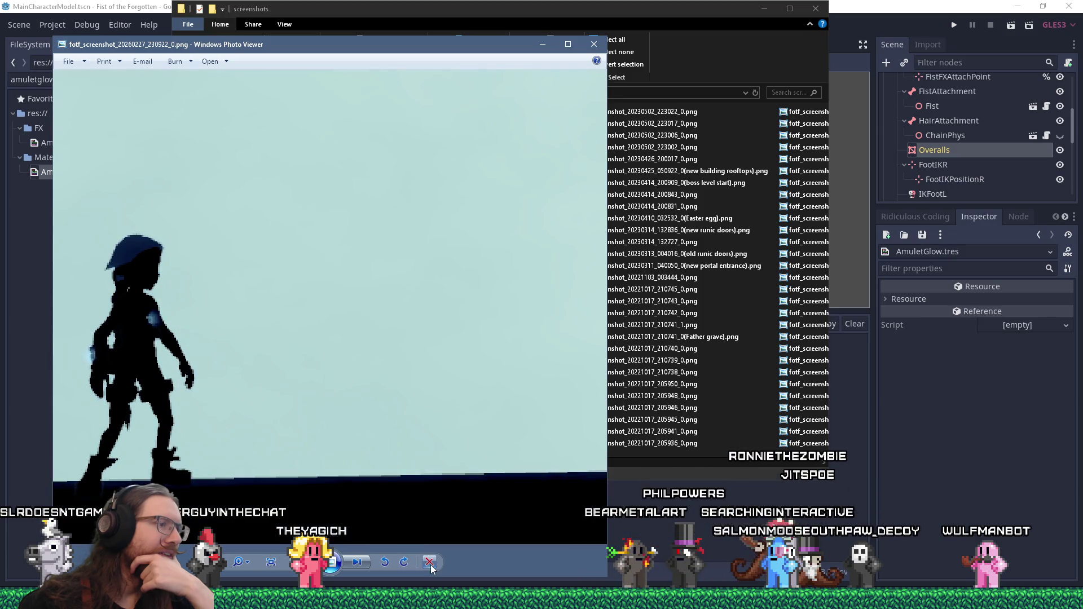
pyautogui.click(430, 563)
pyautogui.scroll(4, 175, 389)
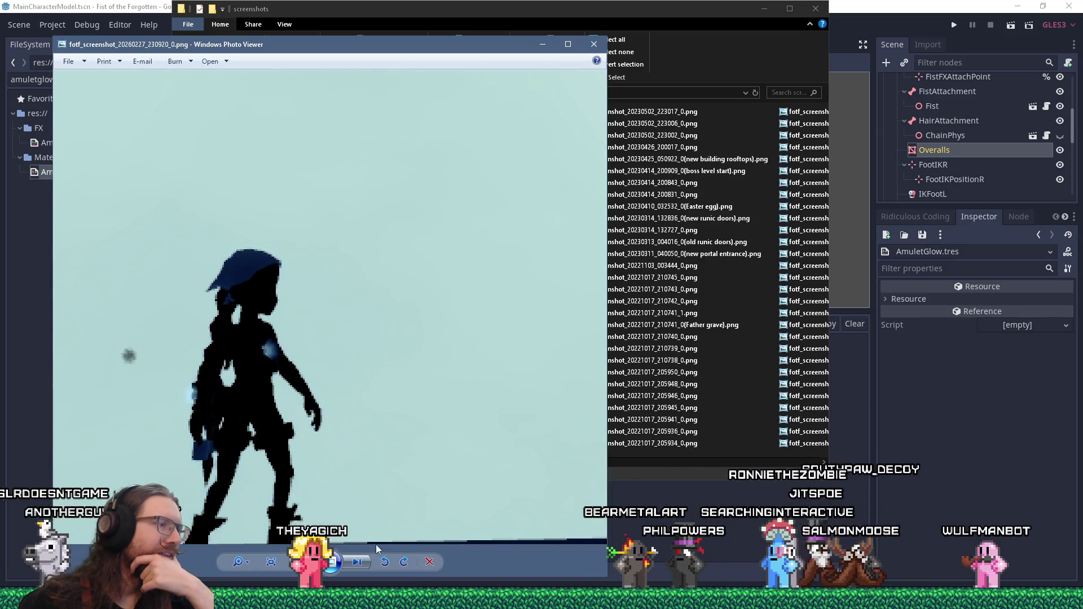
pyautogui.click(429, 563)
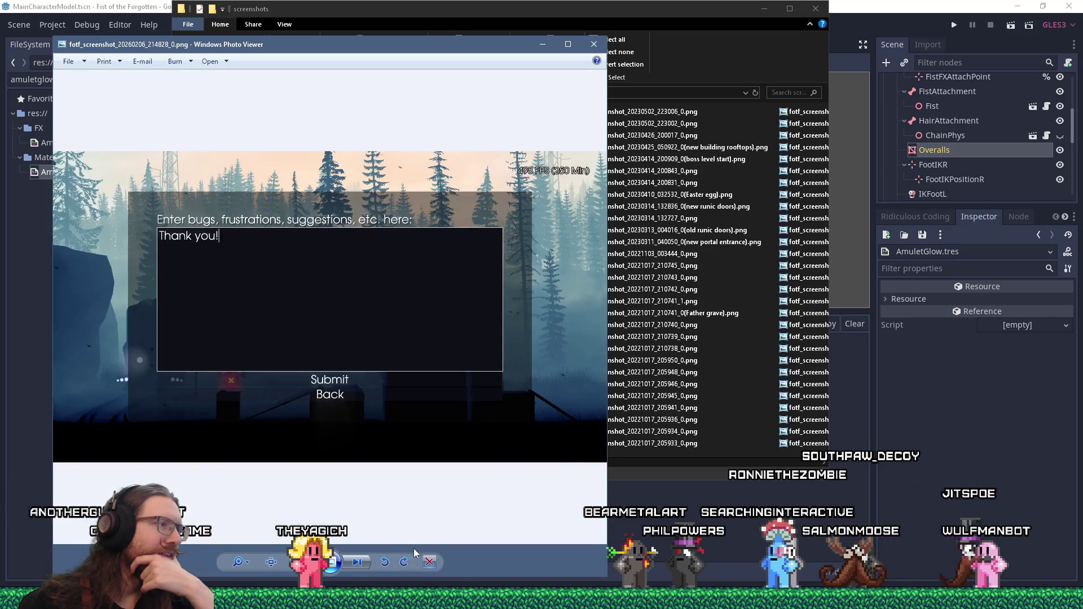
# - Close Photo Viewer, minimize the screenshots window, and orbit close around the character in Godot
pyautogui.click(593, 44)
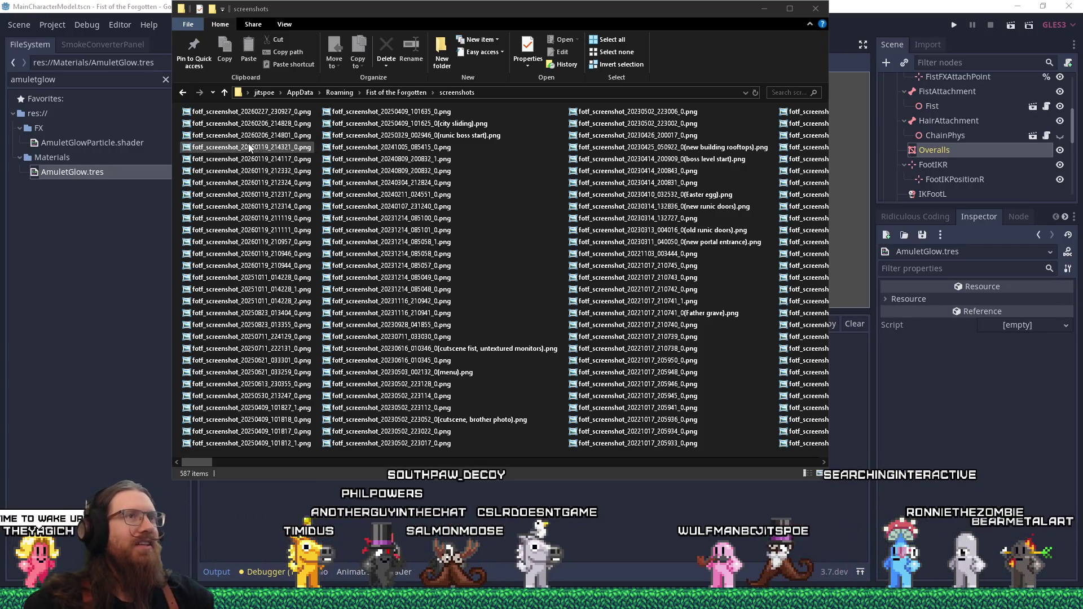
pyautogui.click(773, 12)
pyautogui.scroll(5, 539, 164)
pyautogui.moveTo(565, 152)
pyautogui.mouseDown(button='middle')
pyautogui.moveTo(519, 163)
pyautogui.moveTo(562, 154)
pyautogui.mouseUp(button='middle')
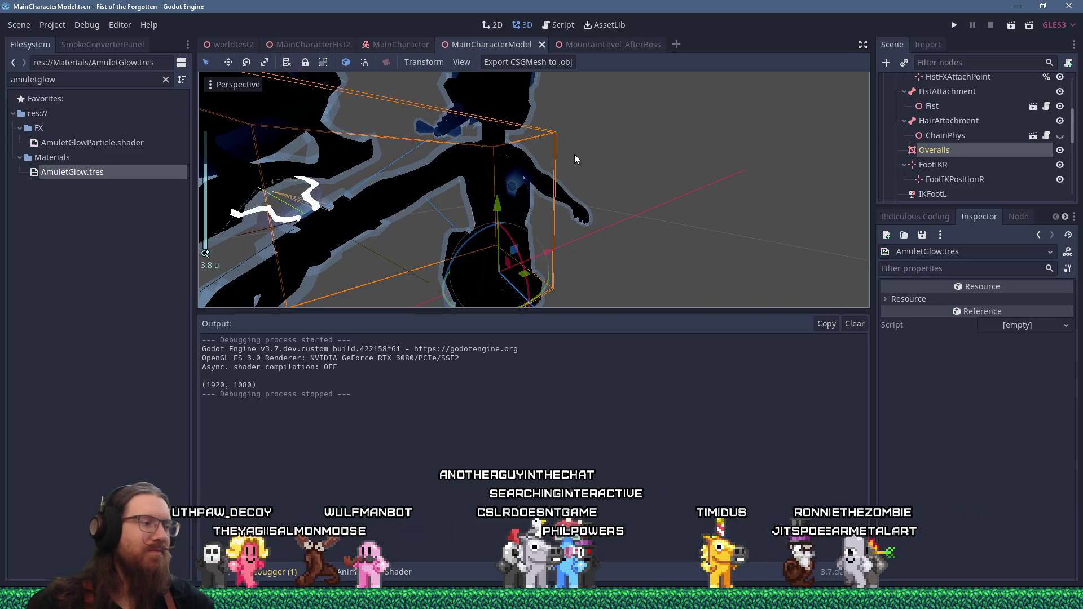
pyautogui.scroll(-5, 575, 154)
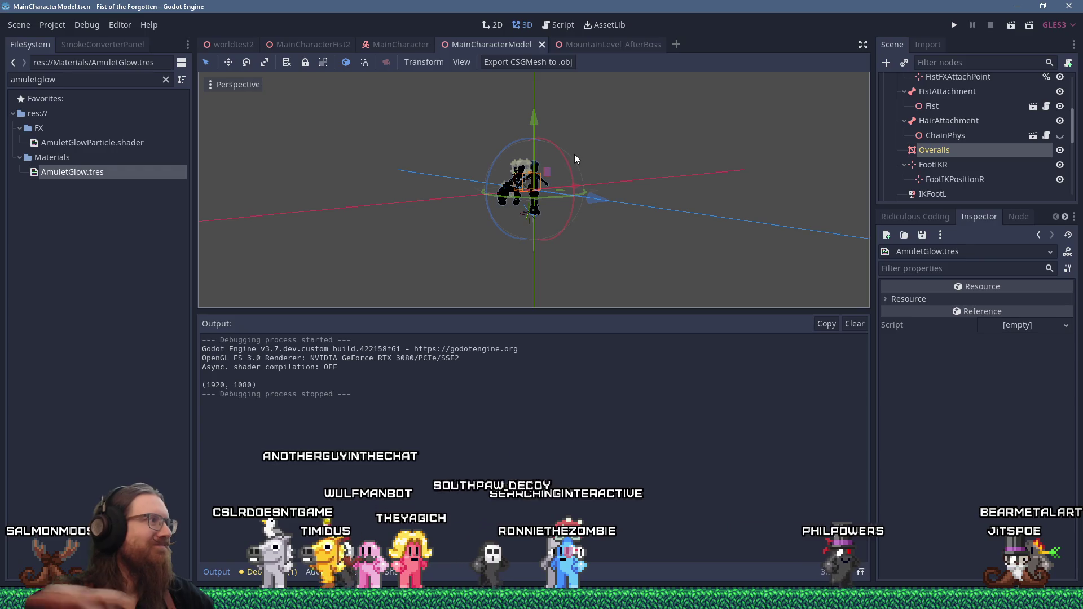
pyautogui.scroll(2, 520, 180)
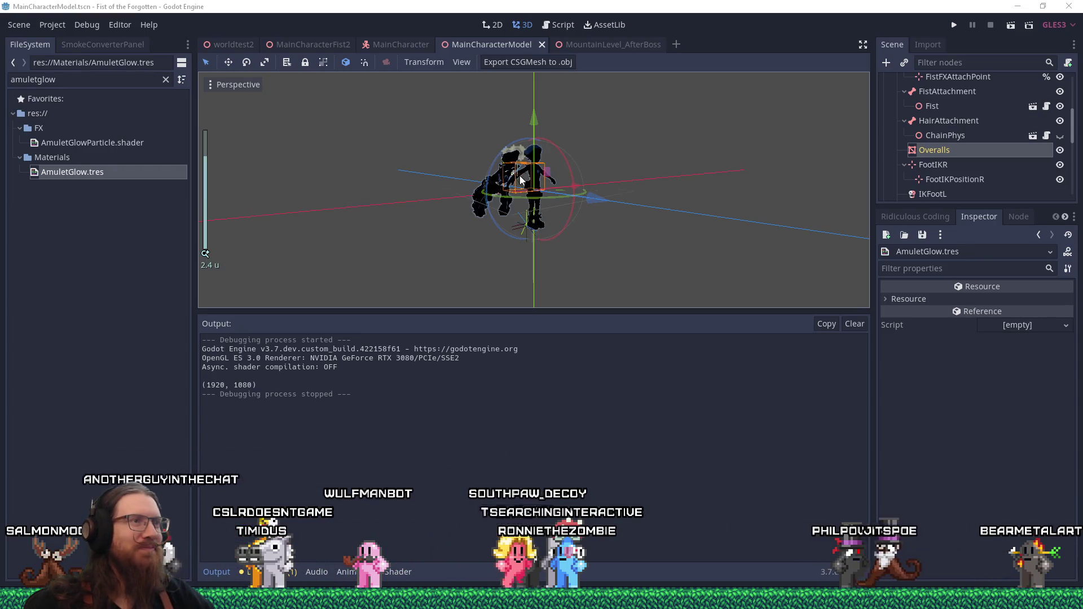
pyautogui.scroll(10, 520, 179)
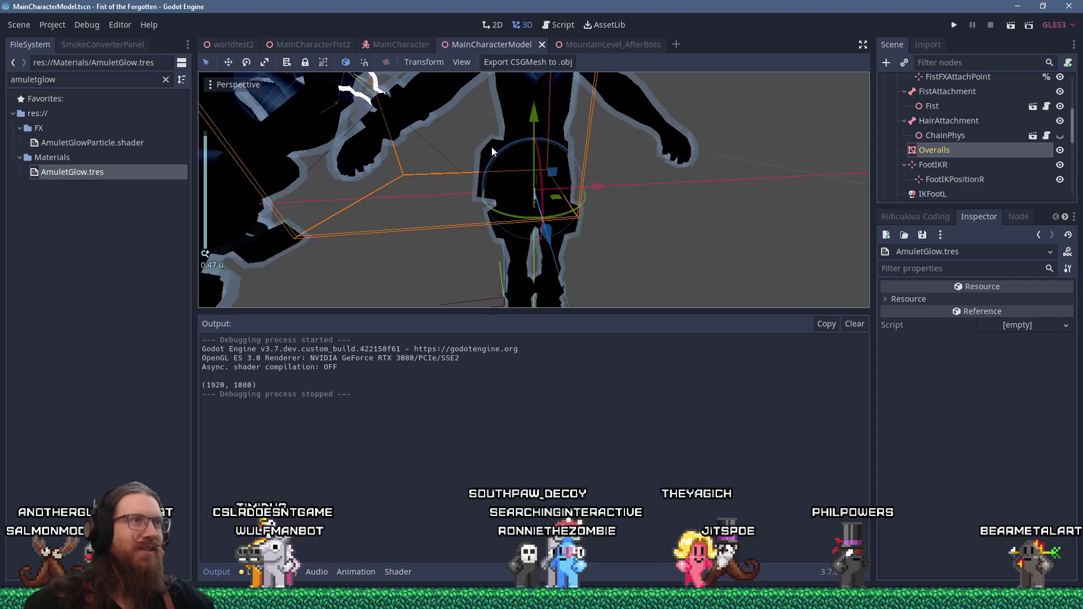
pyautogui.scroll(2, 495, 150)
pyautogui.moveTo(495, 150)
pyautogui.mouseDown(button='middle')
pyautogui.moveTo(547, 219)
pyautogui.moveTo(661, 161)
pyautogui.moveTo(665, 131)
pyautogui.moveTo(564, 205)
pyautogui.moveTo(573, 209)
pyautogui.moveTo(459, 225)
pyautogui.mouseUp(button='middle')
pyautogui.scroll(-3, 546, 220)
pyautogui.scroll(4, 663, 132)
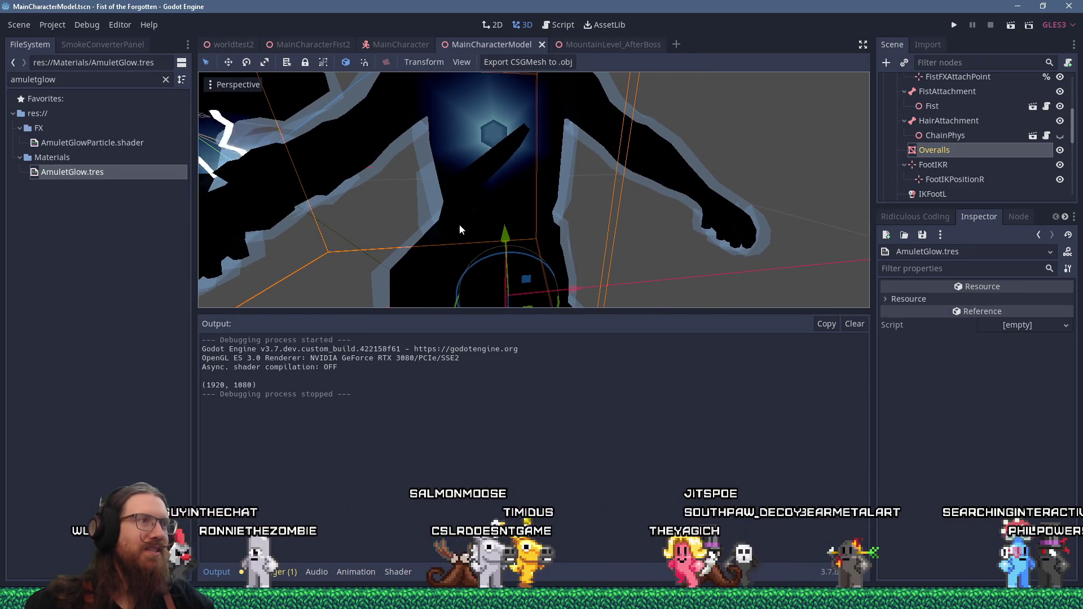
pyautogui.moveTo(459, 224)
pyautogui.mouseDown(button='middle')
pyautogui.moveTo(509, 215)
pyautogui.moveTo(559, 167)
pyautogui.moveTo(594, 168)
pyautogui.moveTo(594, 183)
pyautogui.moveTo(447, 203)
pyautogui.moveTo(359, 198)
pyautogui.moveTo(574, 192)
pyautogui.moveTo(611, 216)
pyautogui.moveTo(613, 236)
pyautogui.mouseUp(button='middle')
pyautogui.scroll(5, 612, 236)
pyautogui.moveTo(547, 129)
pyautogui.mouseDown(button='middle')
pyautogui.moveTo(631, 188)
pyautogui.moveTo(590, 133)
pyautogui.moveTo(652, 156)
pyautogui.moveTo(633, 186)
pyautogui.moveTo(598, 175)
pyautogui.moveTo(581, 139)
pyautogui.moveTo(577, 177)
pyautogui.moveTo(549, 174)
pyautogui.moveTo(517, 194)
pyautogui.moveTo(562, 189)
pyautogui.mouseUp(button='middle')
pyautogui.scroll(3, 577, 177)
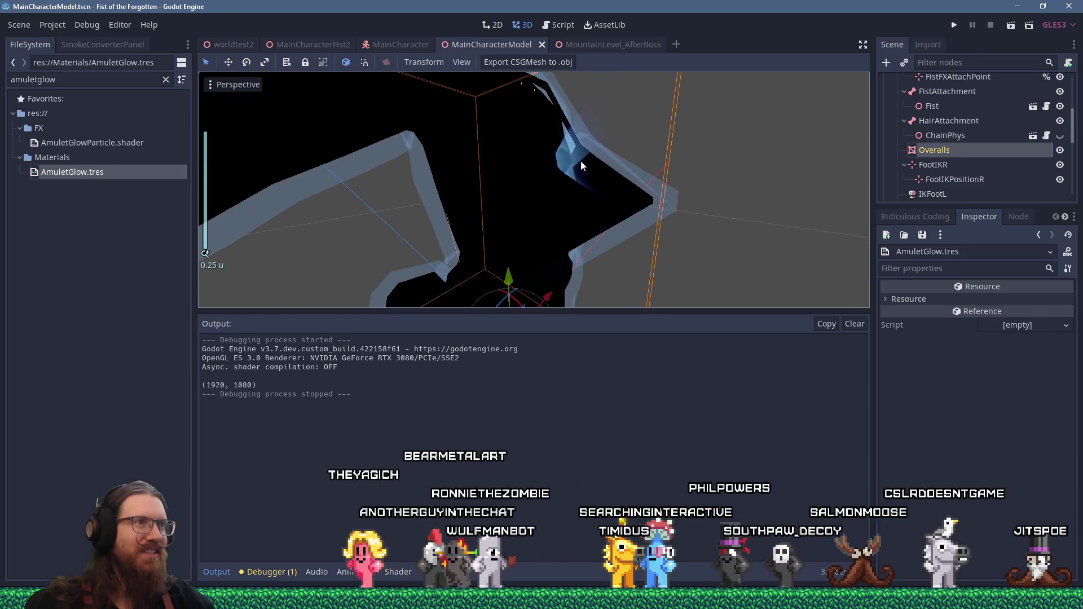
pyautogui.moveTo(583, 147)
pyautogui.mouseDown(button='middle')
pyautogui.moveTo(521, 167)
pyautogui.moveTo(420, 157)
pyautogui.moveTo(509, 171)
pyautogui.moveTo(395, 145)
pyautogui.moveTo(590, 173)
pyautogui.moveTo(610, 202)
pyautogui.moveTo(536, 201)
pyautogui.moveTo(526, 181)
pyautogui.mouseUp(button='middle')
pyautogui.scroll(-3, 535, 167)
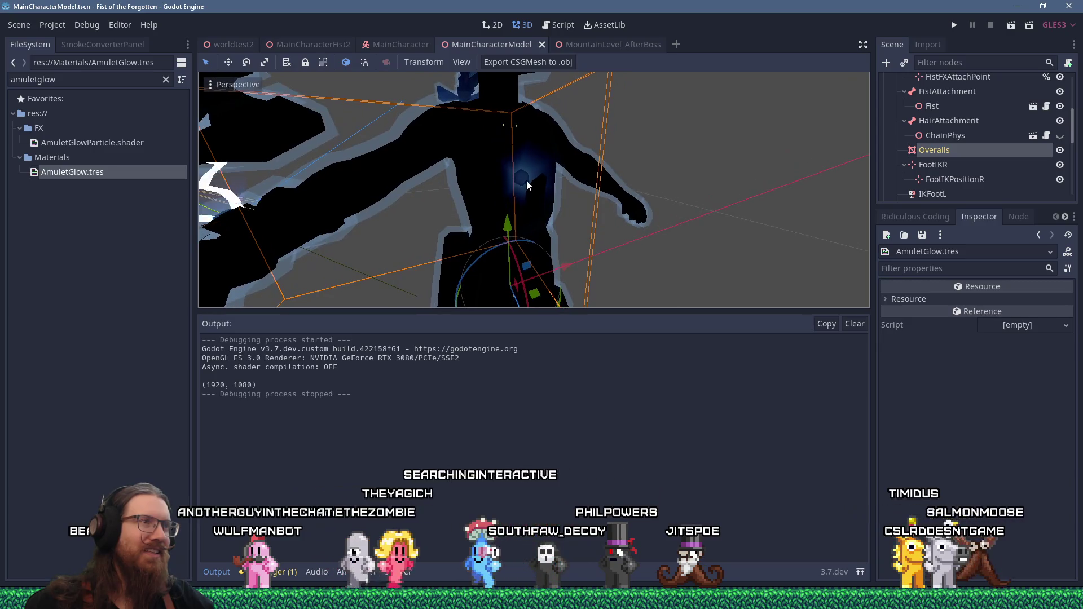
pyautogui.scroll(2, 526, 181)
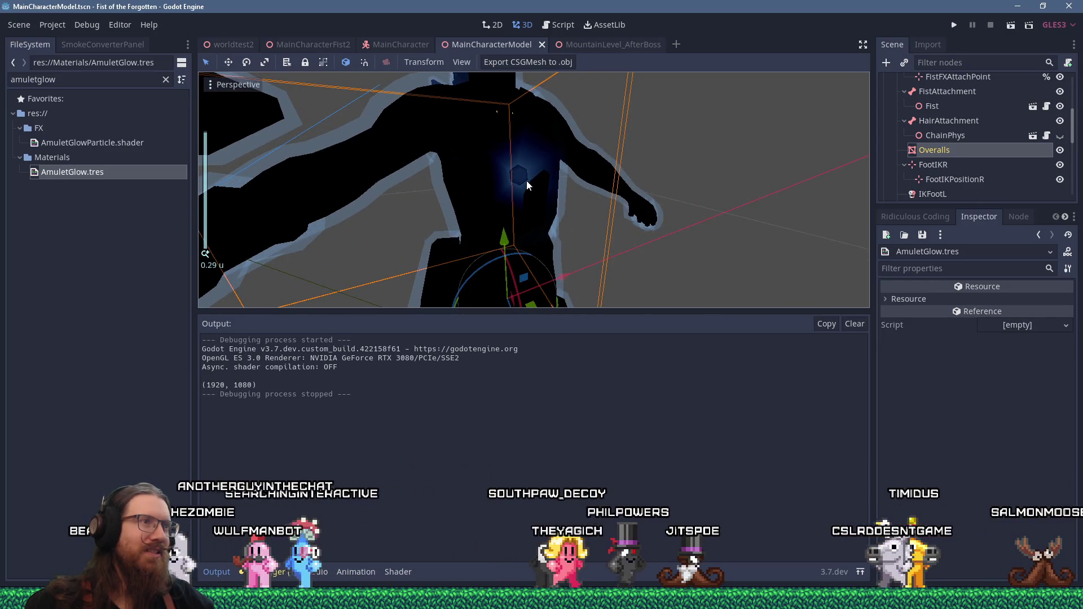
pyautogui.moveTo(527, 180)
pyautogui.mouseDown(button='middle')
pyautogui.moveTo(489, 183)
pyautogui.moveTo(519, 185)
pyautogui.mouseUp(button='middle')
pyautogui.scroll(-1, 520, 186)
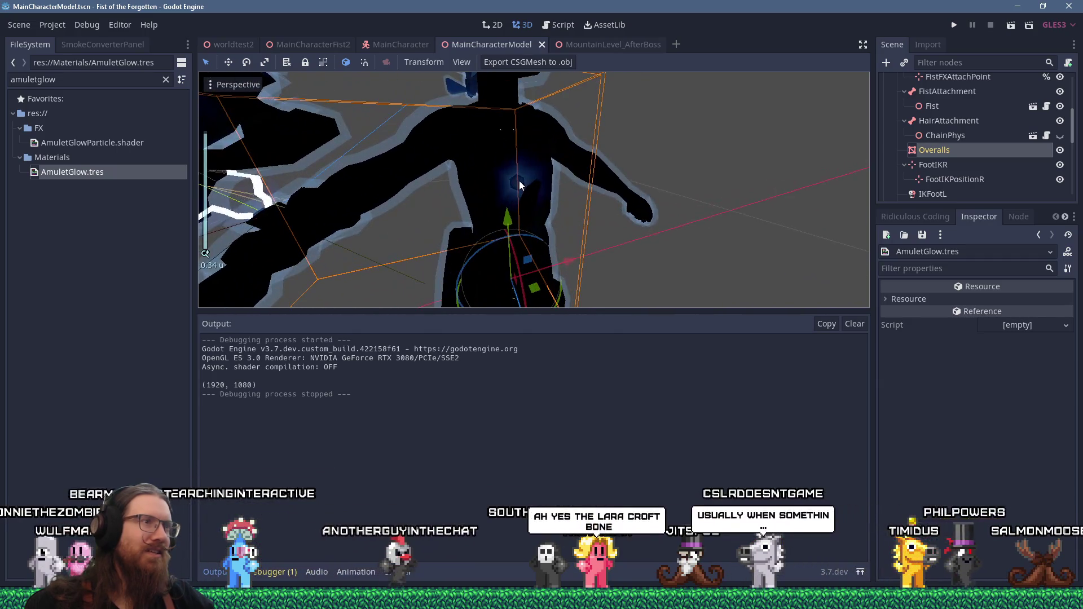
pyautogui.hotkey('alt', 'Tab')
# - Bring Blender forward, enter Edit Mode on the Overalls mesh, and orbit onto the chest shield
pyautogui.click(454, 250)
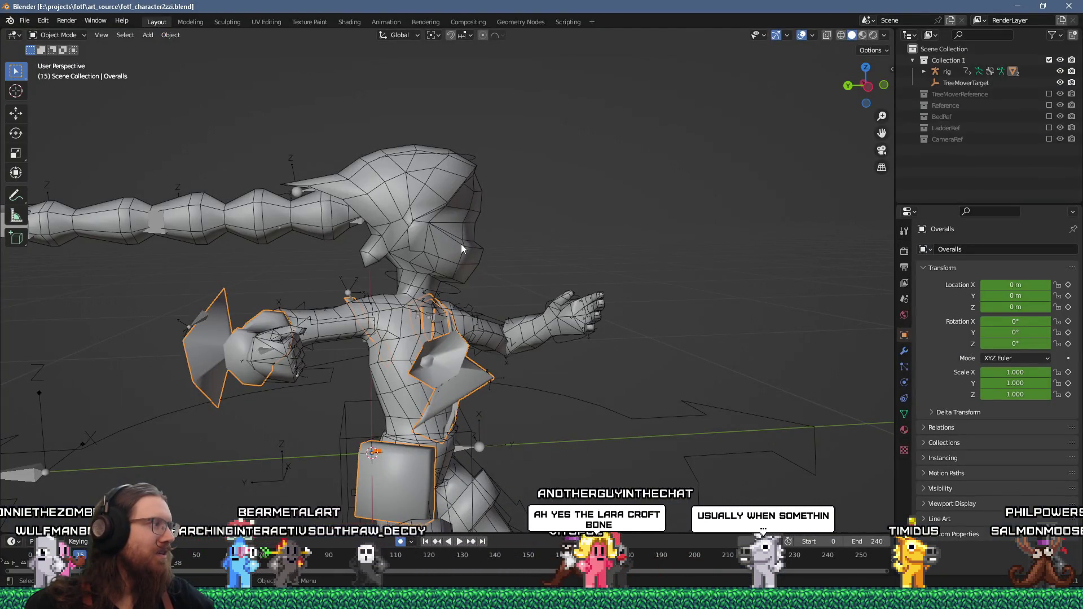
pyautogui.moveTo(499, 219)
pyautogui.mouseDown(button='middle')
pyautogui.moveTo(414, 252)
pyautogui.moveTo(470, 181)
pyautogui.moveTo(569, 207)
pyautogui.moveTo(491, 235)
pyautogui.moveTo(506, 237)
pyautogui.mouseUp(button='middle')
pyautogui.press('Tab')
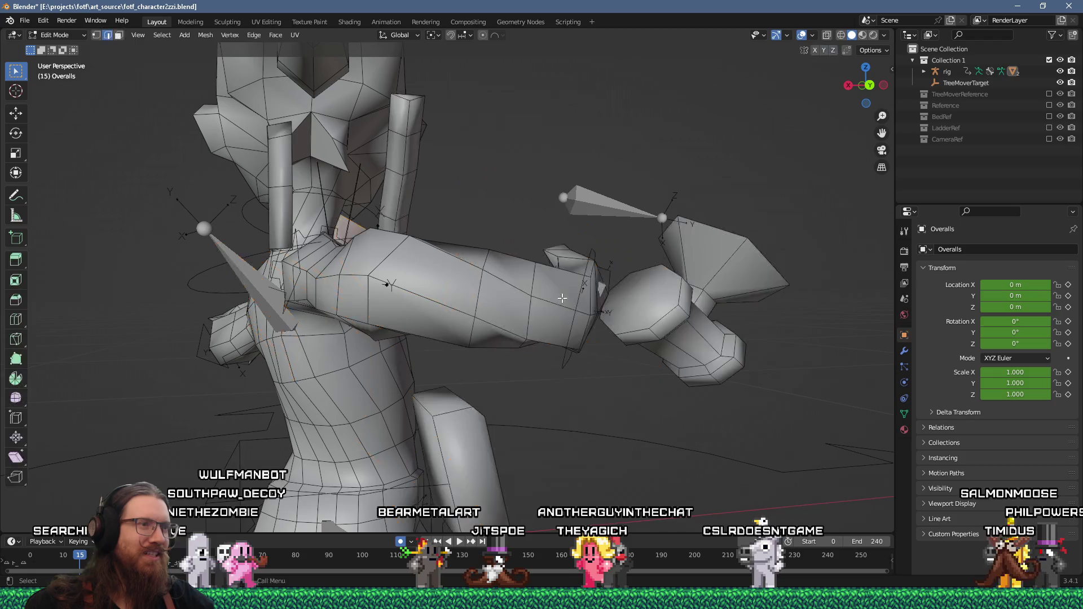
pyautogui.moveTo(591, 290); pyautogui.dragTo(446, 291, button='middle')
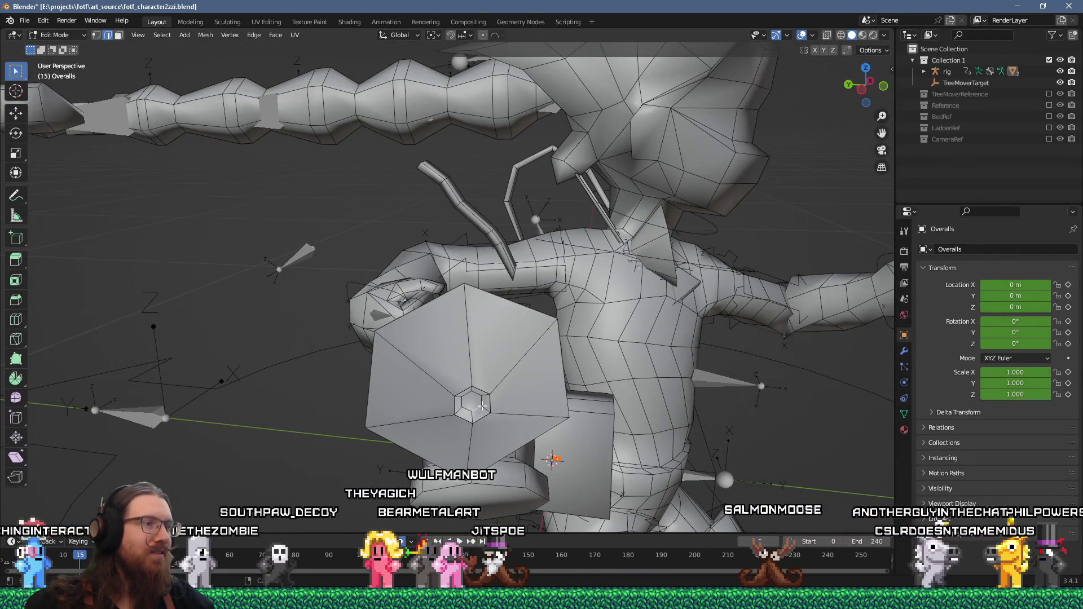
pyautogui.moveTo(482, 405); pyautogui.dragTo(497, 371, button='middle')
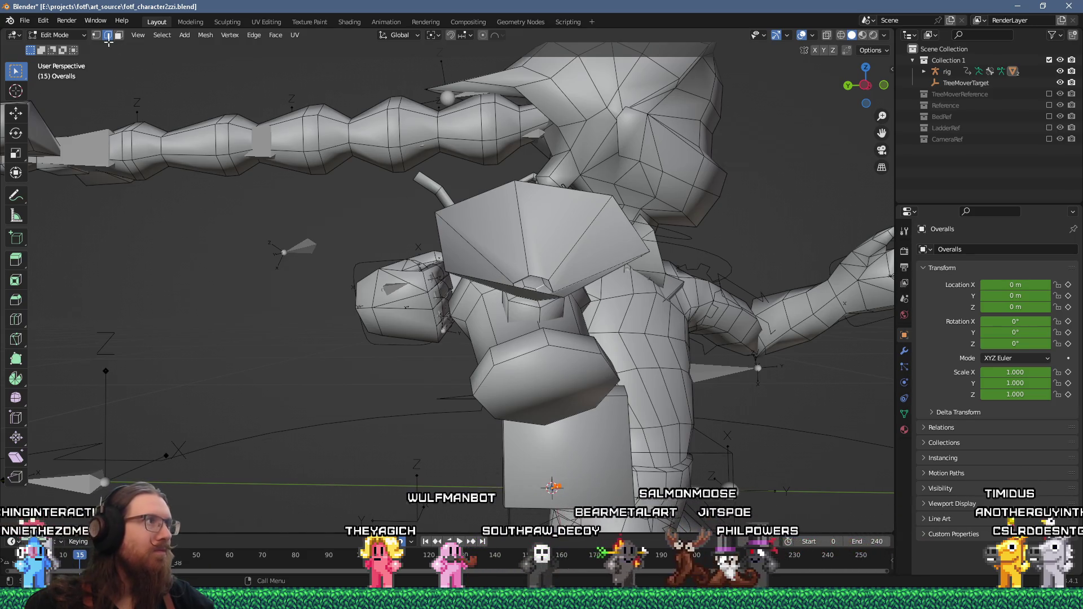
pyautogui.moveTo(445, 339)
pyautogui.mouseDown(button='middle')
pyautogui.moveTo(448, 376)
pyautogui.moveTo(461, 309)
pyautogui.mouseUp(button='middle')
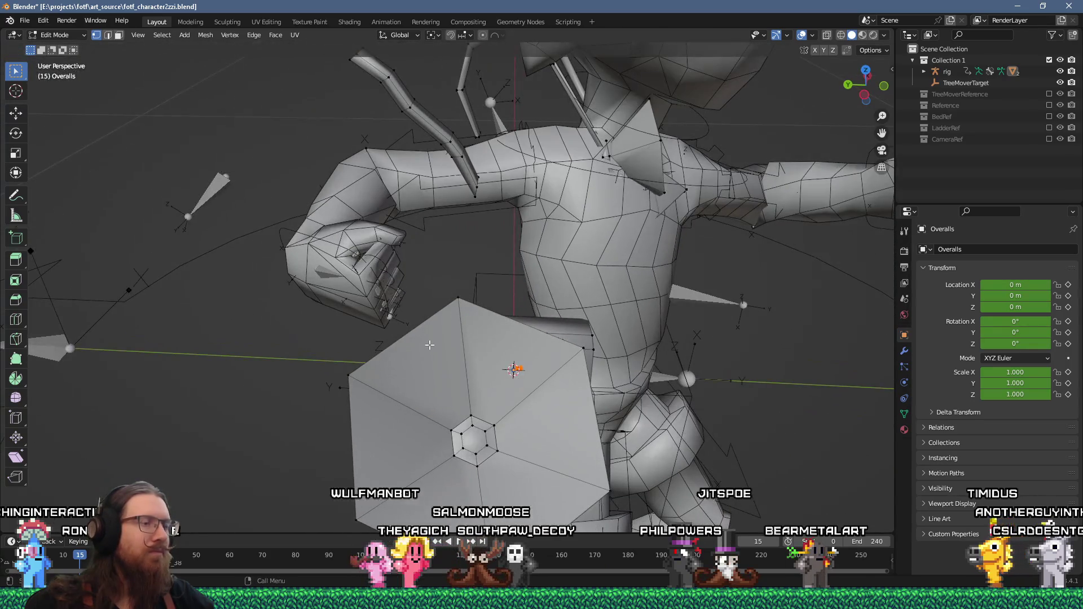
# - In face select mode, pick the shield's central hexagon face and grow the selection
pyautogui.press('3')
pyautogui.click(477, 439)
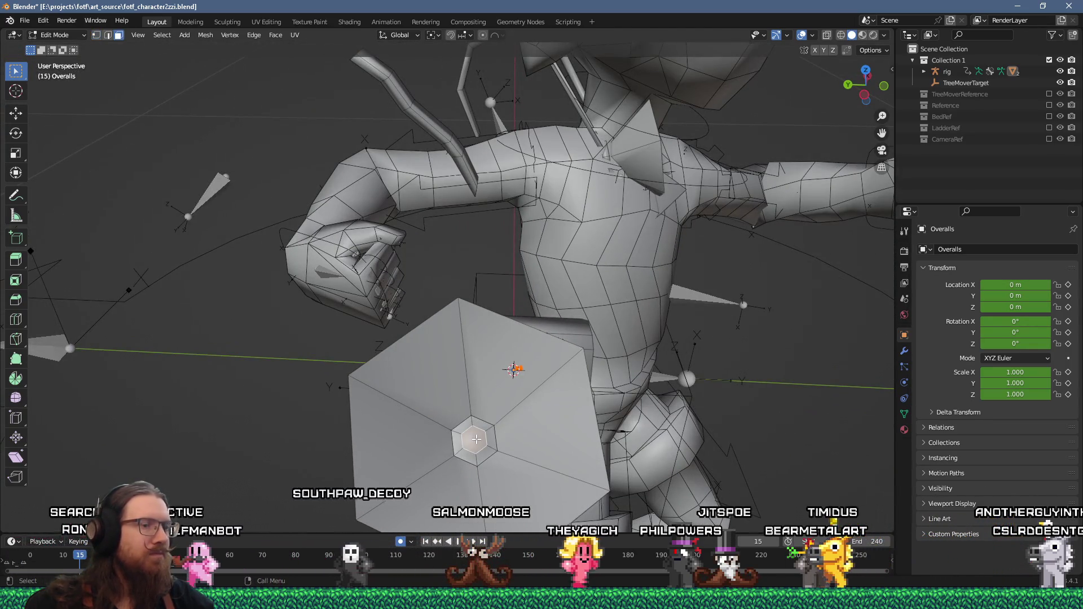
pyautogui.press('ctrl+KP_Add')
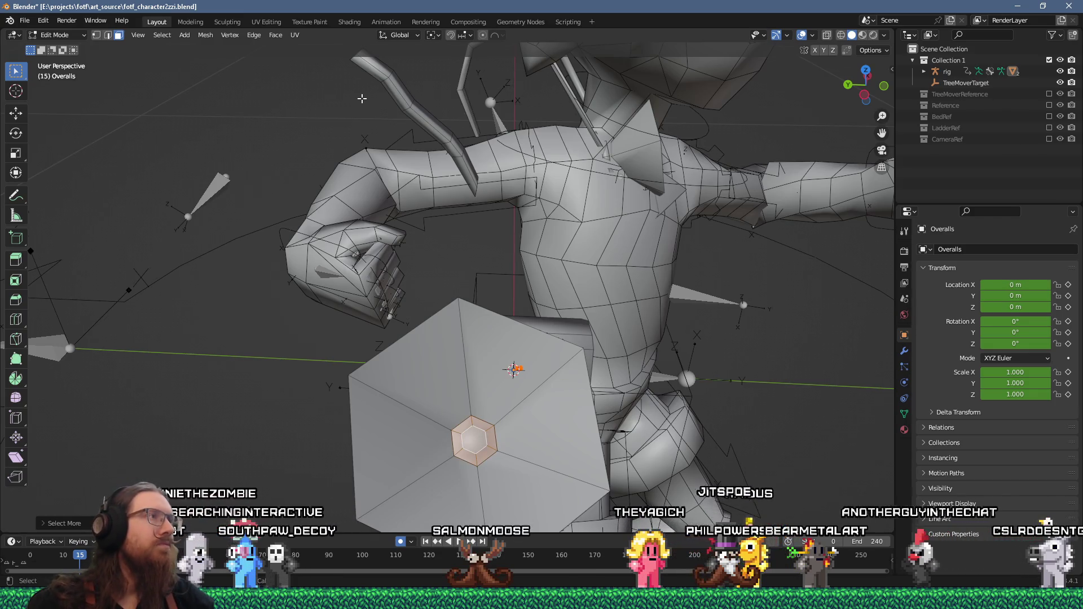
pyautogui.click(70, 35)
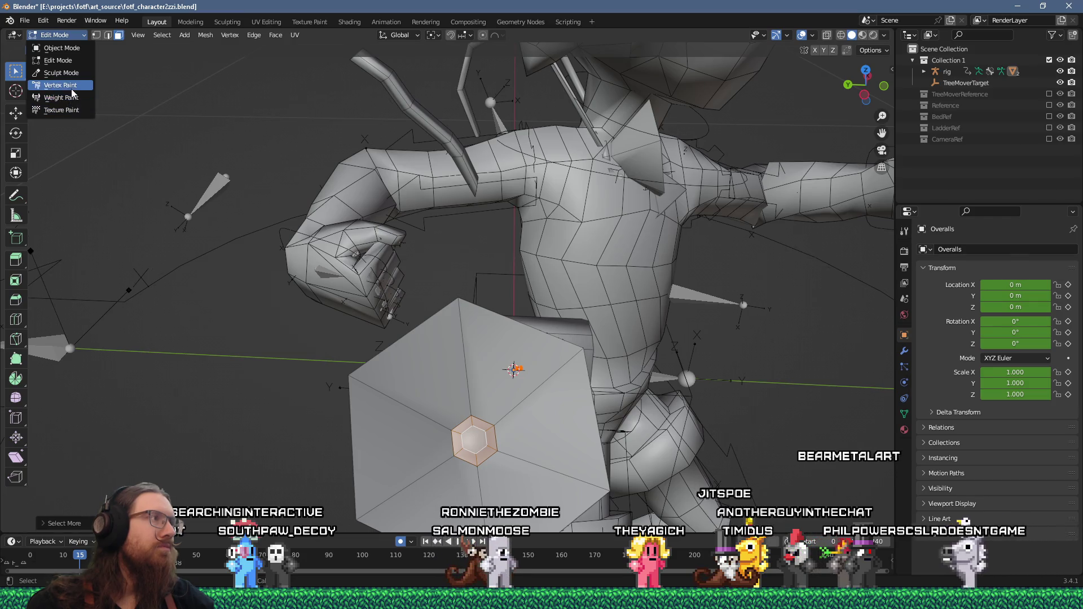
# - Switch the Overalls to Vertex Paint with face selection masking enabled, orbiting around the model
pyautogui.click(72, 87)
pyautogui.moveTo(446, 237); pyautogui.dragTo(570, 211, button='middle')
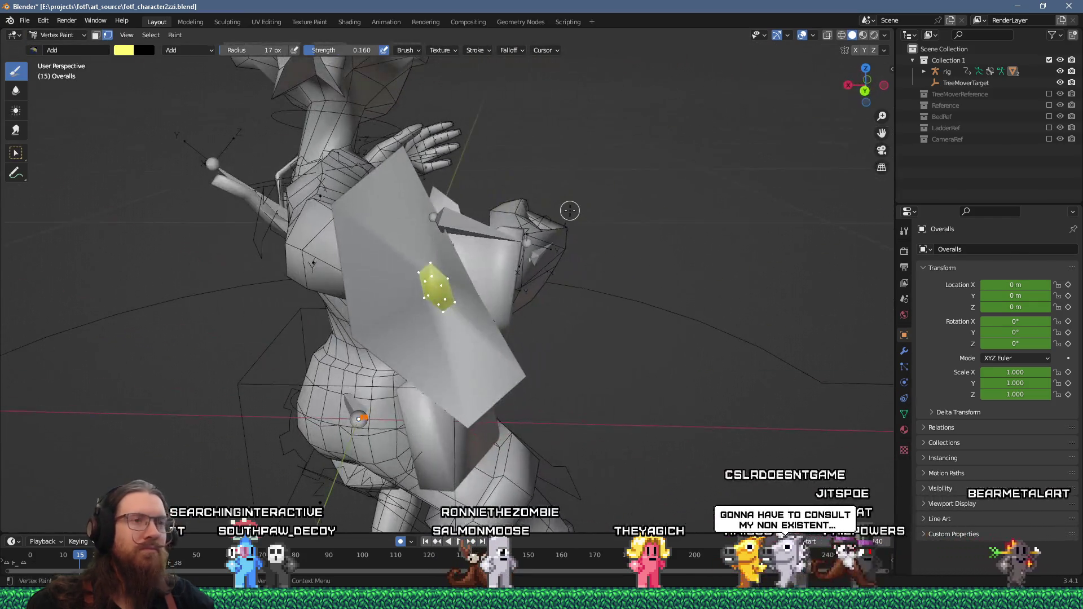
pyautogui.click(96, 35)
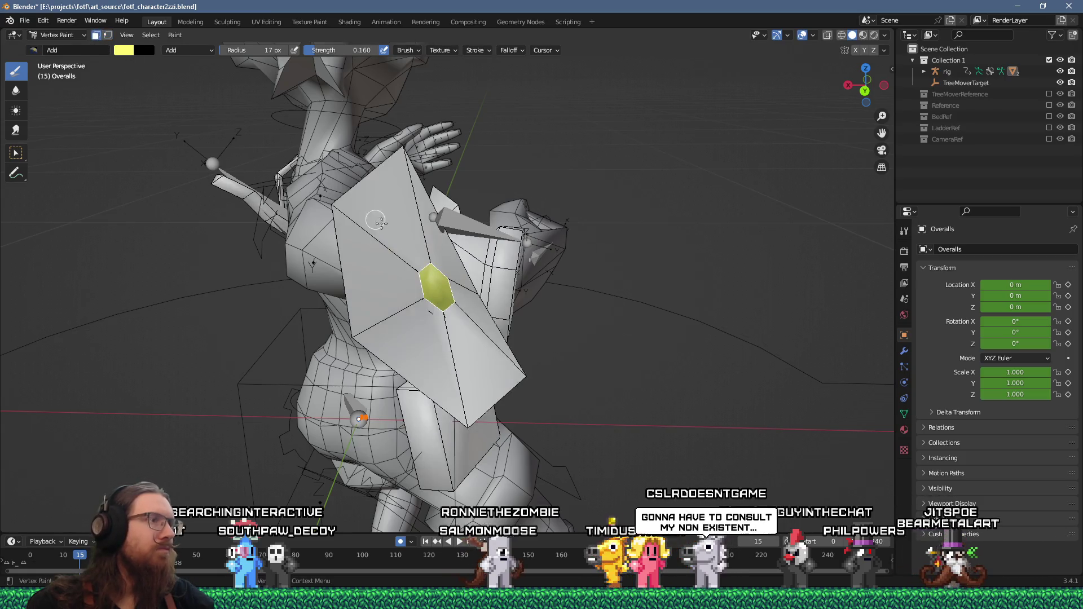
pyautogui.moveTo(419, 247)
pyautogui.mouseDown(button='middle')
pyautogui.moveTo(427, 222)
pyautogui.moveTo(479, 226)
pyautogui.mouseUp(button='middle')
pyautogui.scroll(4, 485, 228)
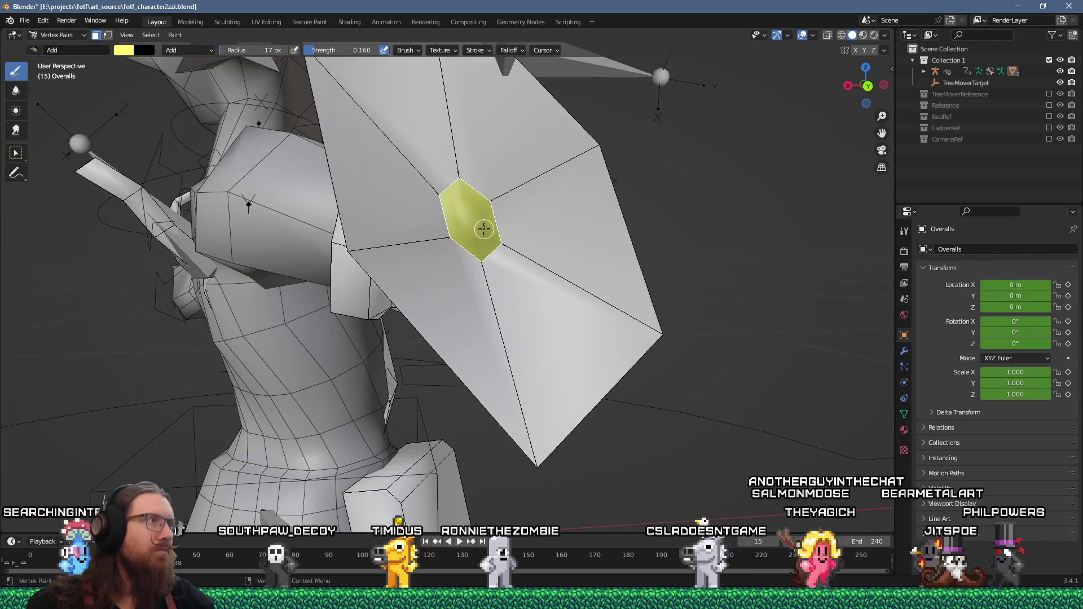
pyautogui.scroll(-3, 481, 215)
pyautogui.moveTo(480, 215)
pyautogui.mouseDown(button='middle')
pyautogui.moveTo(302, 231)
pyautogui.moveTo(527, 227)
pyautogui.mouseUp(button='middle')
# - Back in Edit Mode, expand the rig in the Outliner and hide CharacterMesh
pyautogui.press('Tab')
pyautogui.scroll(-4, 312, 232)
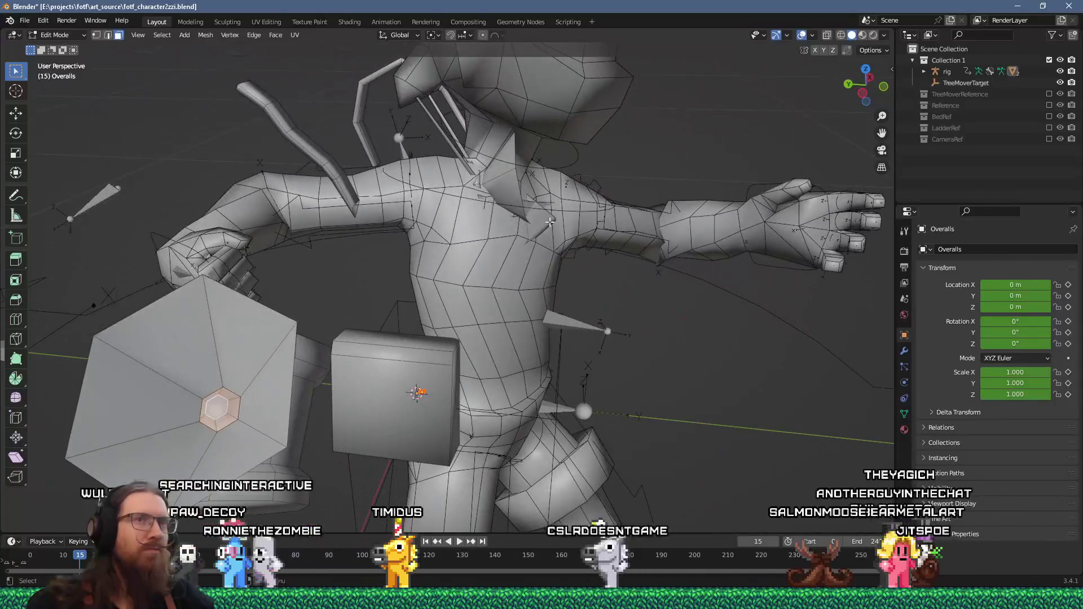
pyautogui.click(925, 72)
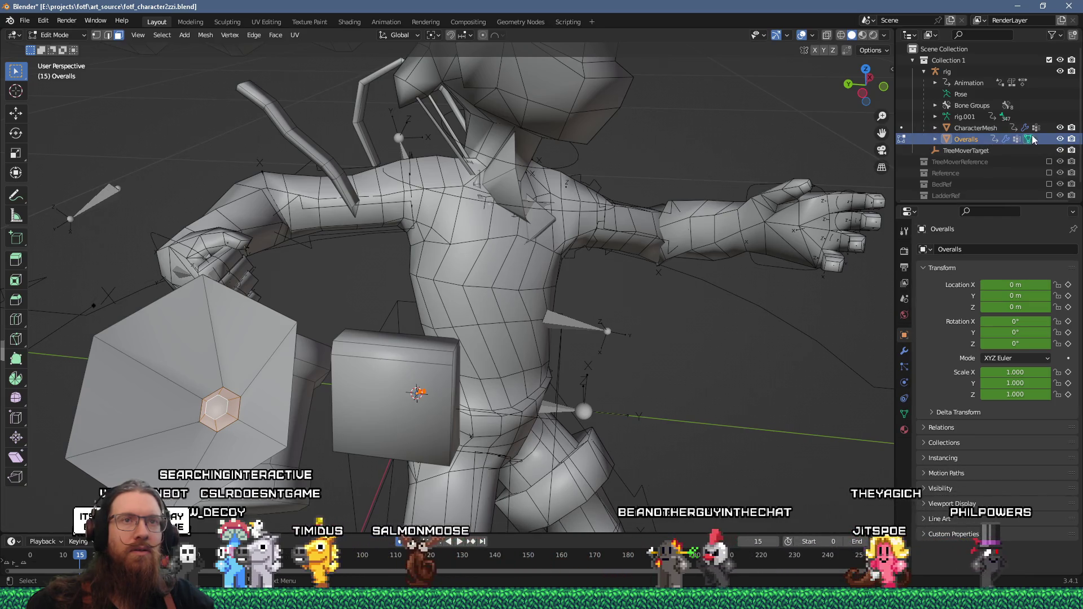
pyautogui.click(1060, 129)
pyautogui.moveTo(565, 237)
pyautogui.mouseDown(button='middle')
pyautogui.moveTo(553, 226)
pyautogui.moveTo(558, 210)
pyautogui.moveTo(576, 244)
pyautogui.moveTo(507, 247)
pyautogui.mouseUp(button='middle')
pyautogui.scroll(3, 576, 244)
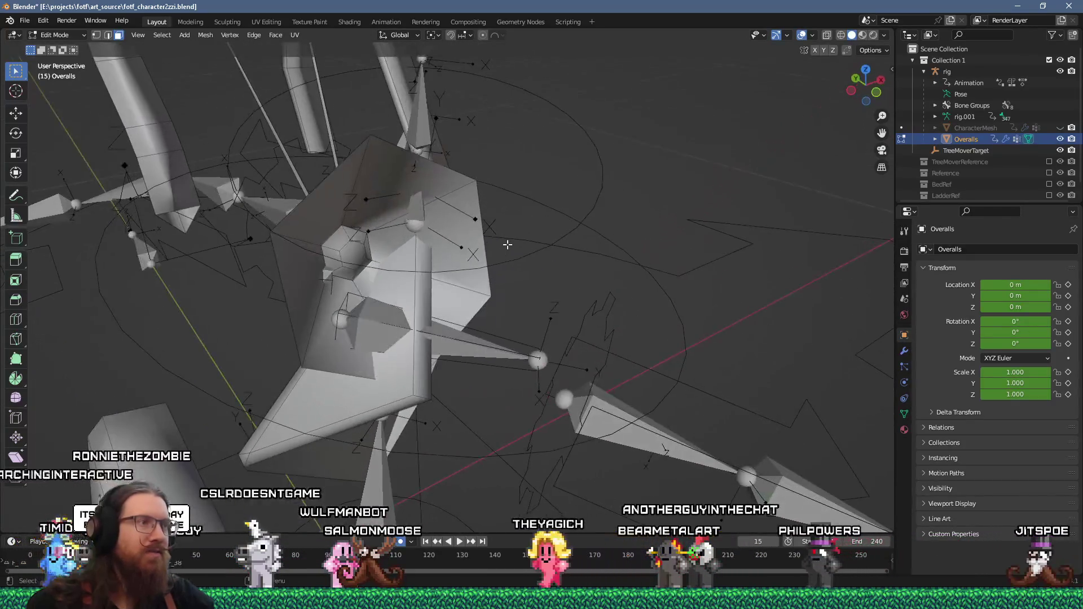
# - Toggle between Vertex Paint and Edit Mode, then select the hexagonal face
pyautogui.hotkey('ctrl', 'Tab')
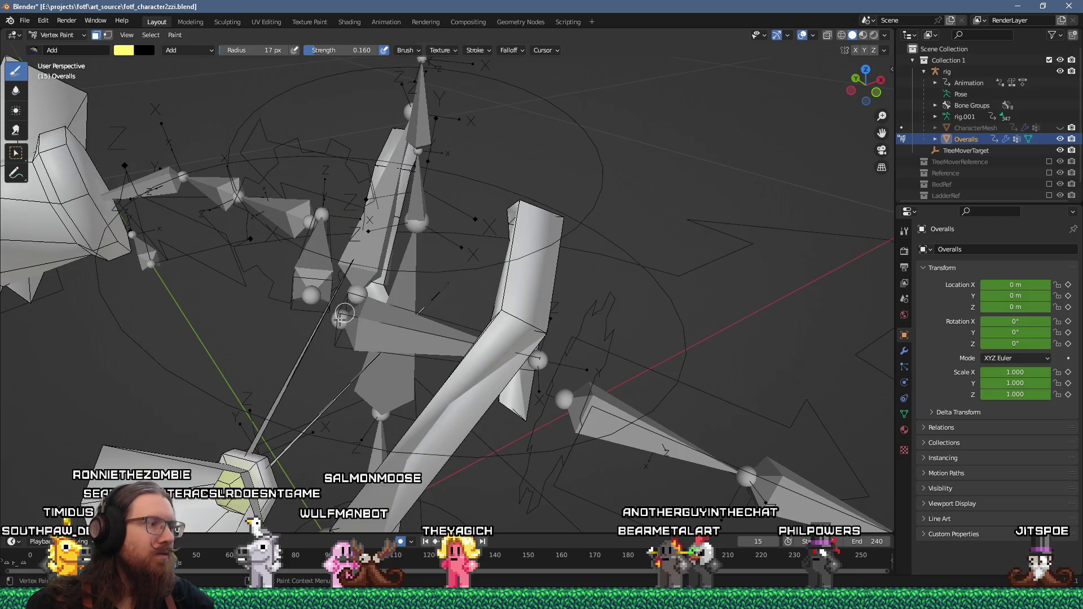
pyautogui.moveTo(357, 293); pyautogui.dragTo(403, 327, button='middle')
pyautogui.press('Tab')
pyautogui.moveTo(431, 416); pyautogui.dragTo(167, 113, button='middle')
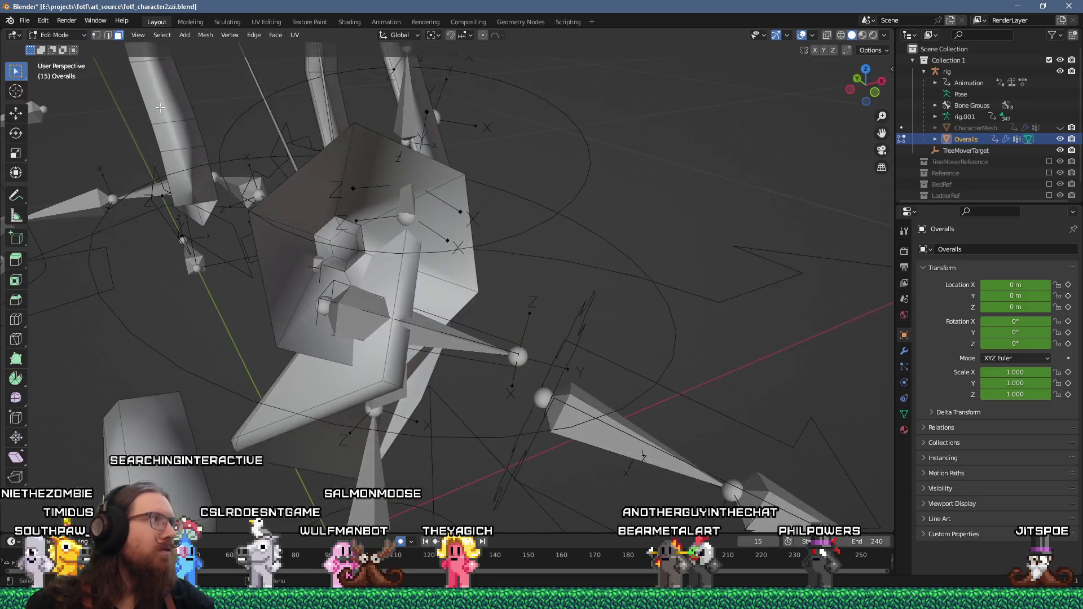
pyautogui.click(69, 35)
pyautogui.click(69, 35)
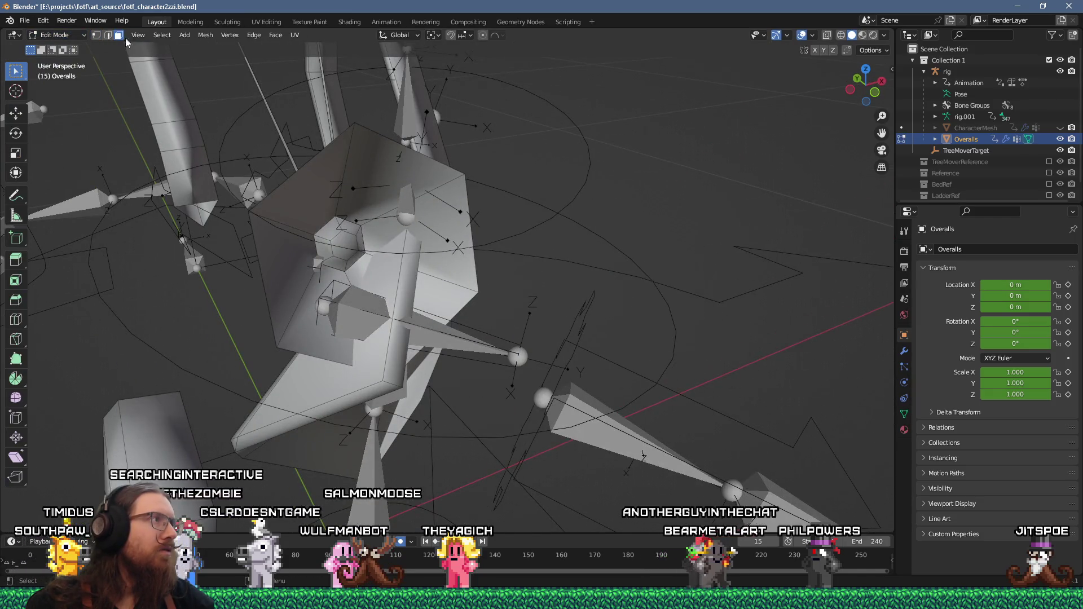
pyautogui.click(347, 244)
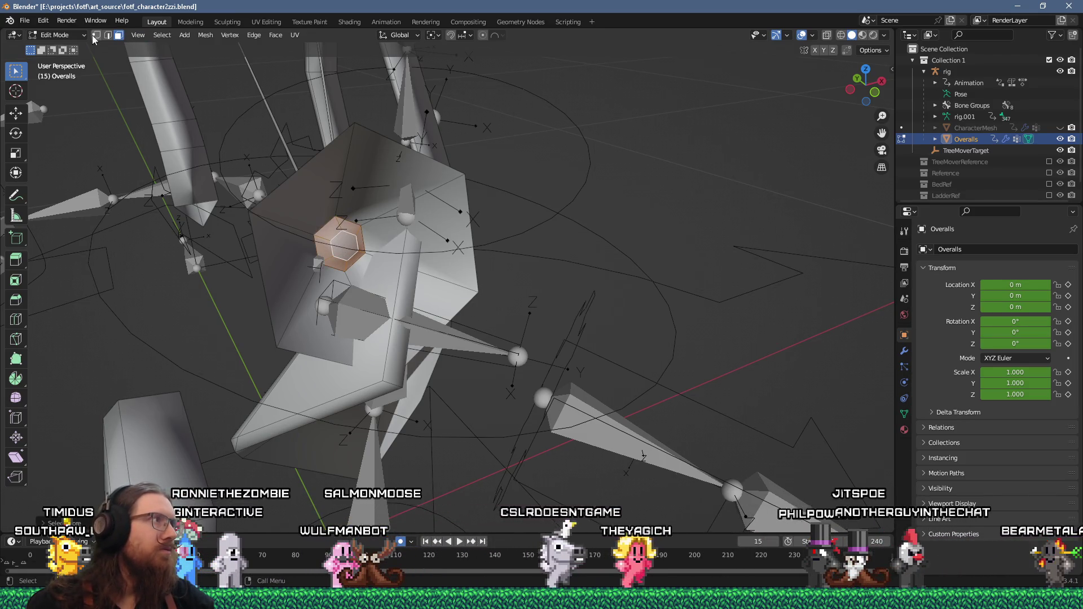
# - Cycle through Texture Paint and Weight Paint back to Vertex Paint, and show the transform sidebar
pyautogui.click(73, 32)
pyautogui.click(61, 110)
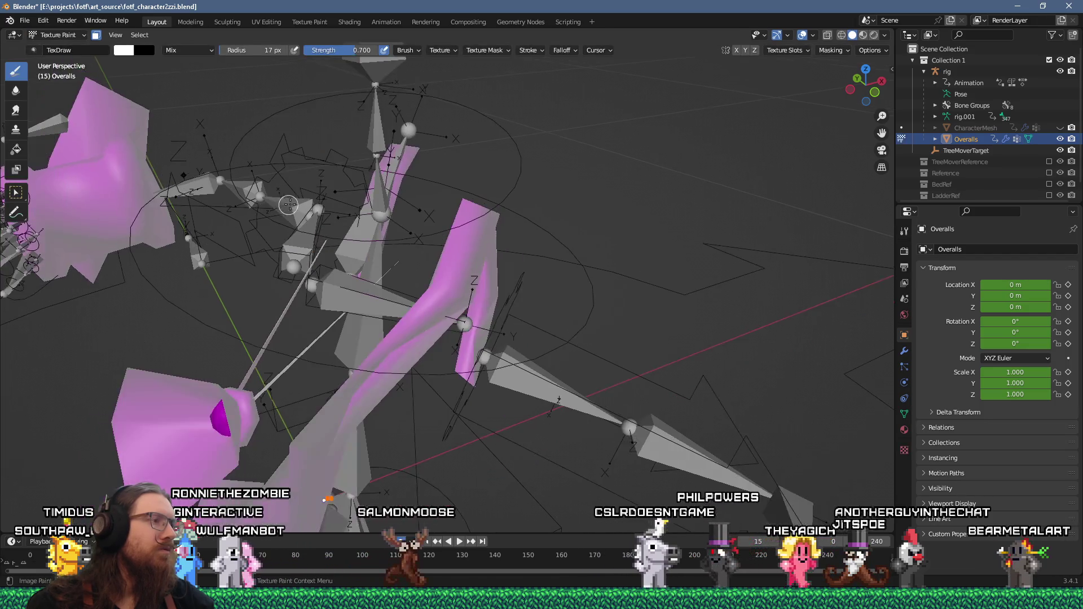
pyautogui.click(83, 37)
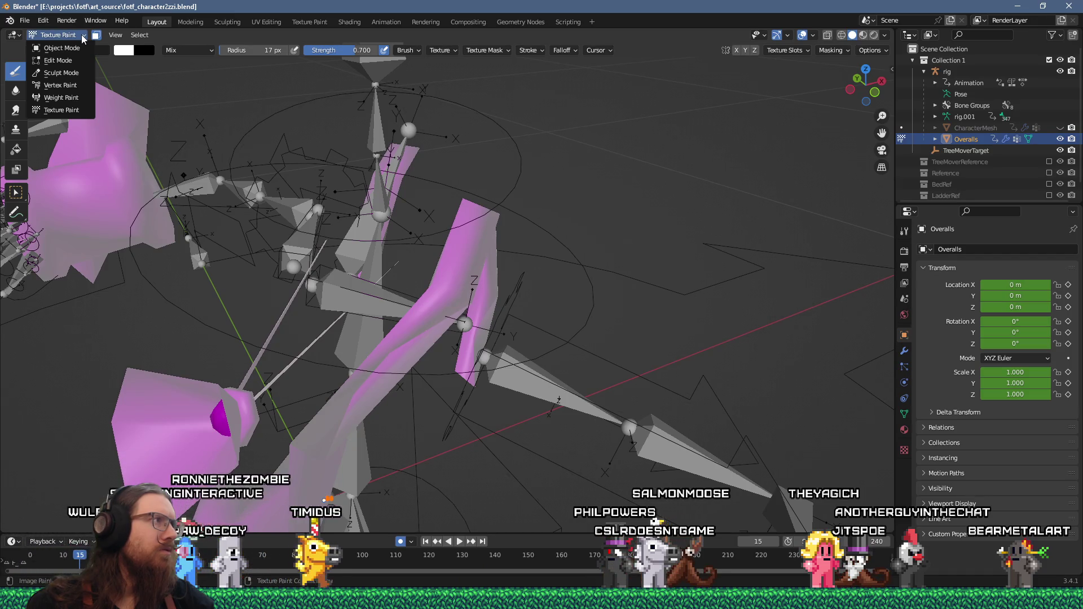
pyautogui.click(80, 97)
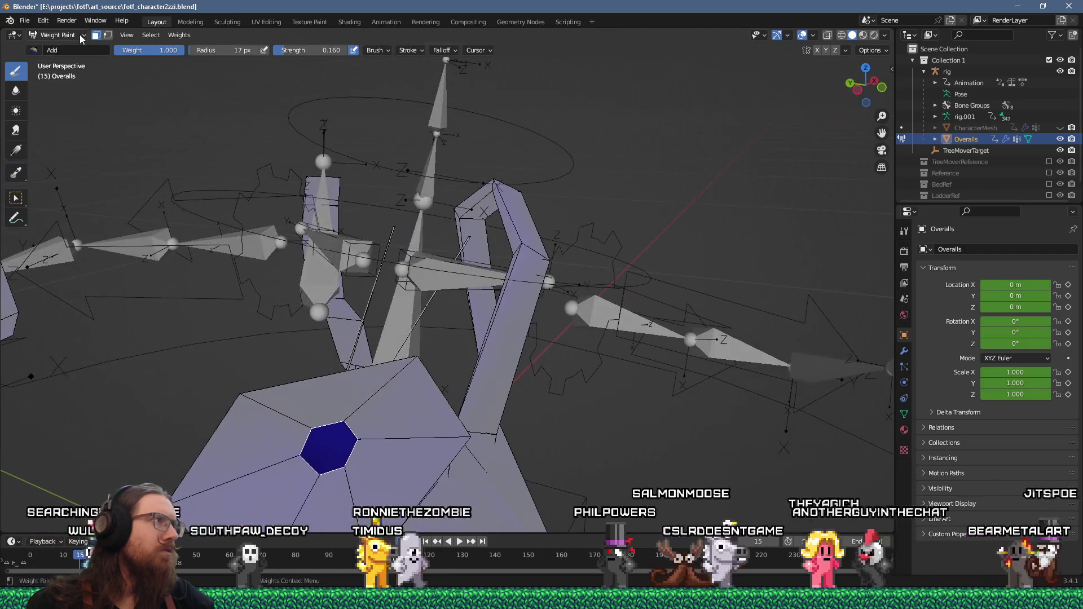
pyautogui.click(83, 36)
pyautogui.click(50, 84)
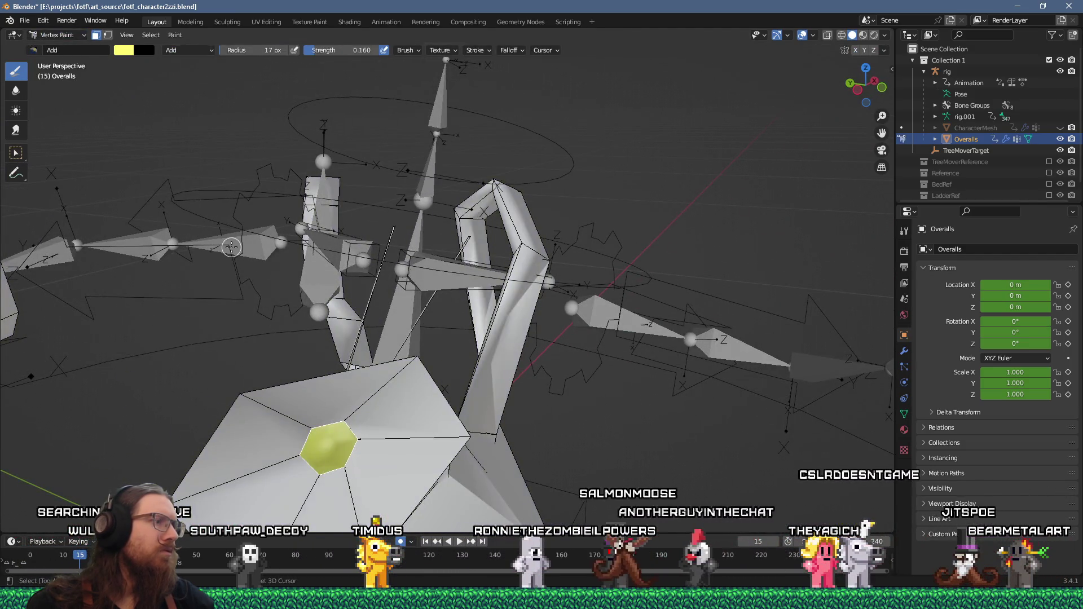
pyautogui.moveTo(261, 263); pyautogui.dragTo(356, 296, button='middle')
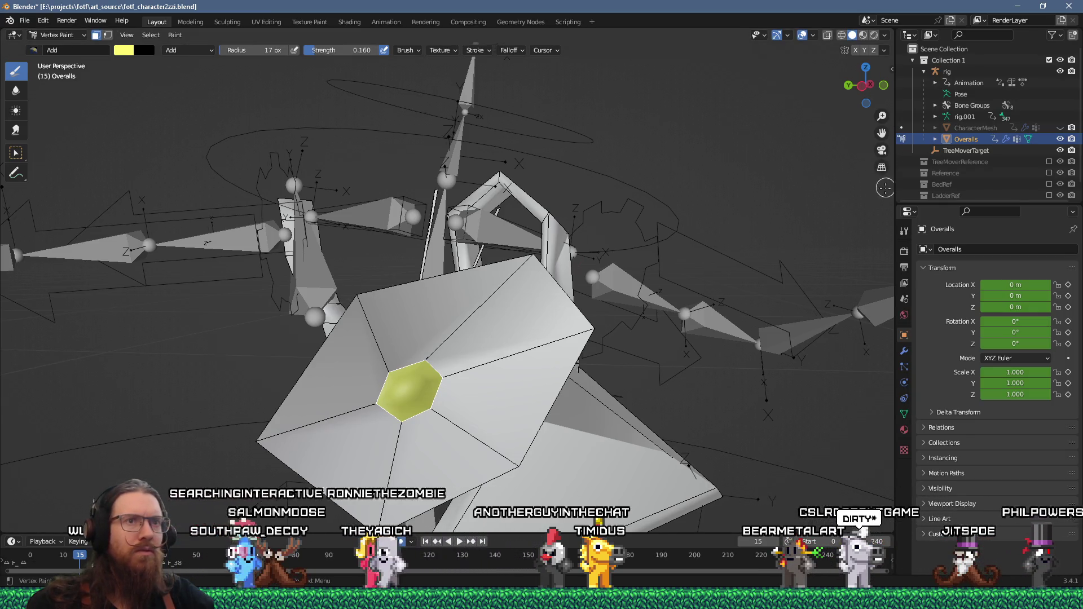
pyautogui.click(891, 67)
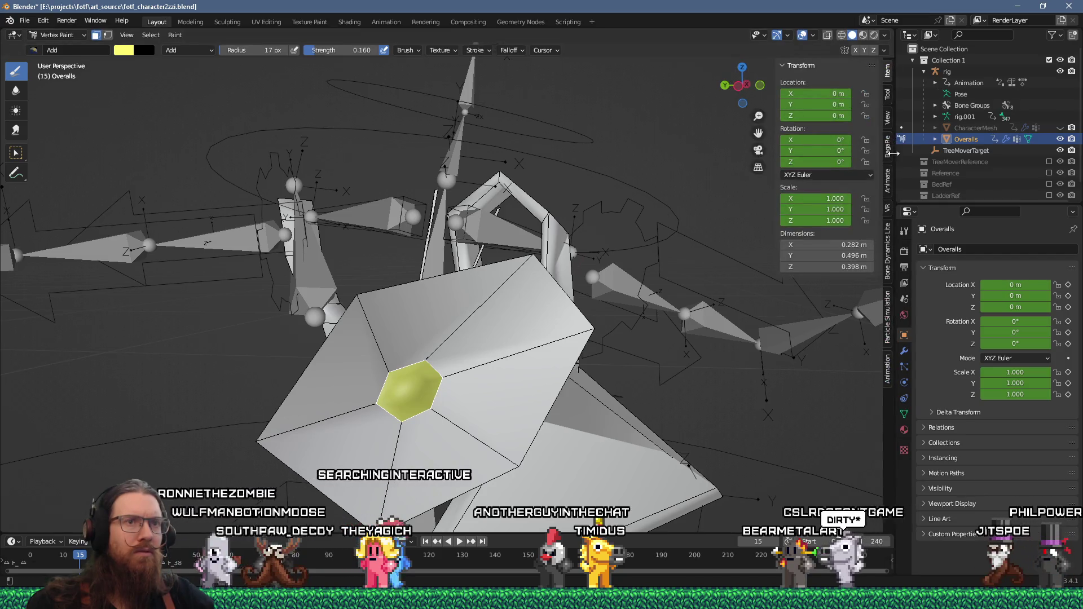
# - Open the Texture Paint workspace and put the Overalls into Vertex Paint mode
pyautogui.click(302, 22)
pyautogui.click(494, 35)
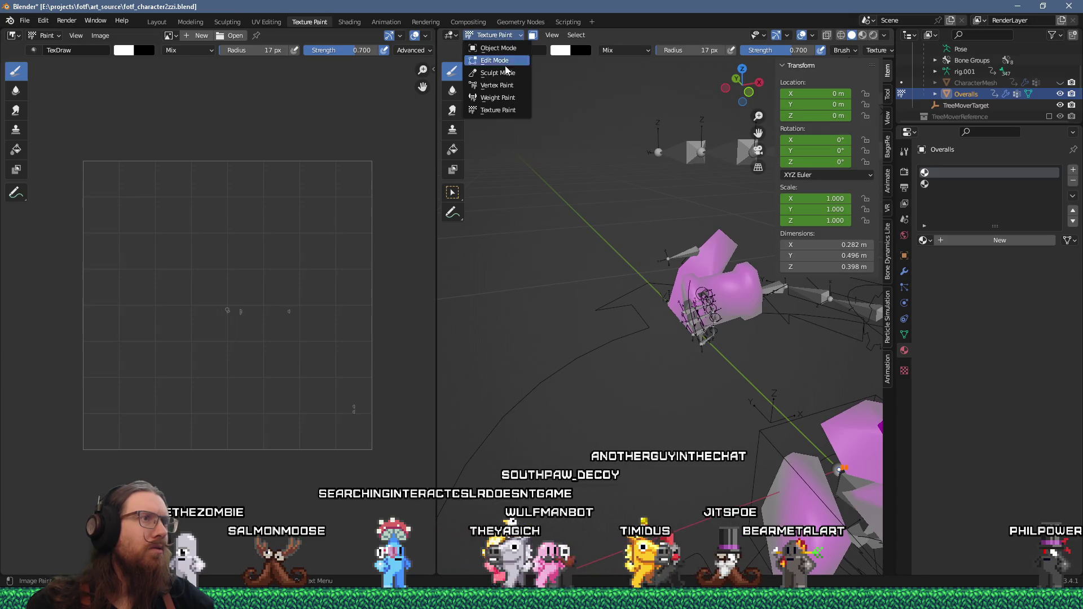
pyautogui.click(506, 86)
pyautogui.moveTo(598, 322)
pyautogui.mouseDown(button='middle')
pyautogui.moveTo(621, 331)
pyautogui.moveTo(657, 312)
pyautogui.moveTo(677, 282)
pyautogui.mouseUp(button='middle')
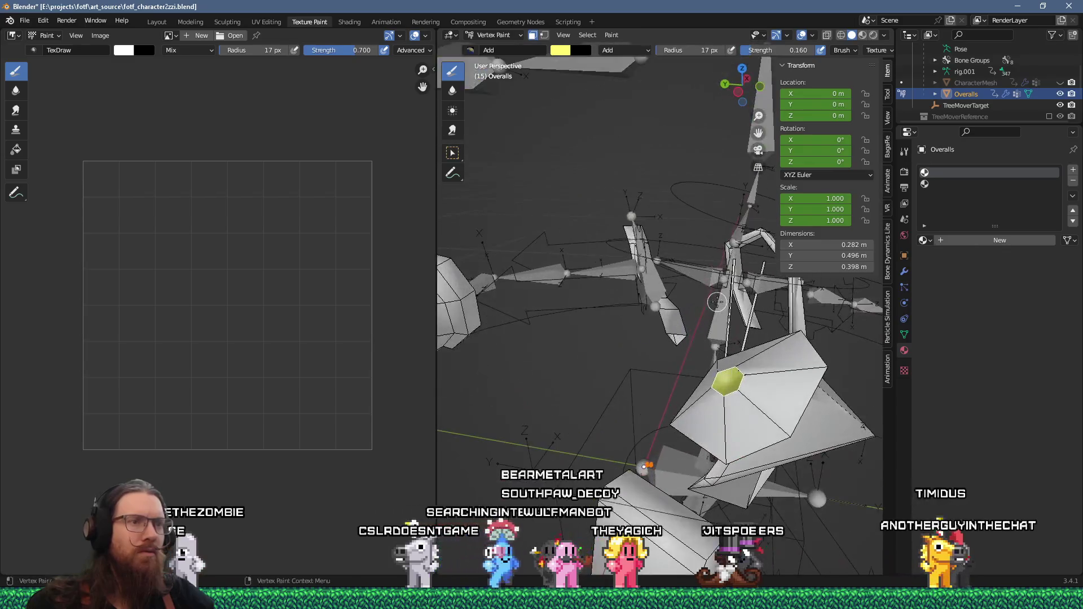
pyautogui.scroll(5, 677, 282)
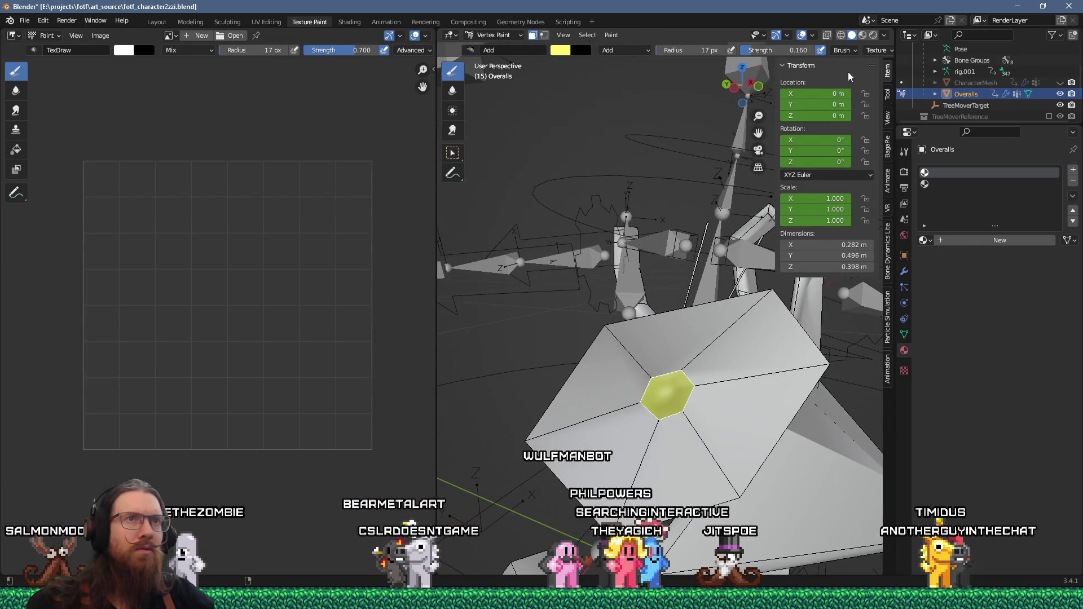
# - Set viewport shading lighting to Flat, view the whole armature, and return to Edit Mode
pyautogui.click(886, 35)
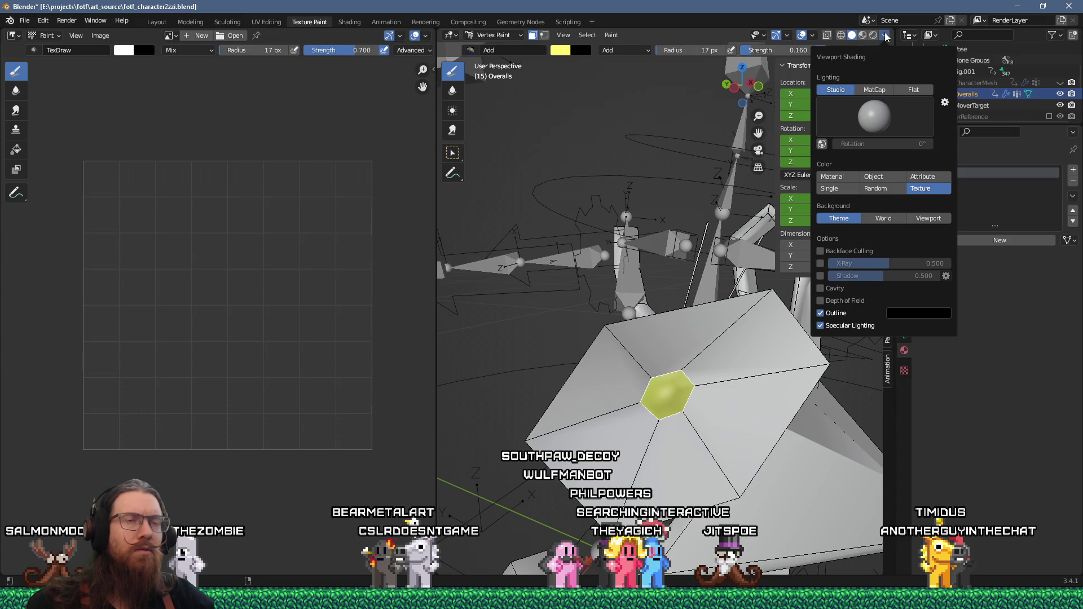
pyautogui.click(914, 90)
pyautogui.moveTo(700, 237); pyautogui.dragTo(688, 222, button='middle')
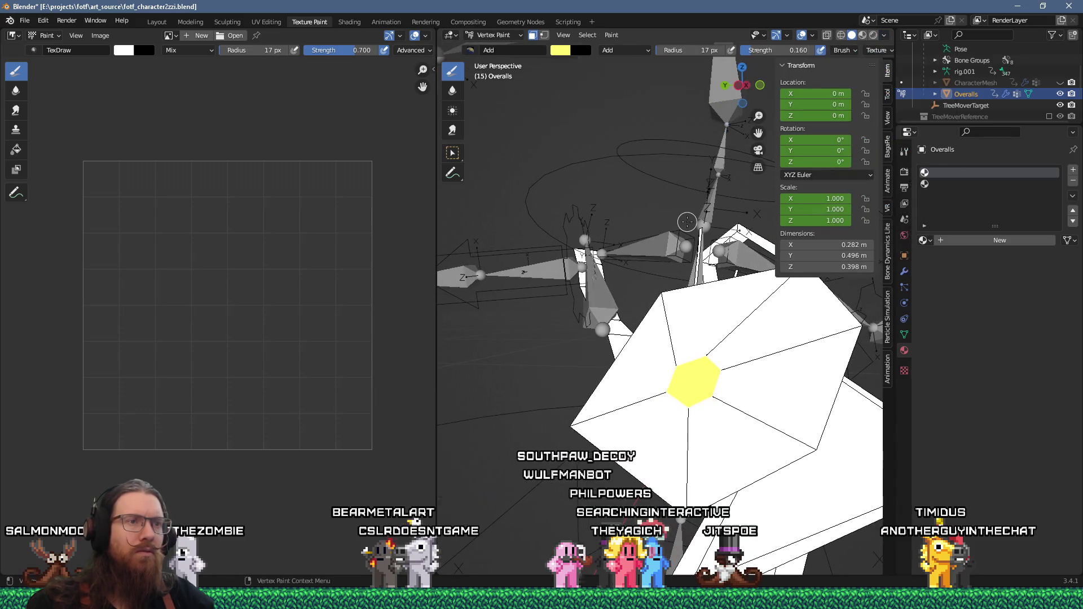
pyautogui.moveTo(608, 228)
pyautogui.mouseDown(button='middle')
pyautogui.moveTo(602, 280)
pyautogui.moveTo(648, 283)
pyautogui.moveTo(626, 289)
pyautogui.moveTo(599, 269)
pyautogui.moveTo(644, 304)
pyautogui.moveTo(549, 333)
pyautogui.moveTo(620, 275)
pyautogui.mouseUp(button='middle')
pyautogui.press('Tab')
pyautogui.scroll(5, 620, 275)
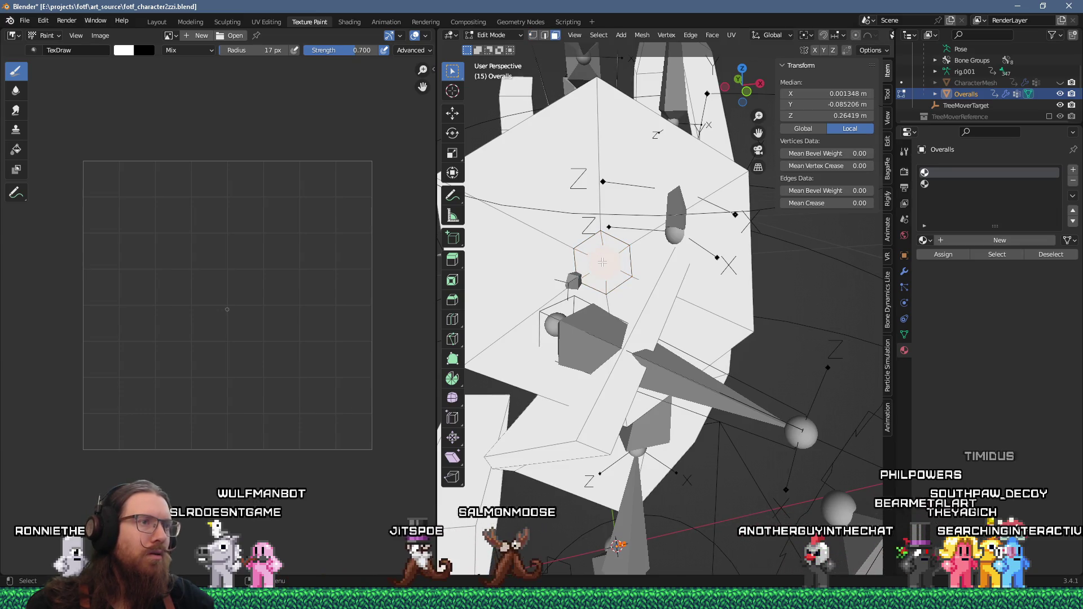
# - Put the Overalls mesh in Vertex Paint, make the brush yellow by lowering Blue, and paint a dab
pyautogui.scroll(-8, 613, 264)
pyautogui.moveTo(614, 263); pyautogui.dragTo(584, 127, button='middle')
pyautogui.scroll(4, 604, 245)
pyautogui.hotkey('ctrl', 'Tab')
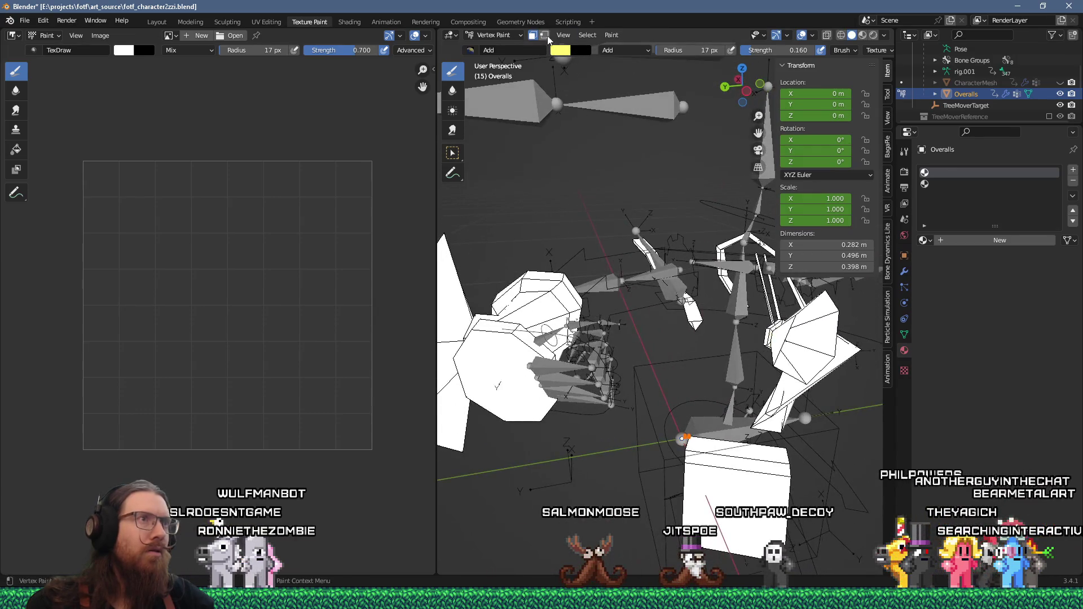
pyautogui.click(545, 35)
pyautogui.click(564, 52)
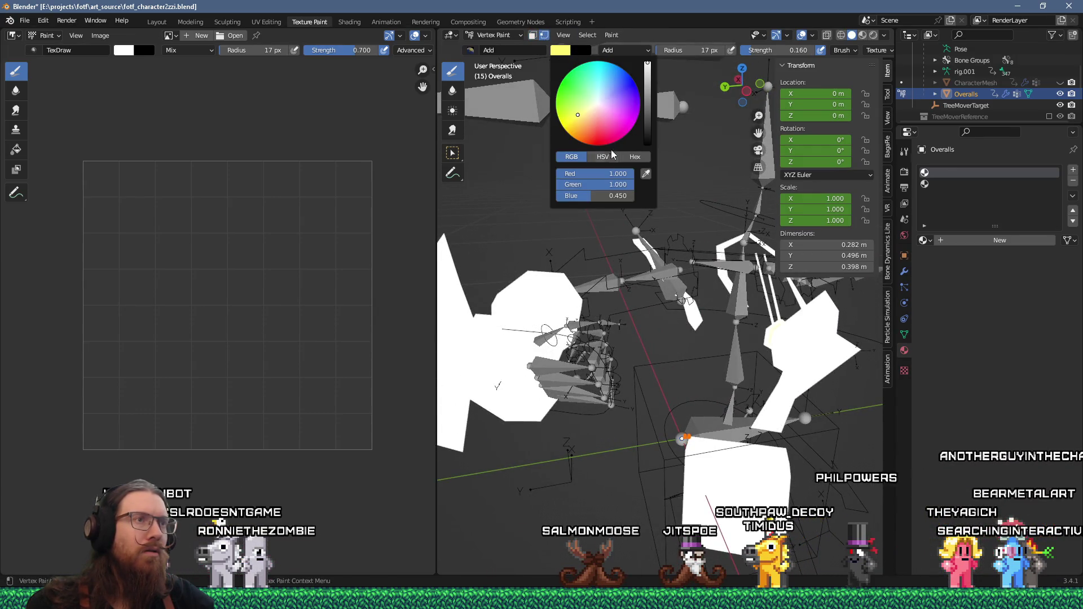
pyautogui.moveTo(593, 195); pyautogui.dragTo(558, 196)
pyautogui.click(718, 351)
# - Recheck the yellow brush colour and inspect the painted Overalls from new angles
pyautogui.moveTo(719, 351)
pyautogui.mouseDown(button='middle')
pyautogui.moveTo(642, 262)
pyautogui.moveTo(665, 258)
pyautogui.mouseUp(button='middle')
pyautogui.scroll(3, 642, 262)
pyautogui.click(562, 51)
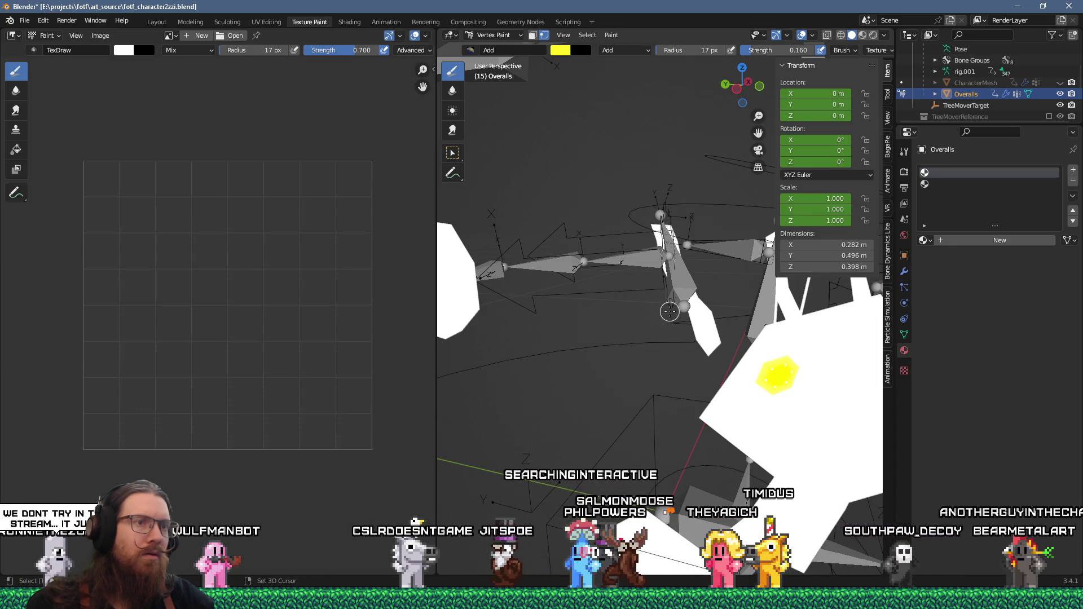
pyautogui.moveTo(646, 300)
pyautogui.mouseDown(button='middle')
pyautogui.moveTo(552, 391)
pyautogui.moveTo(643, 265)
pyautogui.moveTo(670, 266)
pyautogui.moveTo(623, 273)
pyautogui.moveTo(571, 261)
pyautogui.moveTo(561, 203)
pyautogui.moveTo(569, 261)
pyautogui.mouseUp(button='middle')
pyautogui.scroll(6, 570, 260)
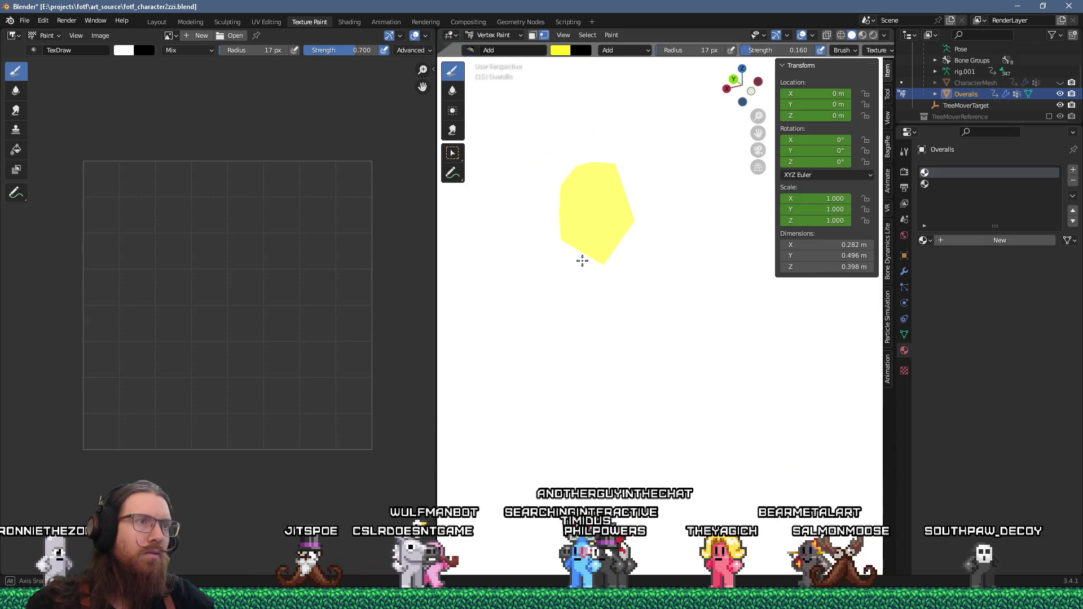
pyautogui.scroll(-2, 576, 261)
# - In Edit Mode face select, select the small central face, then return to Vertex Paint
pyautogui.press('Tab')
pyautogui.scroll(-5, 581, 259)
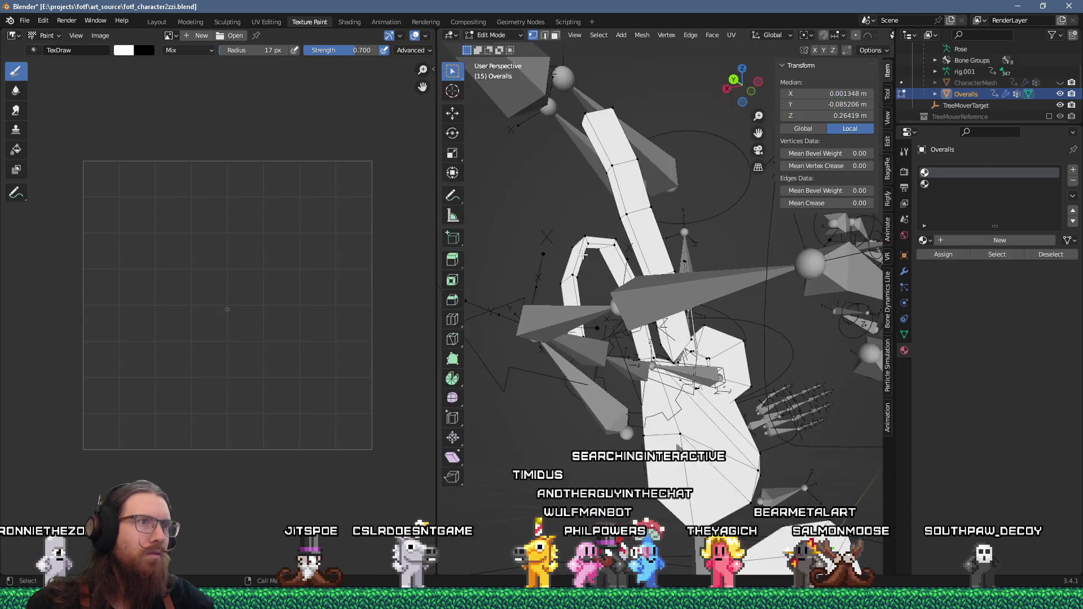
pyautogui.moveTo(587, 251); pyautogui.dragTo(532, 292, button='middle')
pyautogui.press('2')
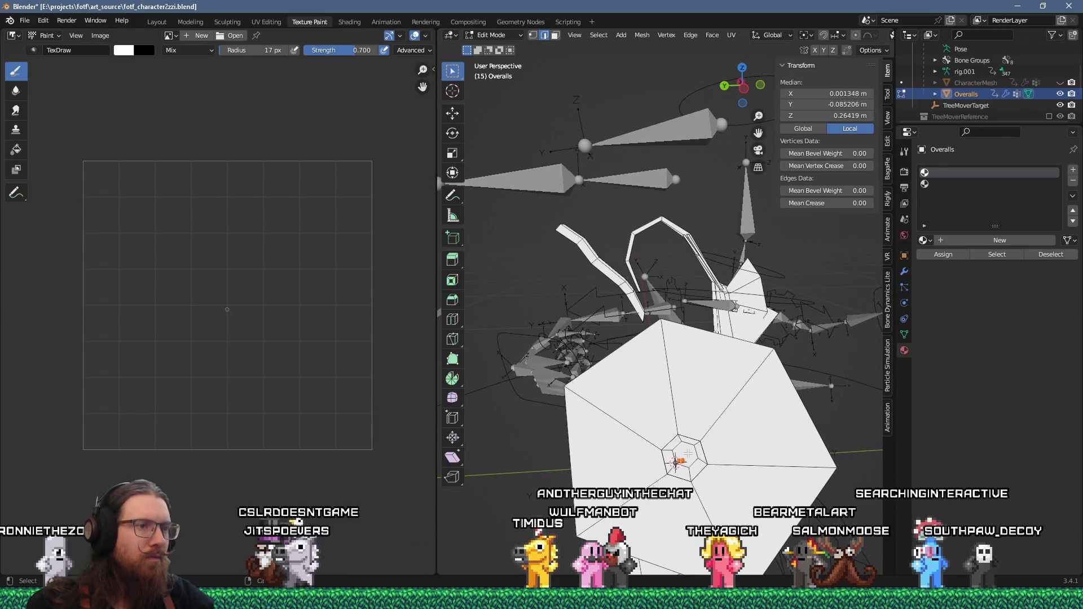
pyautogui.press('3')
pyautogui.click(695, 452)
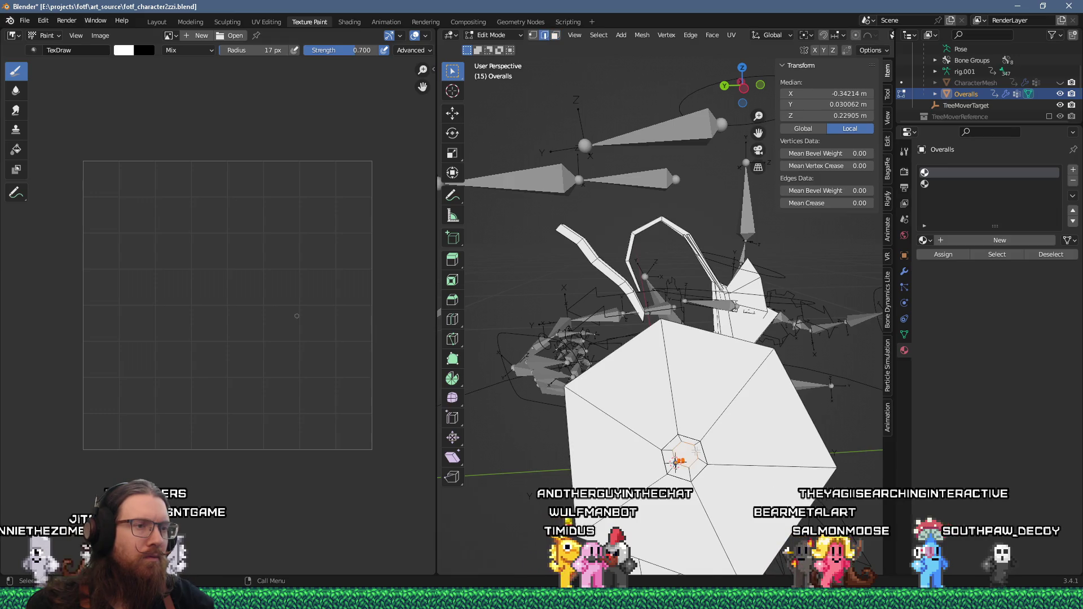
pyautogui.press('Tab')
pyautogui.moveTo(627, 415); pyautogui.dragTo(722, 407, button='middle')
pyautogui.moveTo(730, 401)
pyautogui.mouseDown(button='middle')
pyautogui.moveTo(530, 389)
pyautogui.moveTo(640, 391)
pyautogui.mouseUp(button='middle')
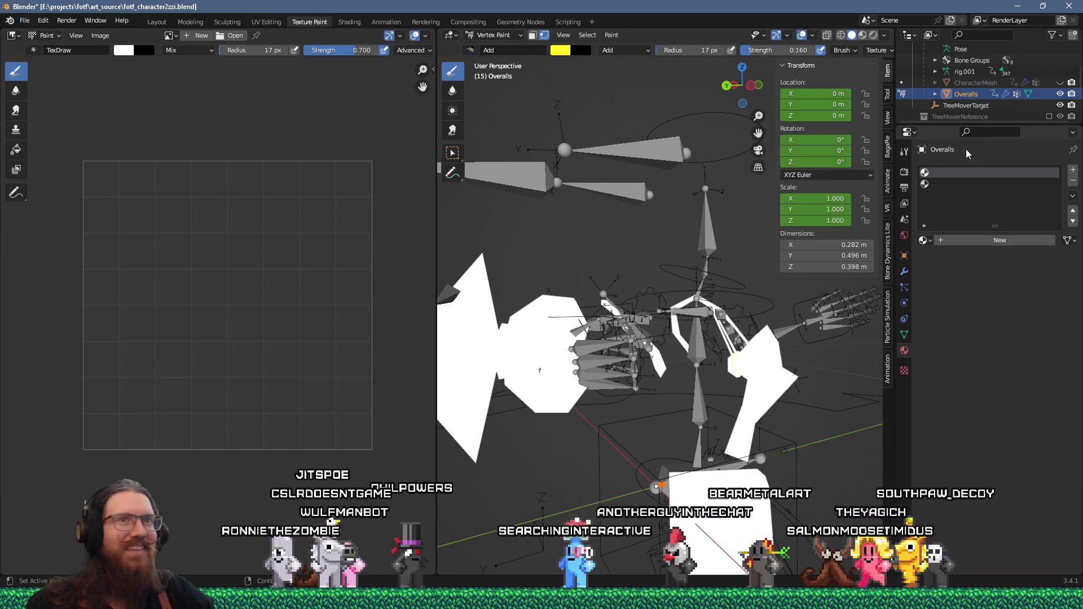
# - Unhide CharacterMesh in the Outliner, zoom out, and switch back to the Layout workspace
pyautogui.click(1060, 82)
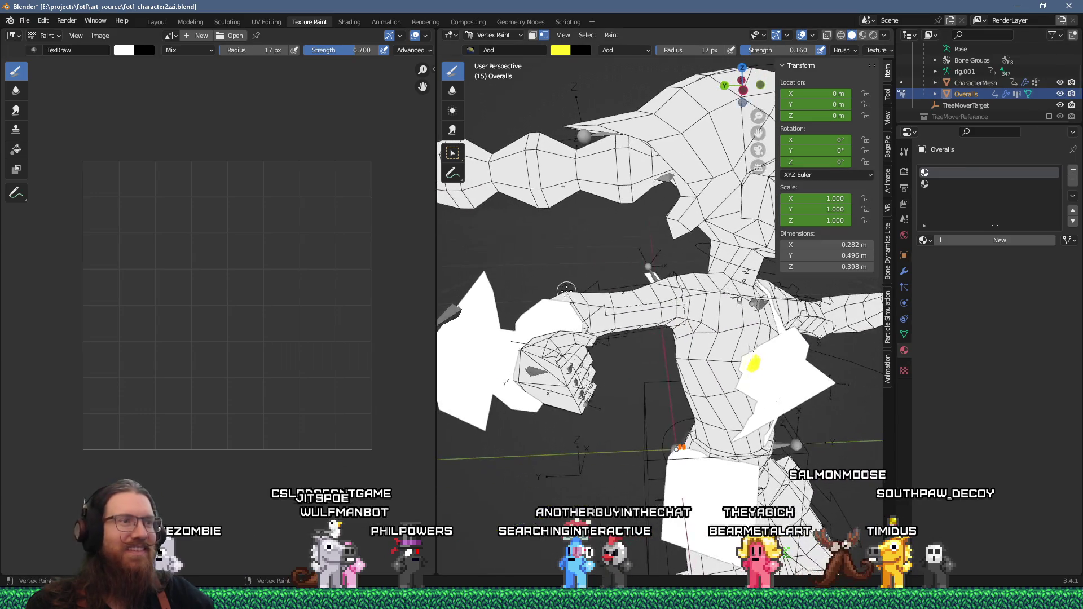
pyautogui.scroll(-5, 568, 290)
pyautogui.moveTo(568, 290); pyautogui.dragTo(609, 282, button='middle')
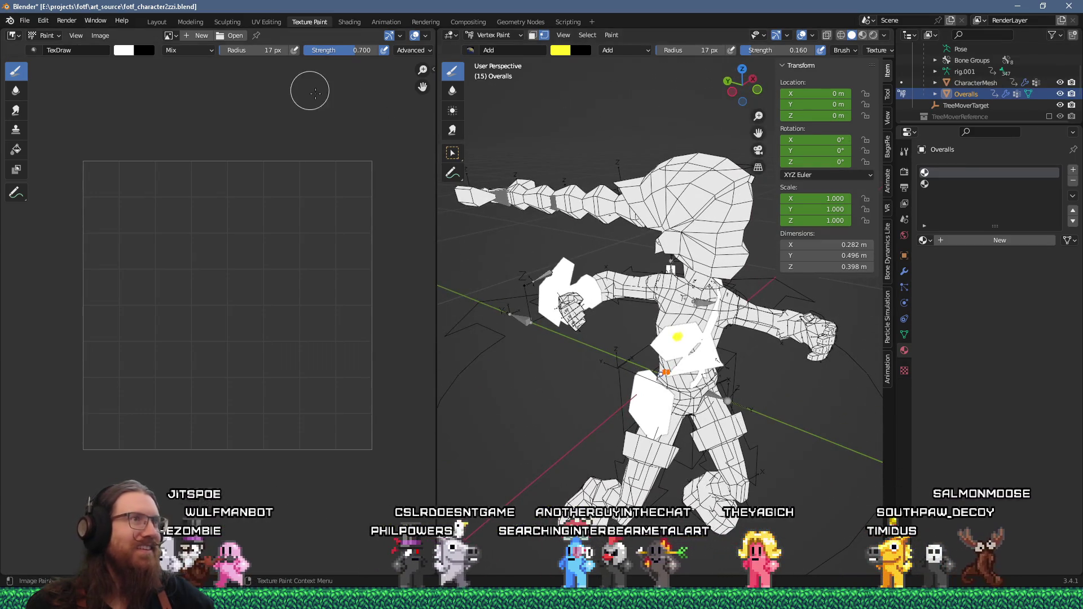
pyautogui.click(157, 22)
pyautogui.moveTo(461, 226)
pyautogui.mouseDown(button='middle')
pyautogui.moveTo(513, 225)
pyautogui.moveTo(395, 234)
pyautogui.mouseUp(button='middle')
pyautogui.click(25, 20)
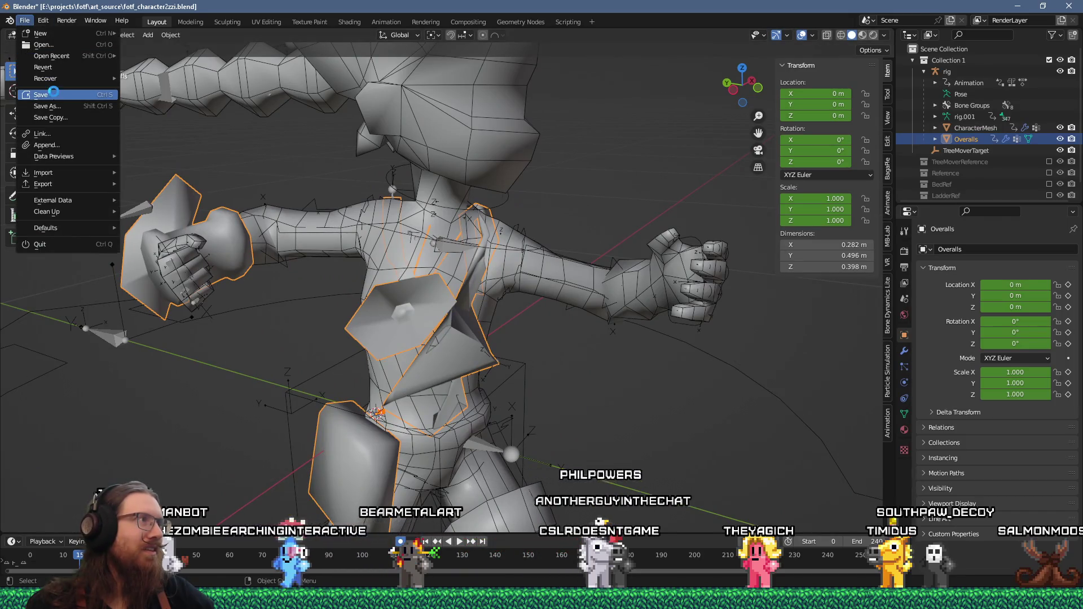
# - Save the character .blend file with File > Save
pyautogui.click(41, 95)
pyautogui.moveTo(394, 222)
pyautogui.mouseDown(button='middle')
pyautogui.moveTo(472, 221)
pyautogui.moveTo(531, 239)
pyautogui.moveTo(404, 237)
pyautogui.moveTo(499, 217)
pyautogui.moveTo(326, 238)
pyautogui.moveTo(221, 229)
pyautogui.moveTo(540, 247)
pyautogui.mouseUp(button='middle')
pyautogui.scroll(-4, 475, 218)
# - Close the leftover Run window from the window switcher and stay in Blender
pyautogui.hotkey('alt', 'Tab')
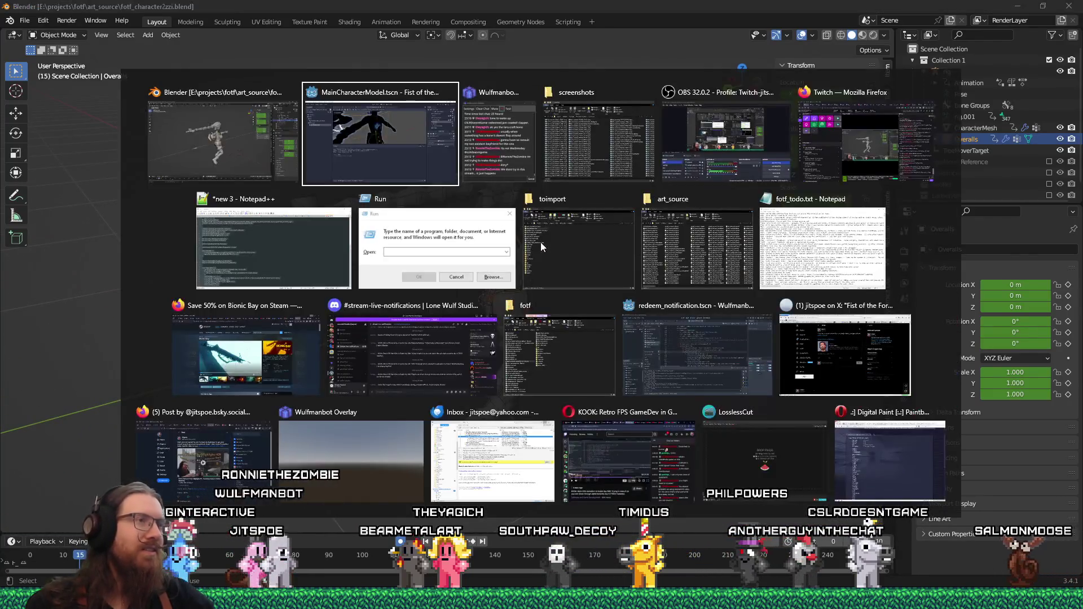
pyautogui.click(506, 199)
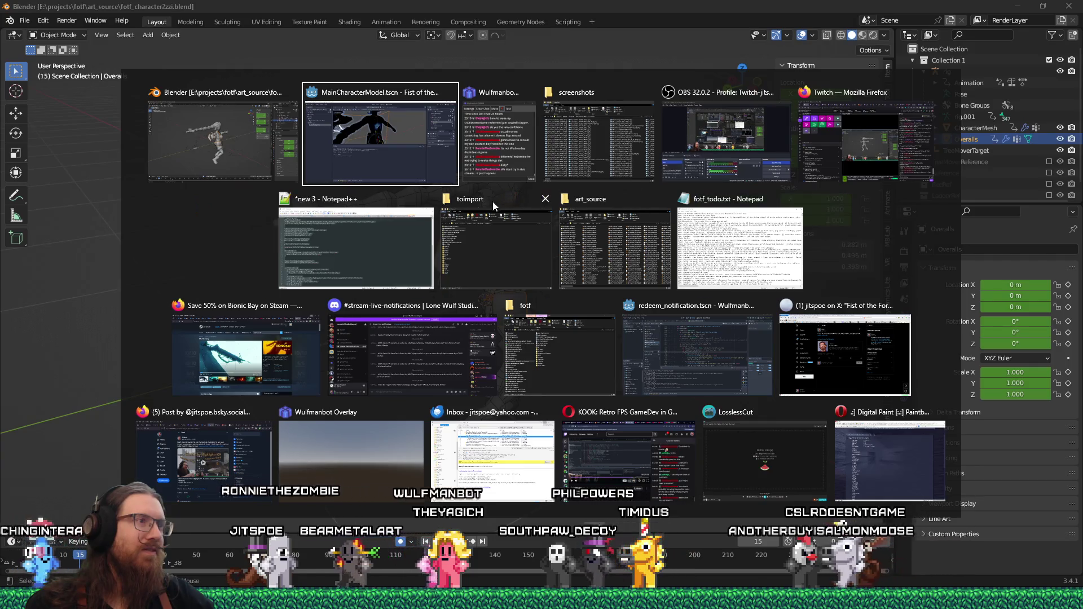
pyautogui.press('Escape')
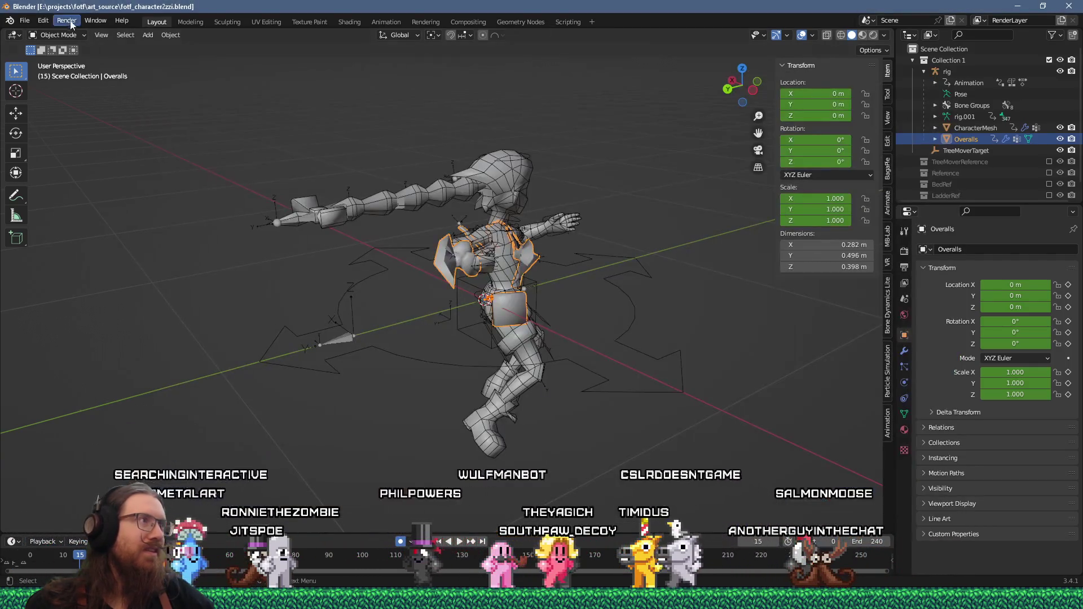
pyautogui.click(27, 23)
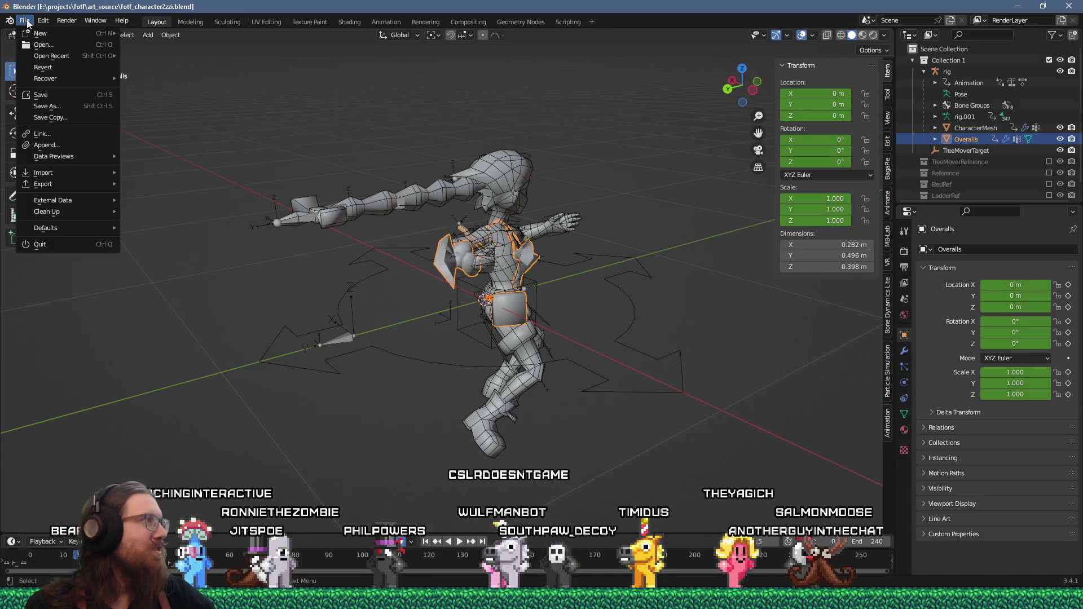
# - Export the character with Better Collada as main_character1.dae into toimport, then switch to Godot
pyautogui.moveTo(29, 212)
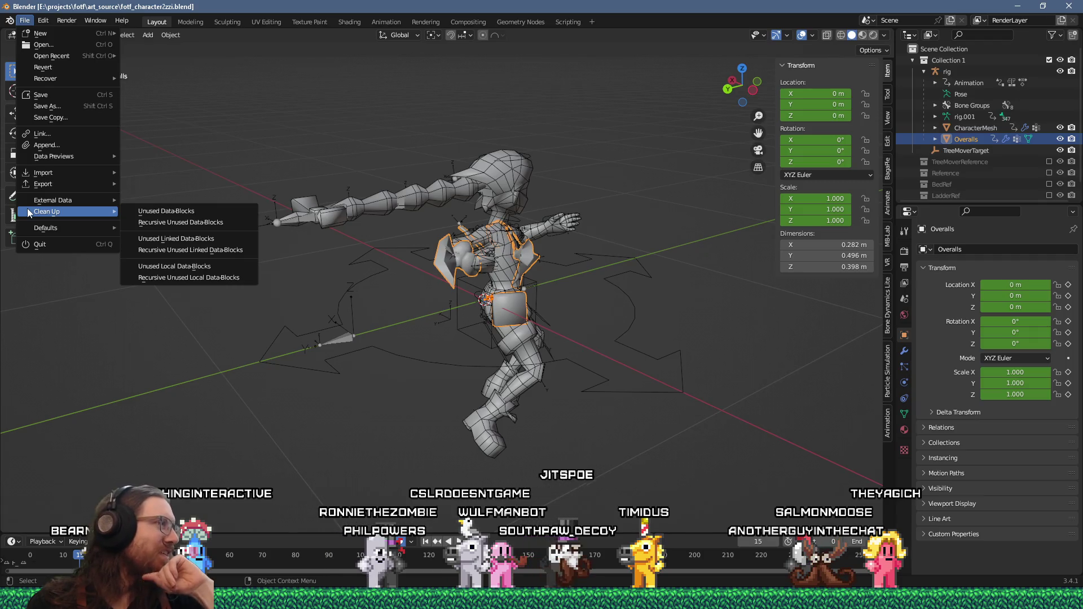
pyautogui.moveTo(75, 185)
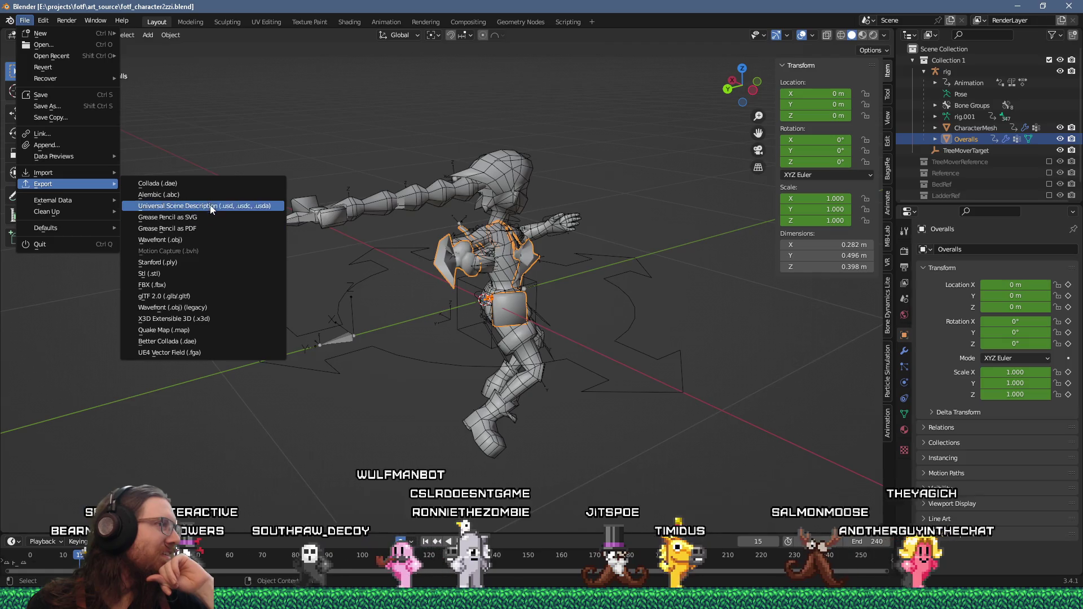
pyautogui.click(193, 340)
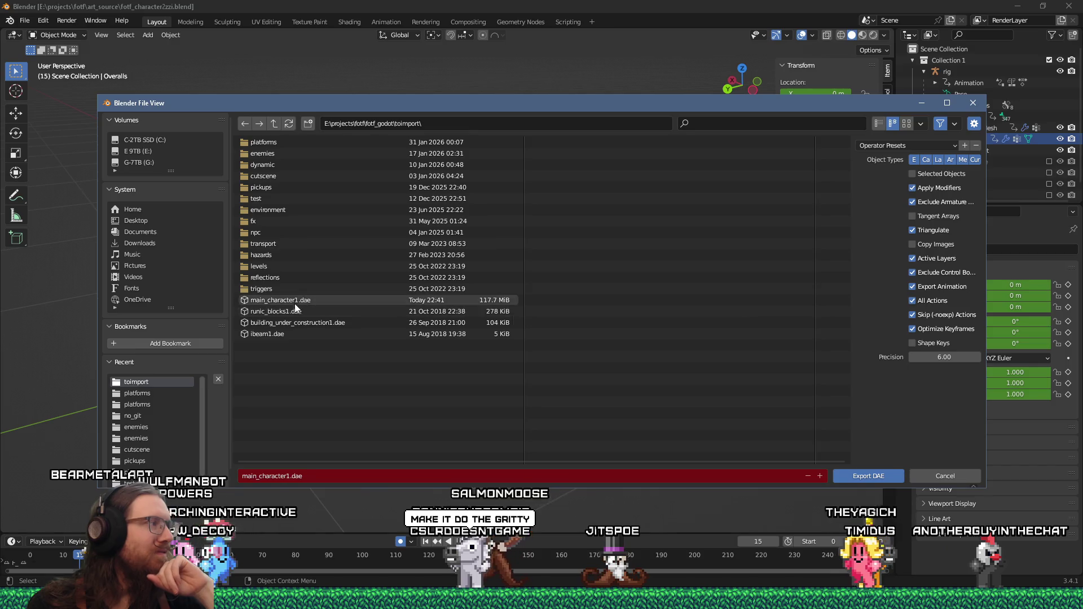
pyautogui.click(861, 477)
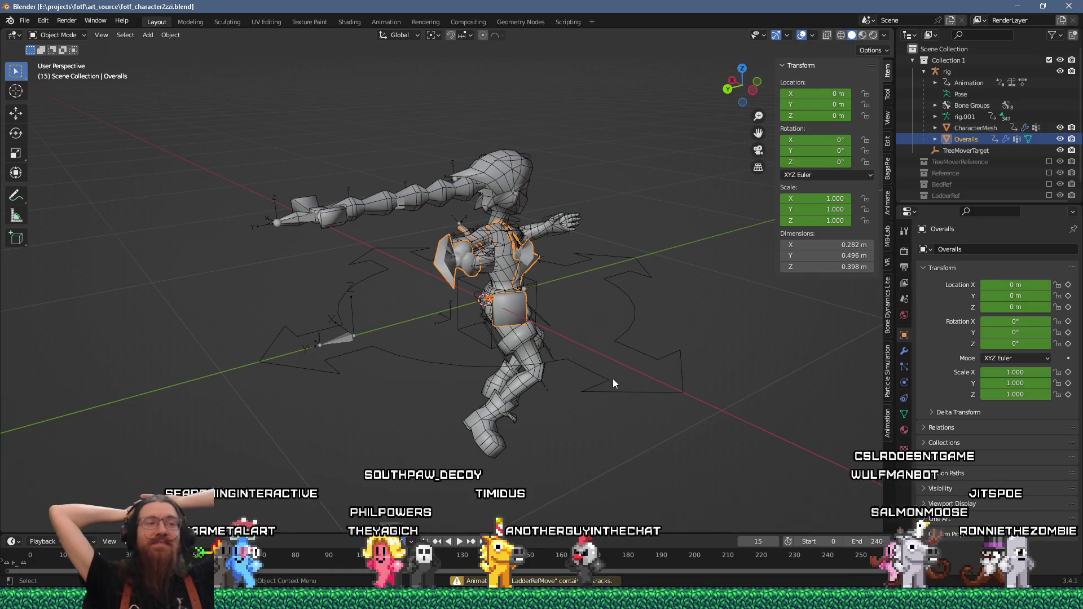
pyautogui.moveTo(661, 340); pyautogui.dragTo(625, 346, button='middle')
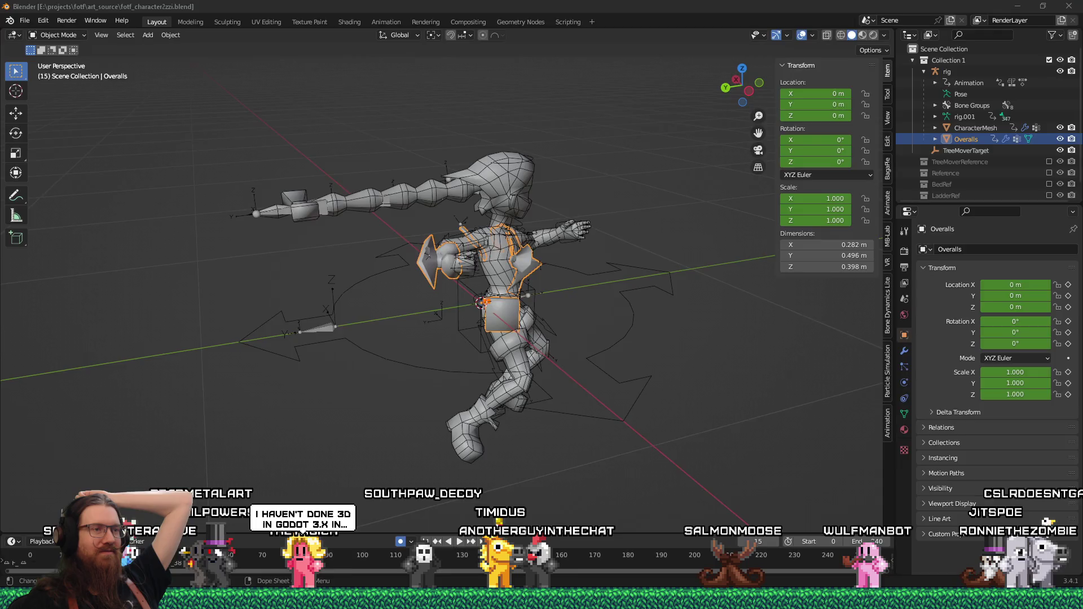
pyautogui.hotkey('alt', 'Tab')
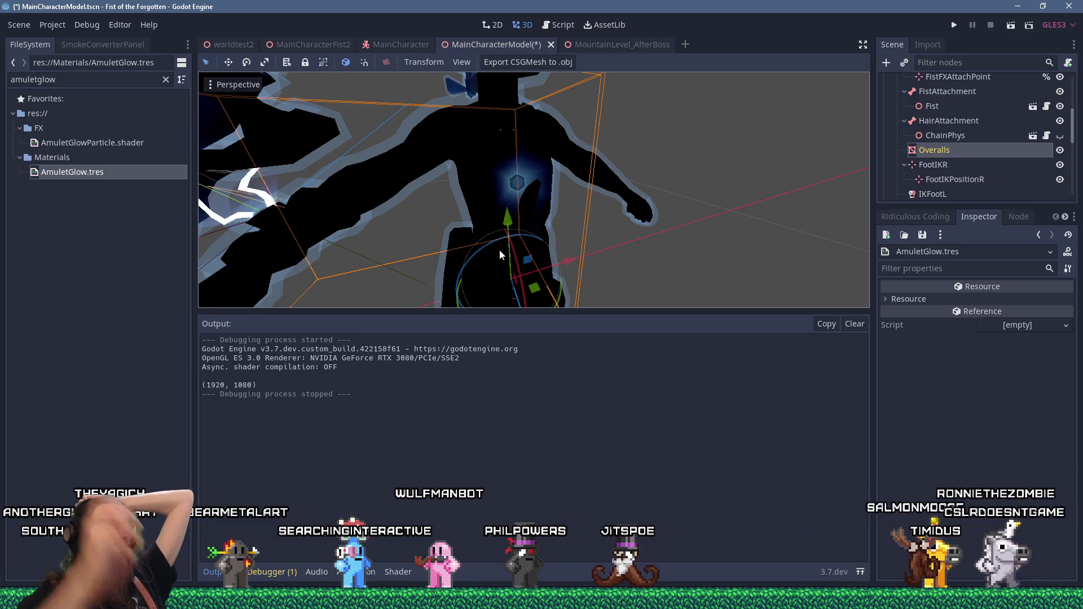
# - Change the AmuletGlow shader's line 36 multiplier from 0.6 to 0.5 and save the scene
pyautogui.click(391, 576)
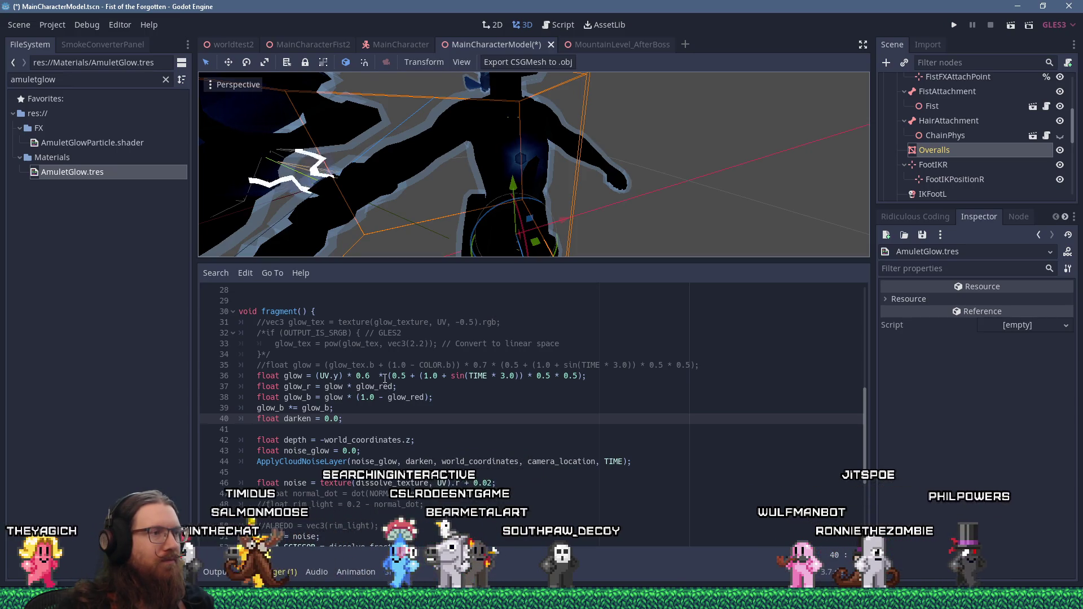
pyautogui.click(372, 376)
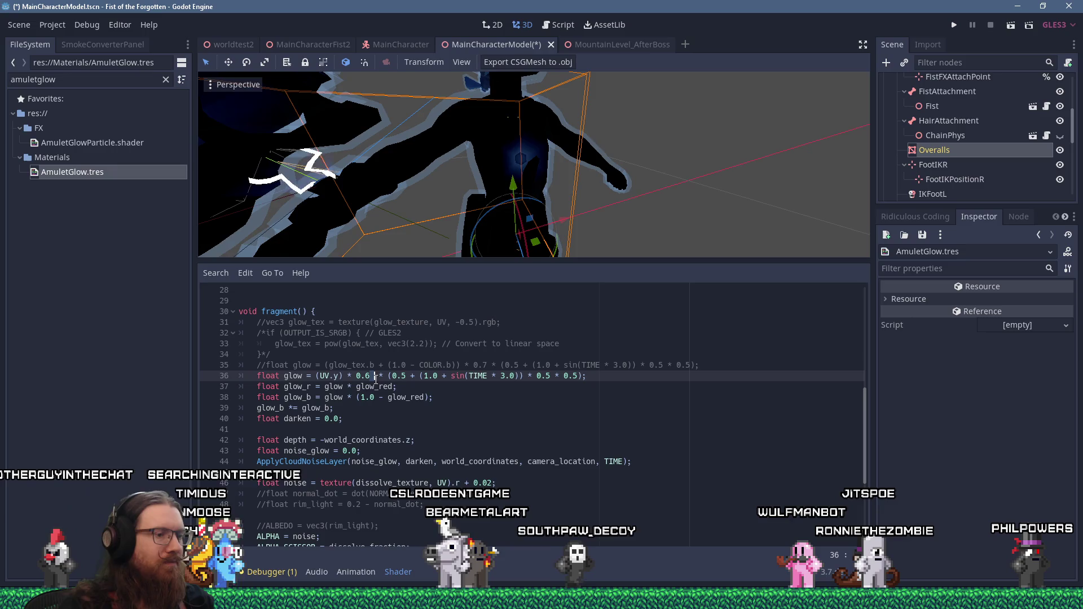
pyautogui.press('Delete')
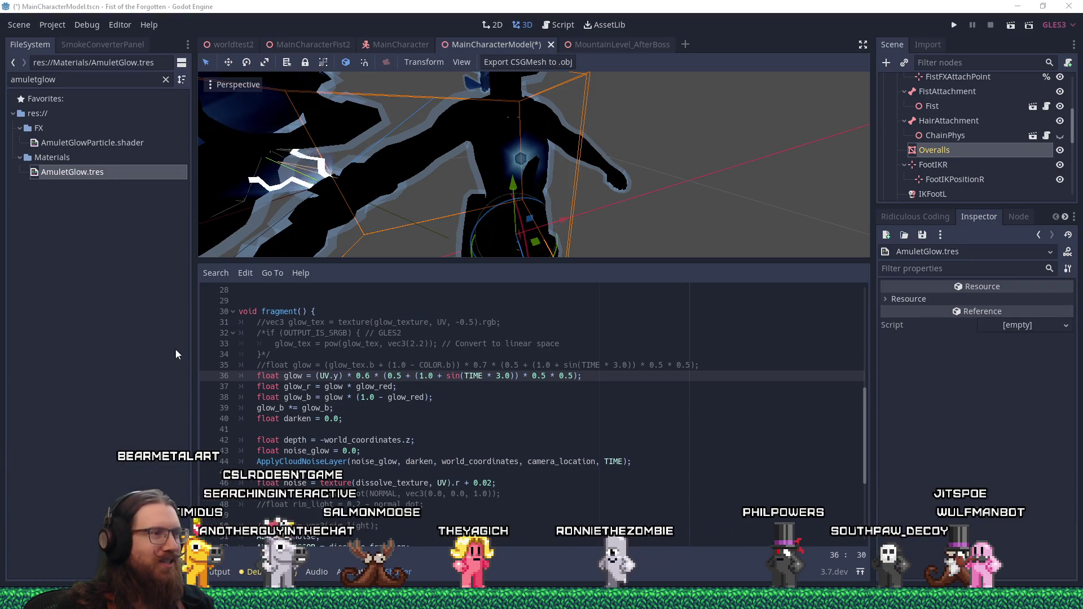
pyautogui.click(368, 377)
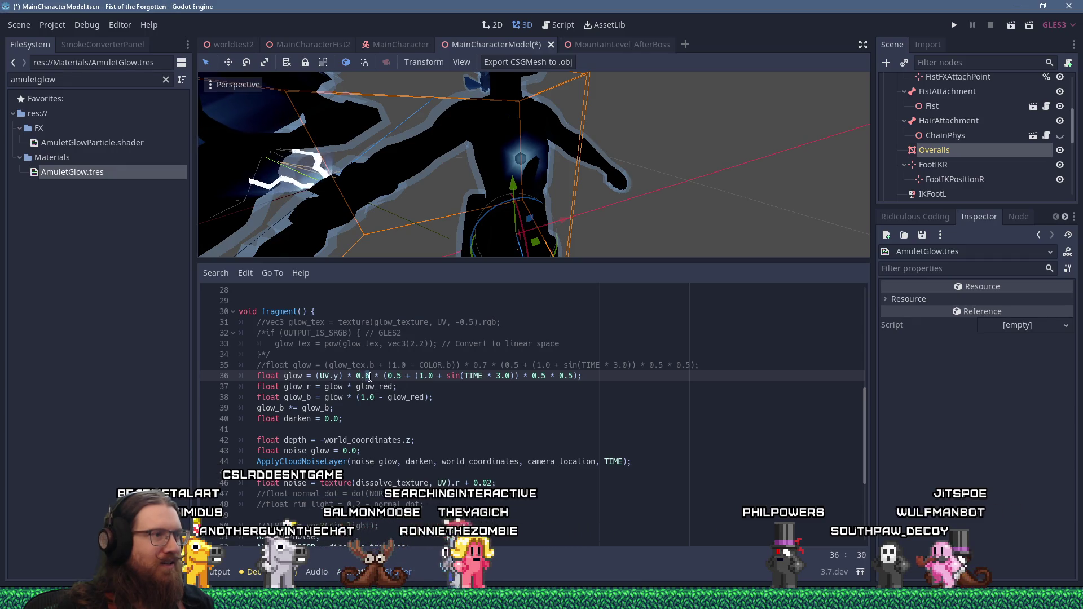
pyautogui.write('5')
pyautogui.click(542, 394)
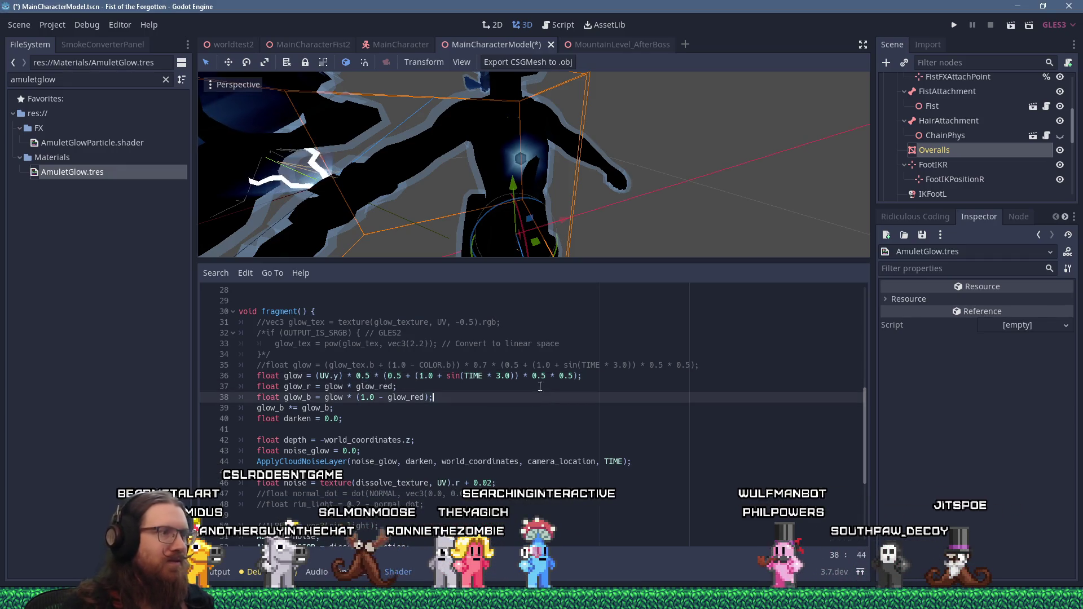
pyautogui.hotkey('ctrl', 's')
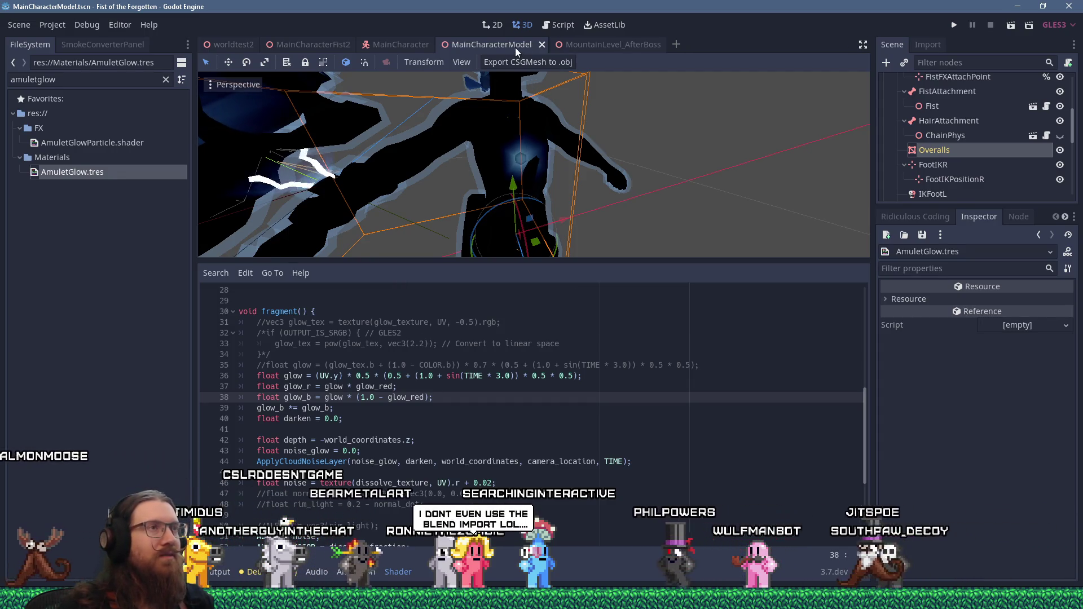
# - Close the MainCharacterModel and MainCharacter tabs, then reopen MainCharacterModel.tscn via a 'mainchara' search
pyautogui.scroll(3, 561, 114)
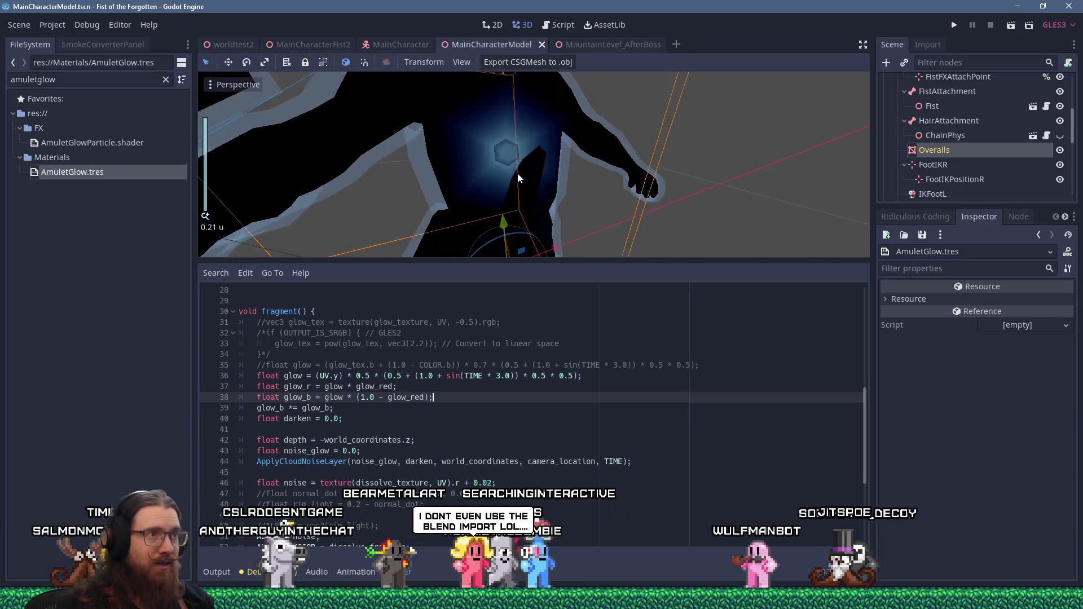
pyautogui.moveTo(561, 113)
pyautogui.mouseDown(button='middle')
pyautogui.moveTo(580, 215)
pyautogui.moveTo(516, 116)
pyautogui.mouseUp(button='middle')
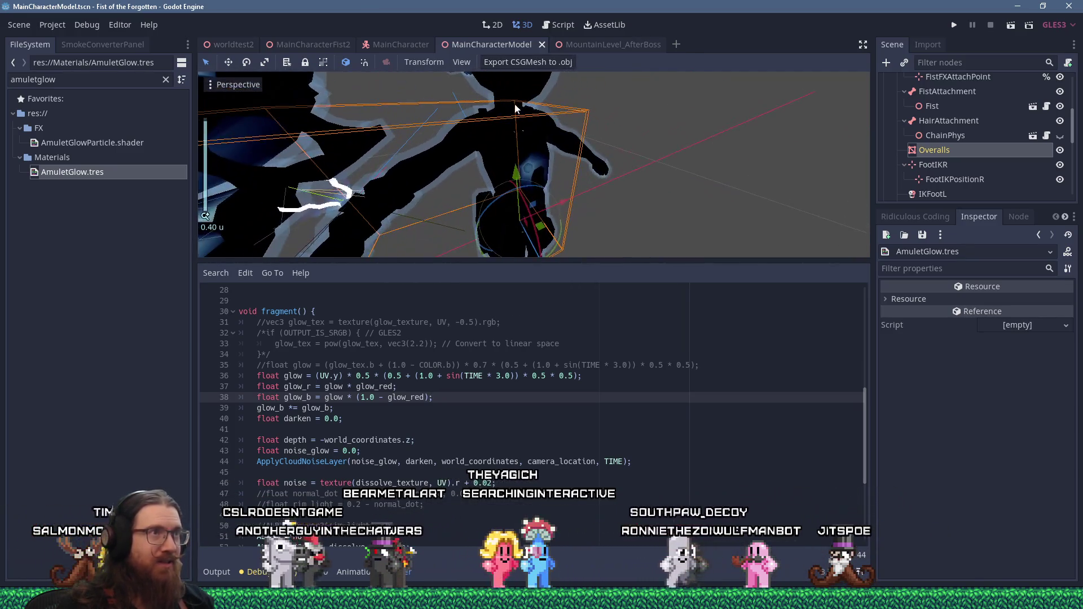
pyautogui.click(543, 45)
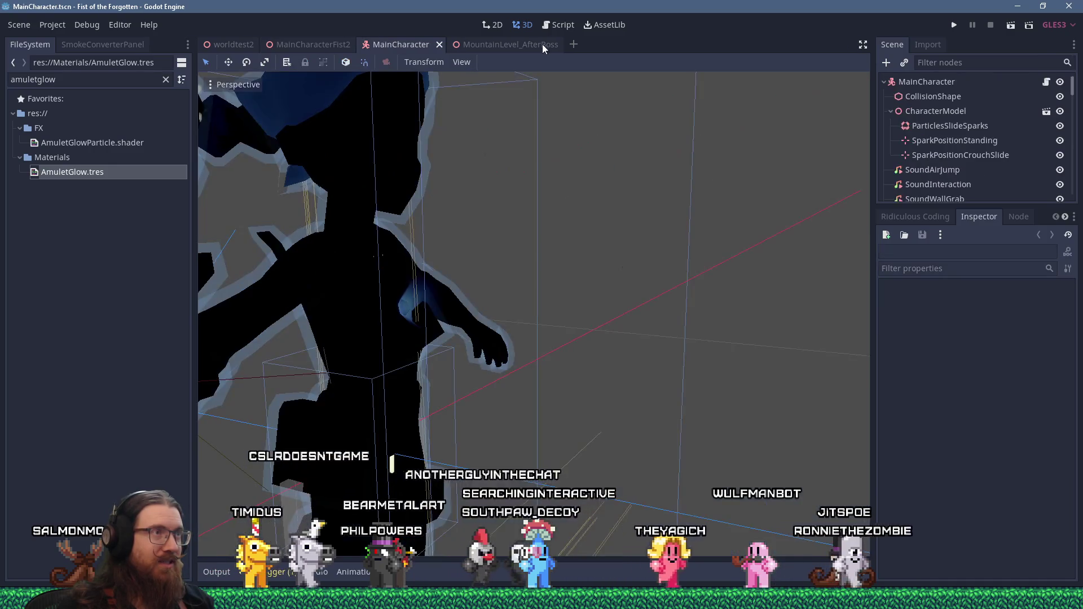
pyautogui.click(439, 44)
pyautogui.click(34, 80)
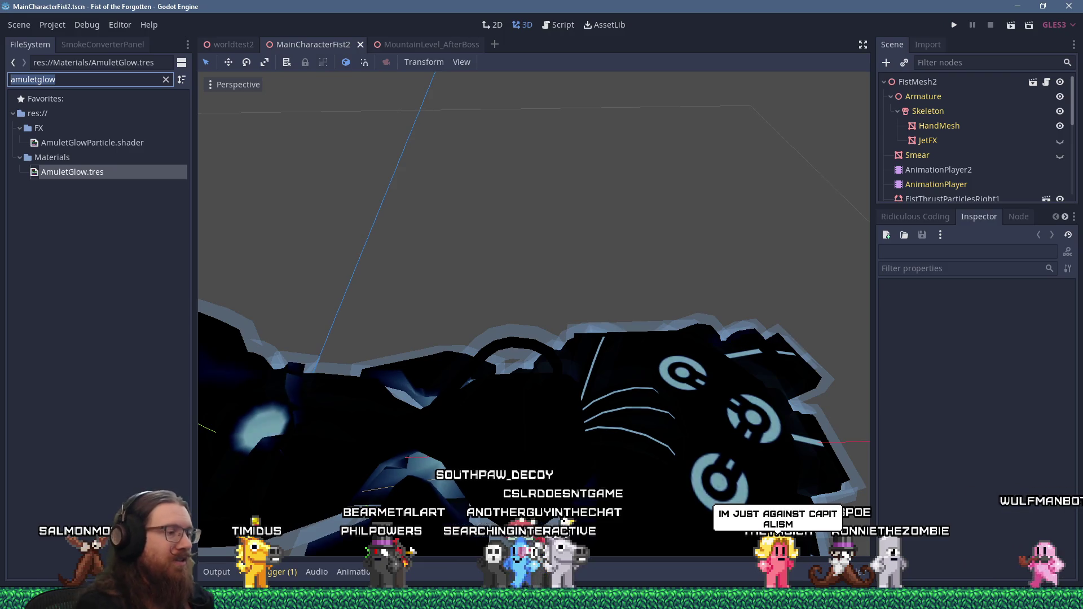
pyautogui.write('mainchara')
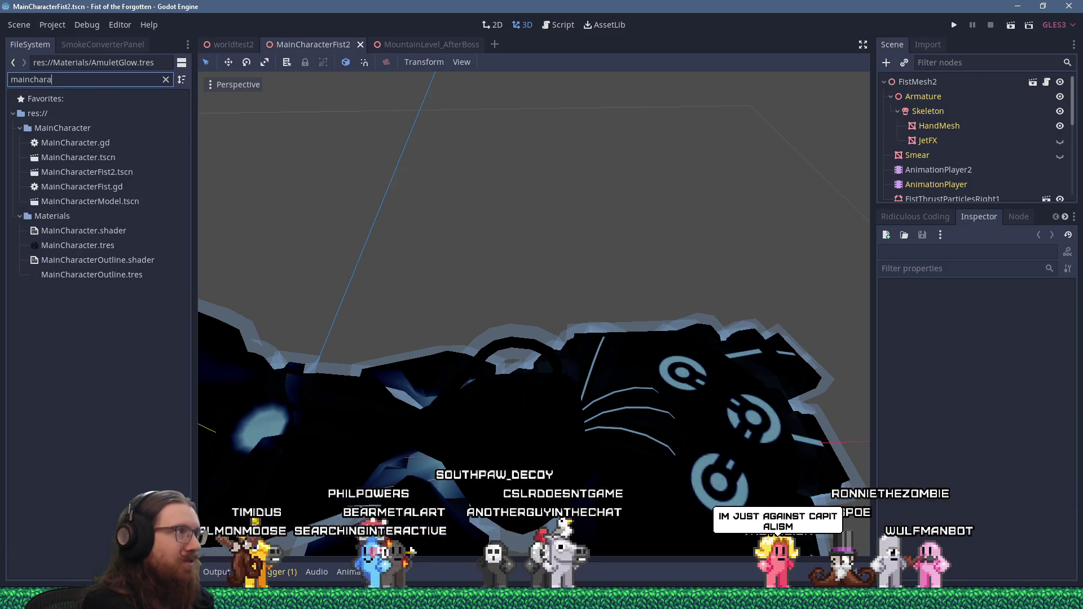
pyautogui.doubleClick(68, 201)
# - Briefly open the inherited main_character1 scene, close it, and view the character frontally
pyautogui.scroll(-2, 818, 196)
pyautogui.scroll(-1, 952, 168)
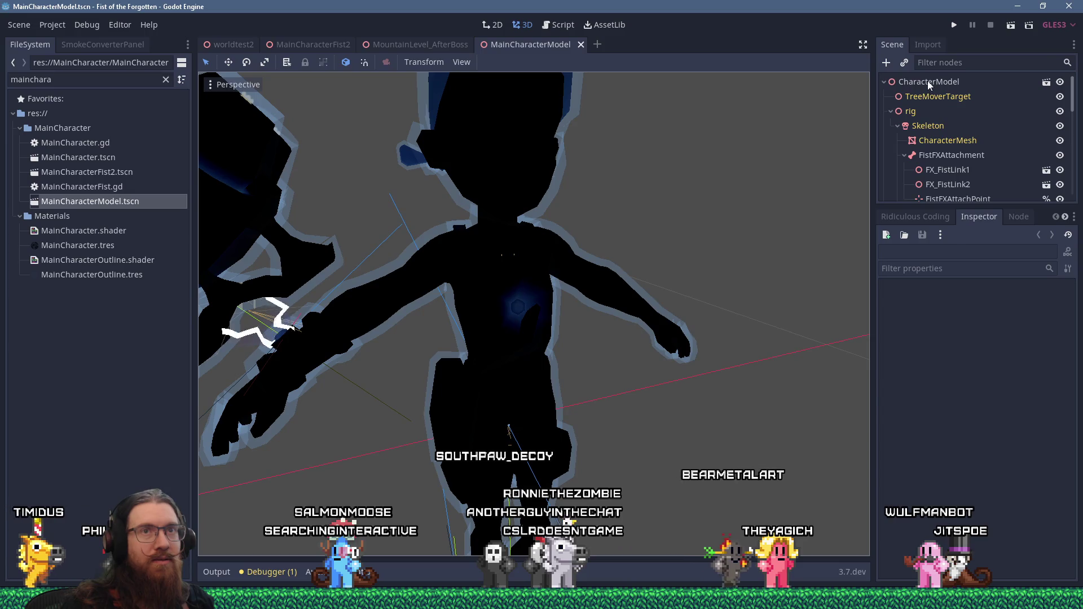
pyautogui.click(928, 81)
pyautogui.click(1046, 82)
pyautogui.click(555, 315)
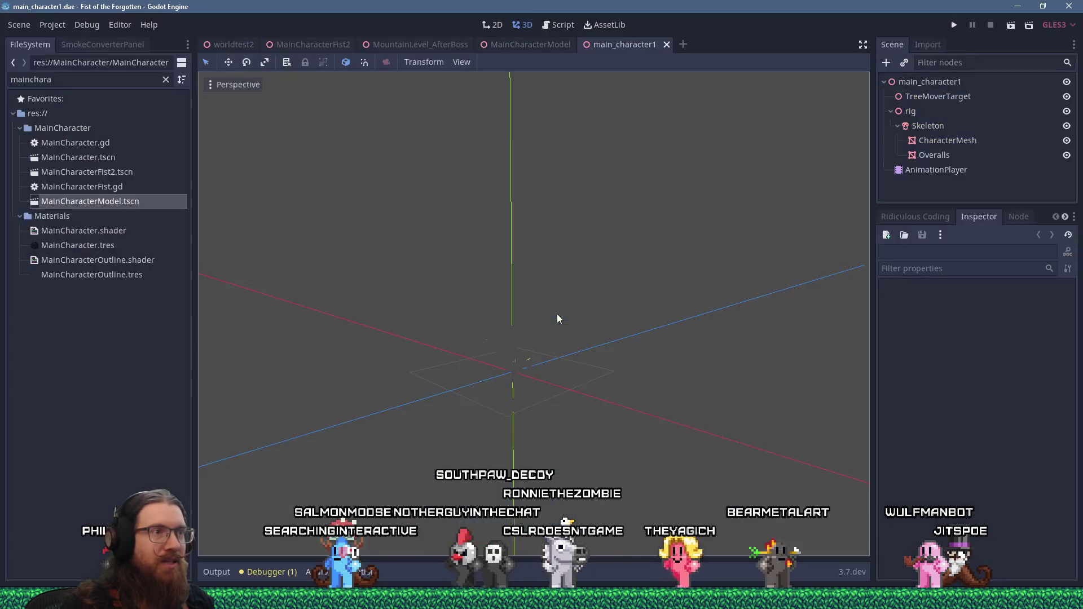
pyautogui.scroll(10, 486, 280)
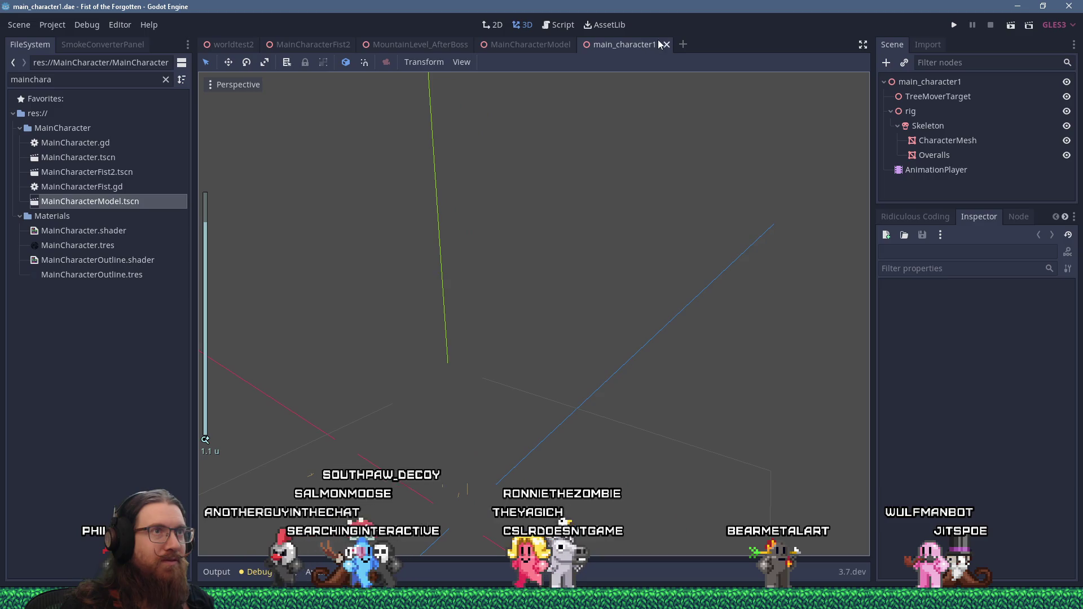
pyautogui.click(667, 44)
pyautogui.moveTo(513, 248)
pyautogui.mouseDown(button='middle')
pyautogui.moveTo(579, 222)
pyautogui.moveTo(513, 265)
pyautogui.moveTo(549, 236)
pyautogui.moveTo(619, 295)
pyautogui.moveTo(635, 237)
pyautogui.moveTo(407, 267)
pyautogui.moveTo(482, 280)
pyautogui.moveTo(585, 269)
pyautogui.mouseUp(button='middle')
pyautogui.scroll(2, 513, 264)
pyautogui.scroll(-4, 550, 236)
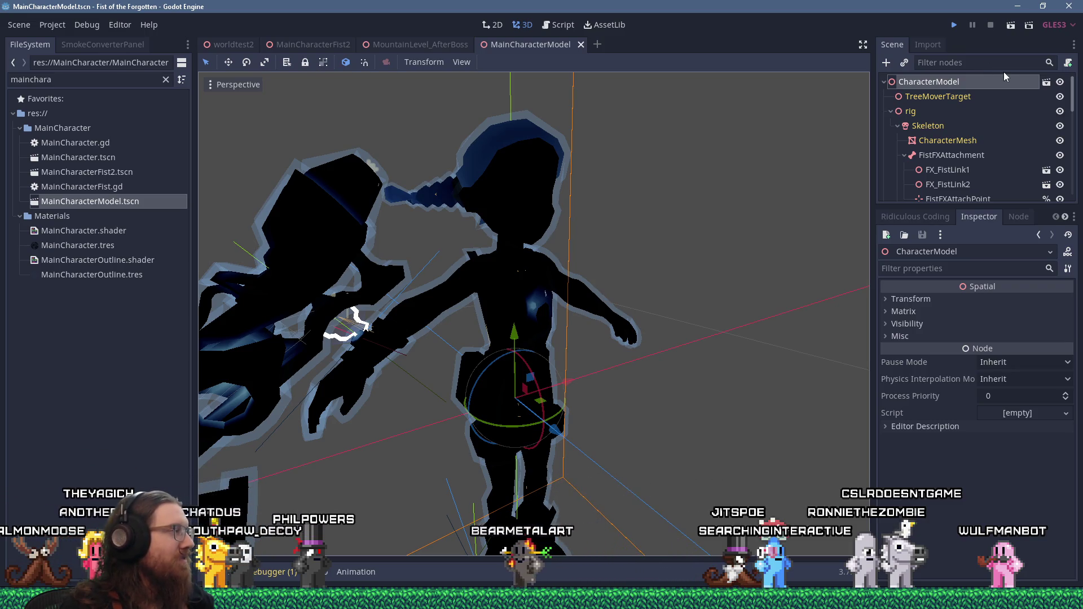
# - Save and play-test the game, open the dev console, then switch back toward the editor
pyautogui.hotkey('ctrl', 's')
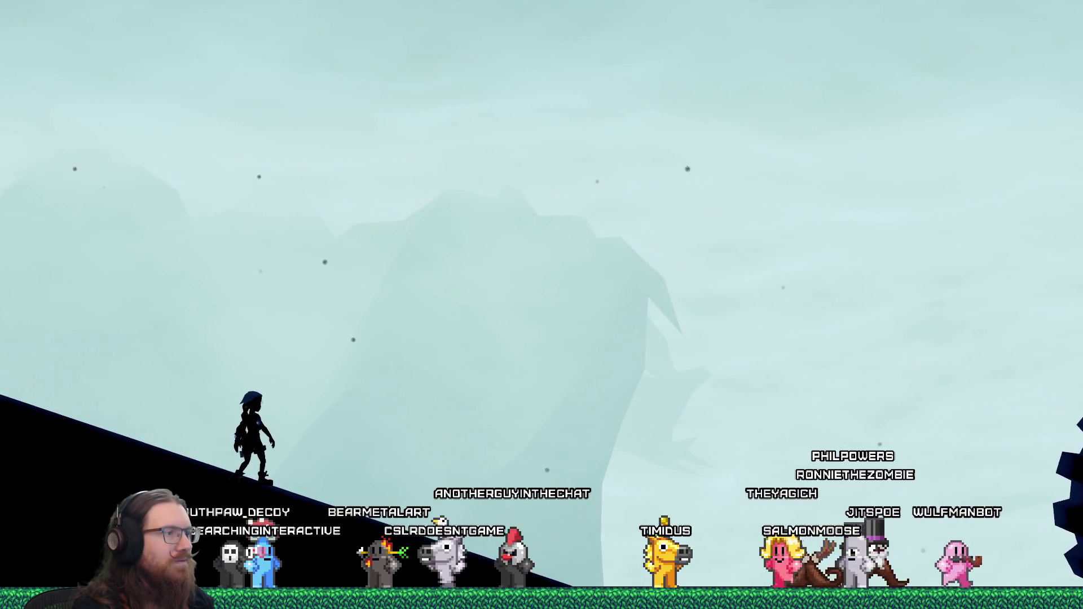
pyautogui.press('`')
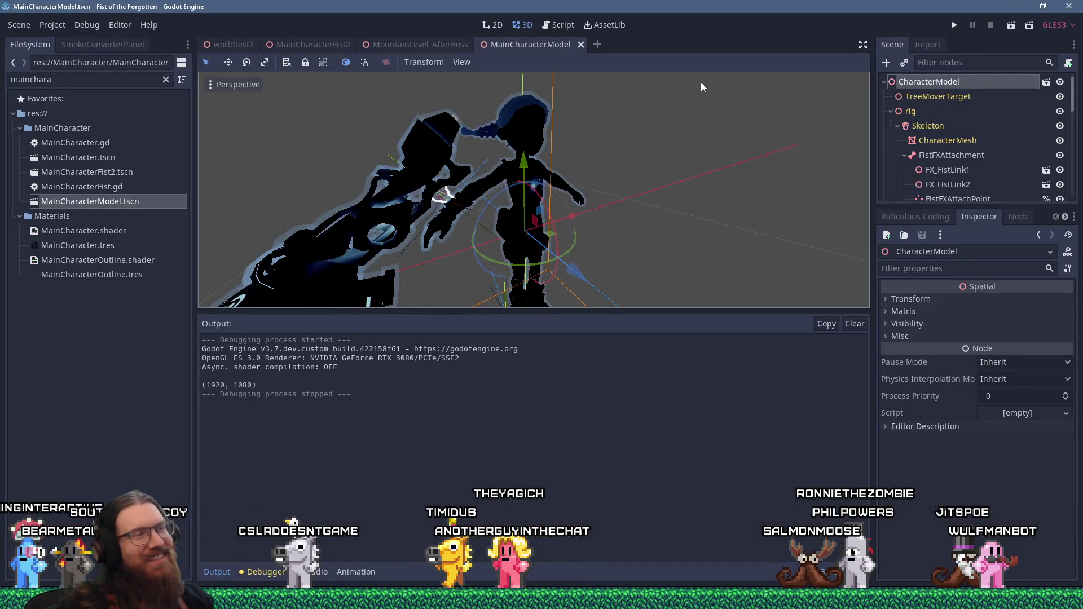
pyautogui.hotkey('alt', 'Tab')
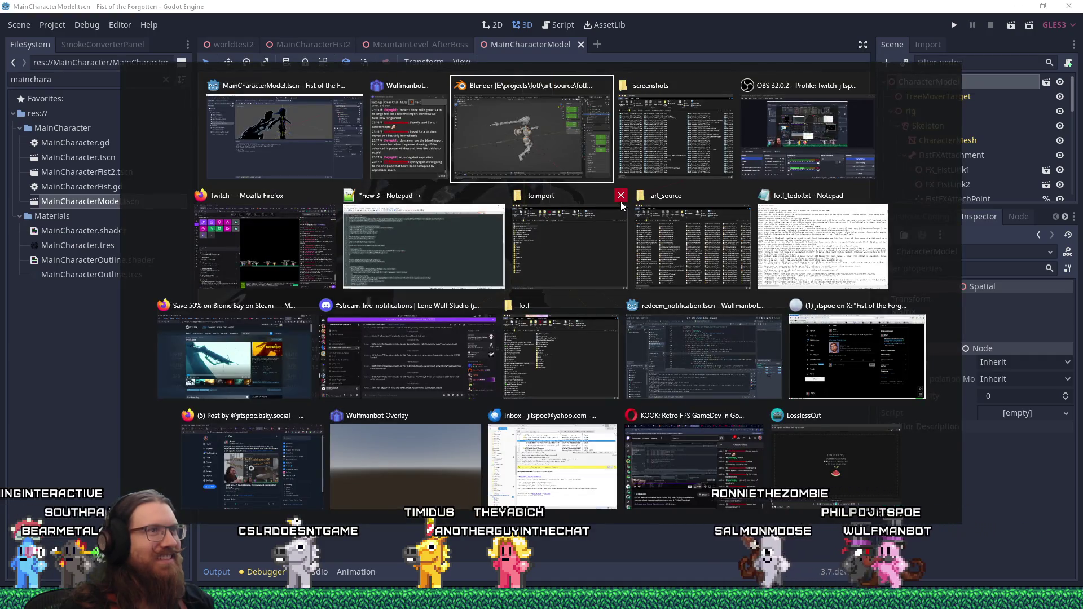
# - Move the amulet-and-bracelet glow todo line to the end of fotf_todo.txt
pyautogui.hotkey('alt', 'Tab')
pyautogui.hotkey('alt', 'Tab')
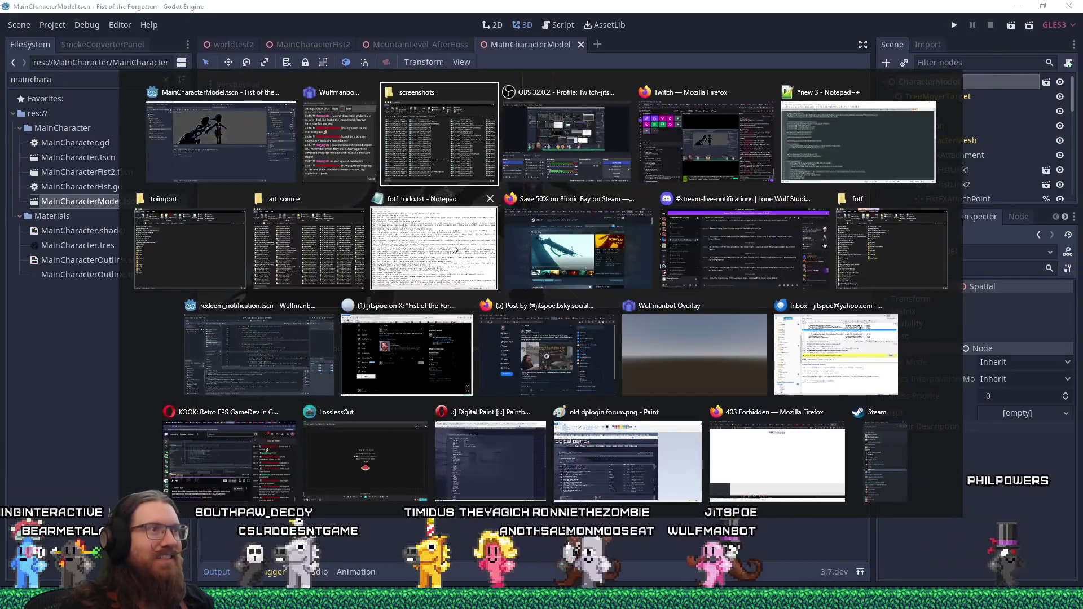
pyautogui.click(453, 249)
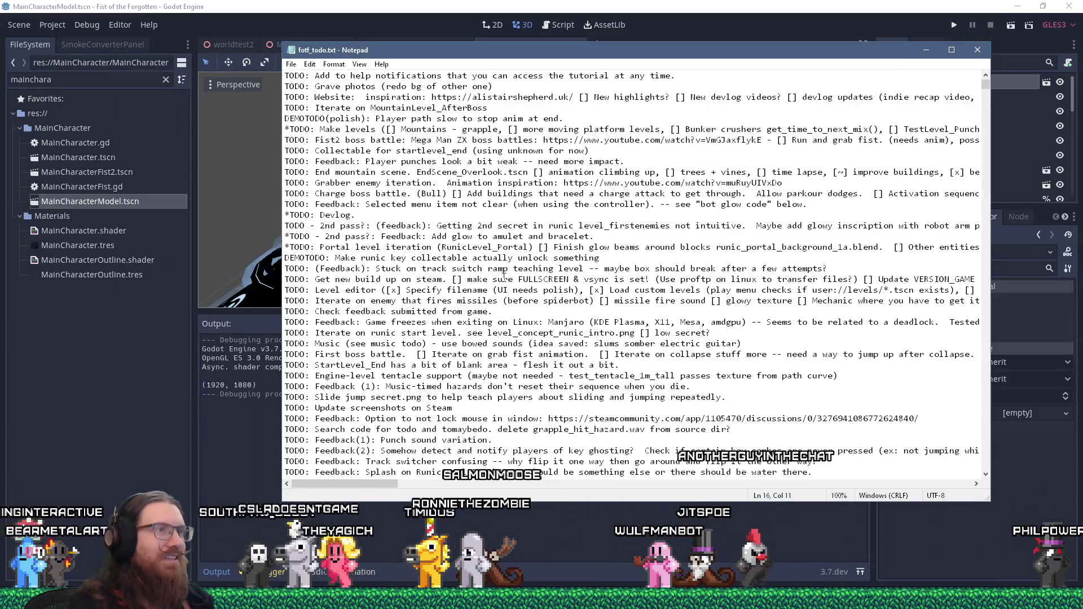
pyautogui.press('Home')
pyautogui.hotkey('shift', 'Down')
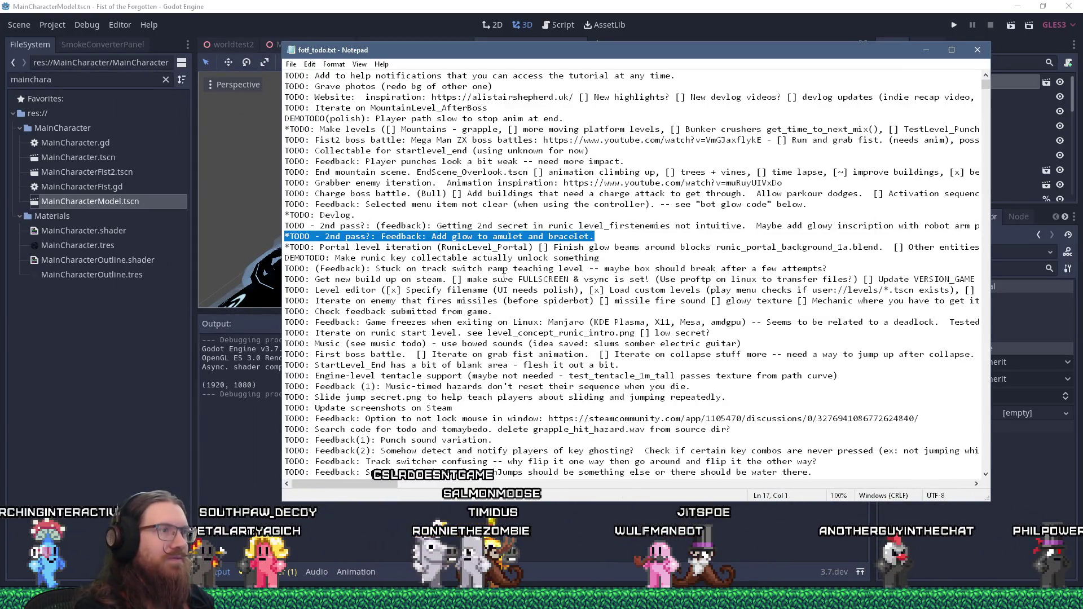
pyautogui.hotkey('ctrl', 'x')
pyautogui.hotkey('ctrl', 'End')
pyautogui.hotkey('ctrl', 'v')
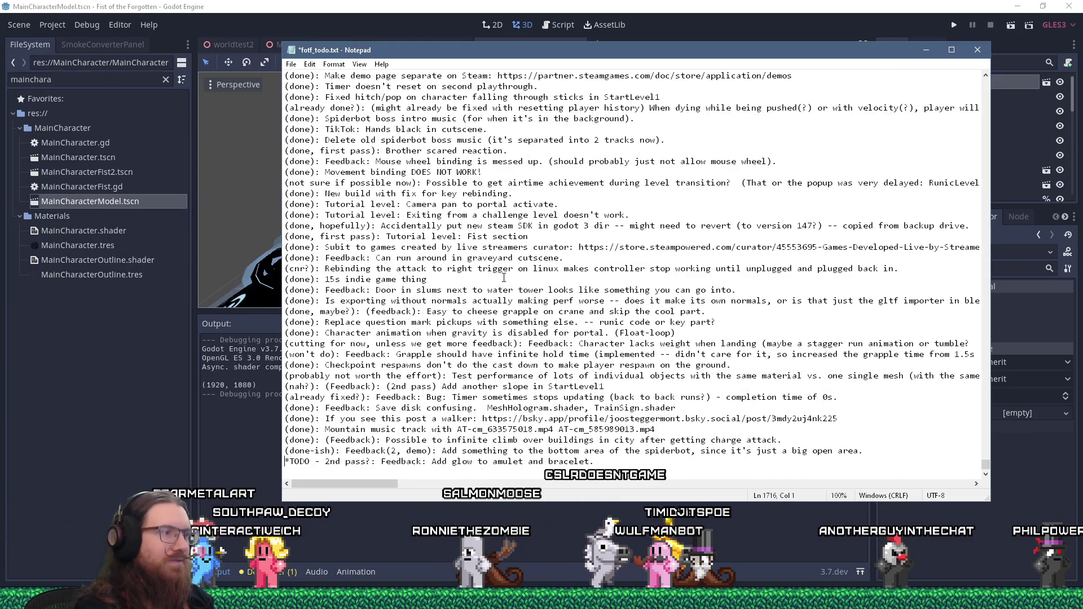
# - Replace '*TODO - 2nd pass?' with '(done)', save the todo file, and return to Godot
pyautogui.hotkey('shift', 'Right')
pyautogui.hotkey('shift', 'Right')
pyautogui.hotkey('shift', 'Right')
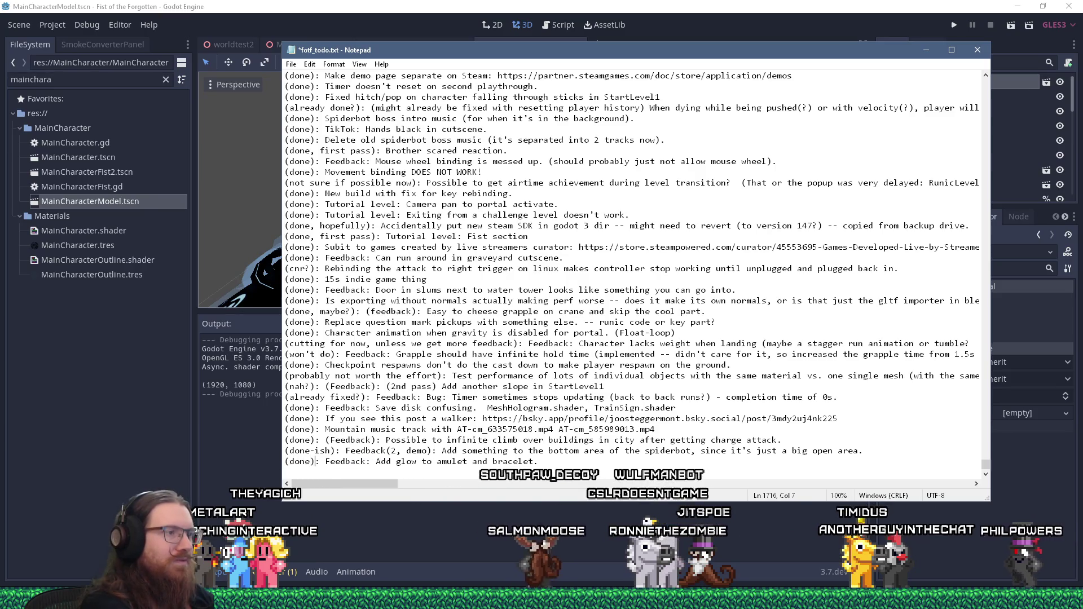
pyautogui.hotkey('ctrl', 'Home')
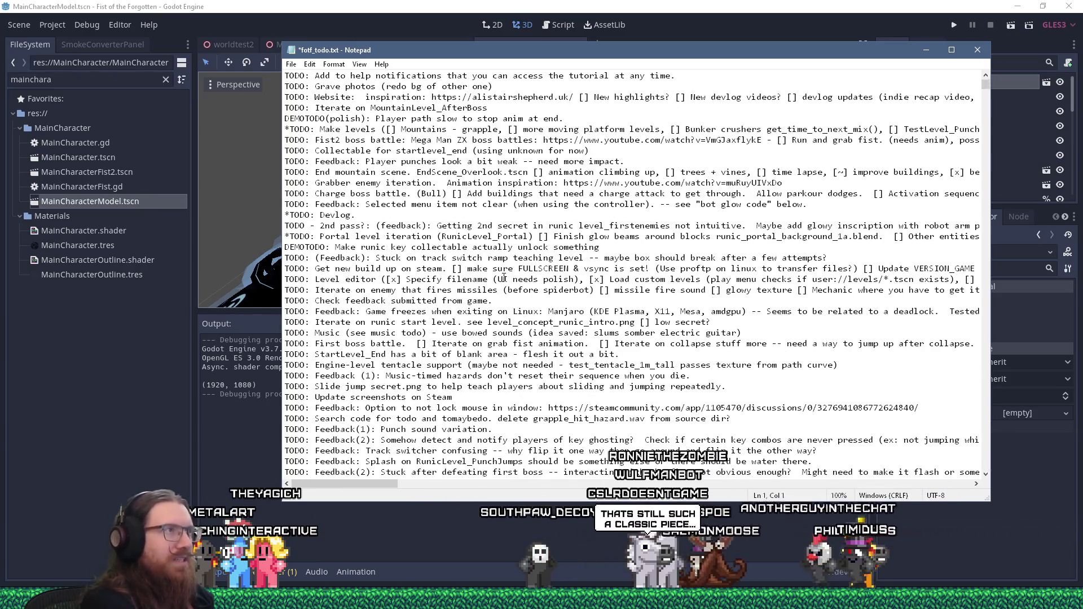
pyautogui.hotkey('ctrl', 's')
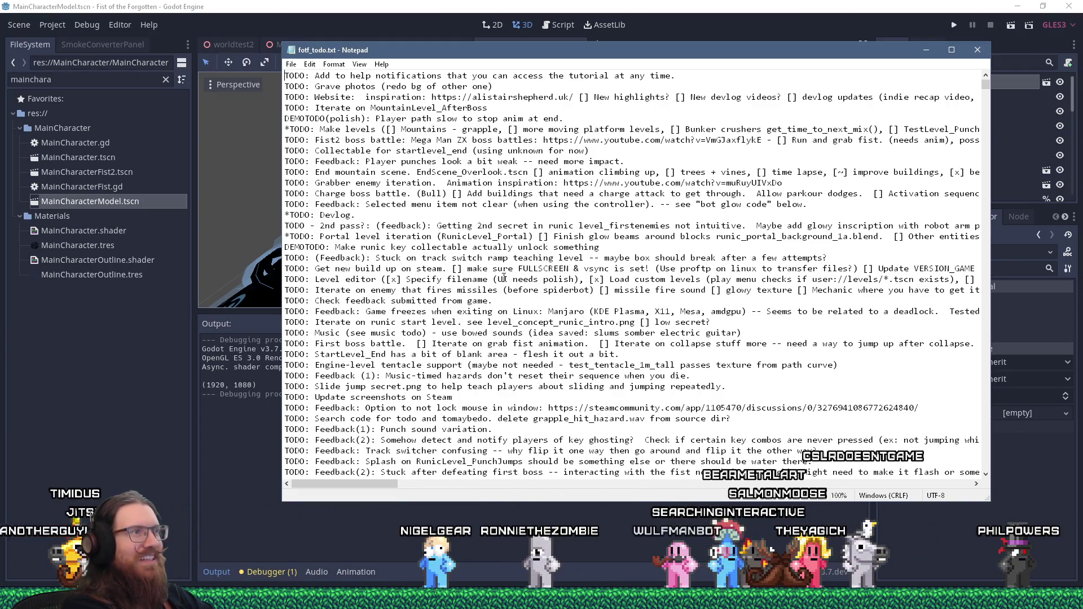
pyautogui.click(446, 5)
pyautogui.moveTo(508, 211)
pyautogui.mouseDown(button='middle')
pyautogui.moveTo(576, 212)
pyautogui.moveTo(547, 181)
pyautogui.mouseUp(button='middle')
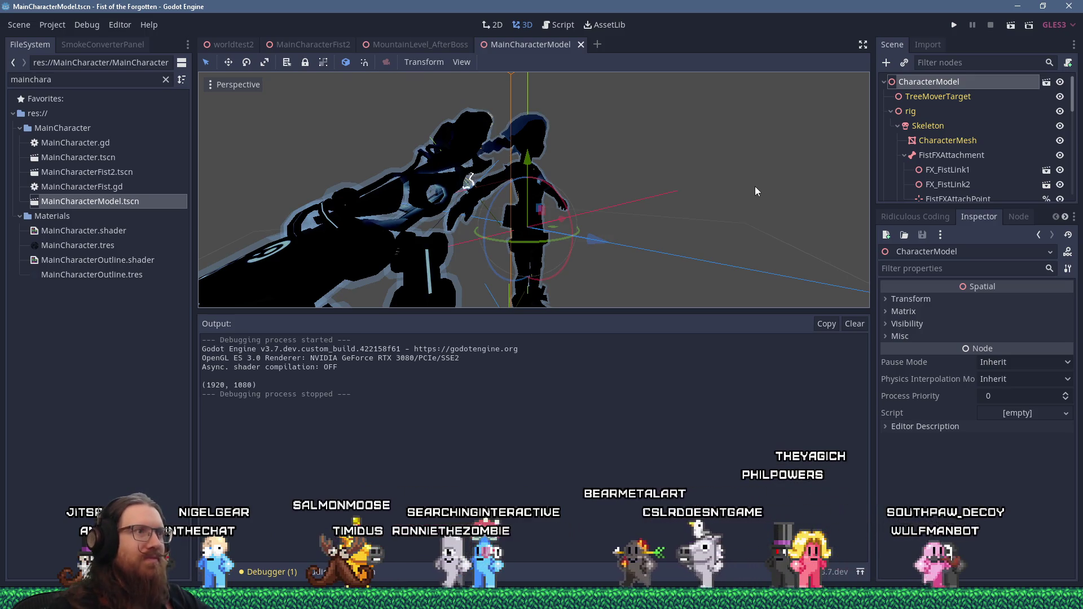
pyautogui.moveTo(777, 178)
pyautogui.mouseDown(button='middle')
pyautogui.moveTo(587, 181)
pyautogui.moveTo(752, 232)
pyautogui.moveTo(614, 188)
pyautogui.moveTo(668, 158)
pyautogui.moveTo(584, 165)
pyautogui.moveTo(536, 134)
pyautogui.mouseUp(button='middle')
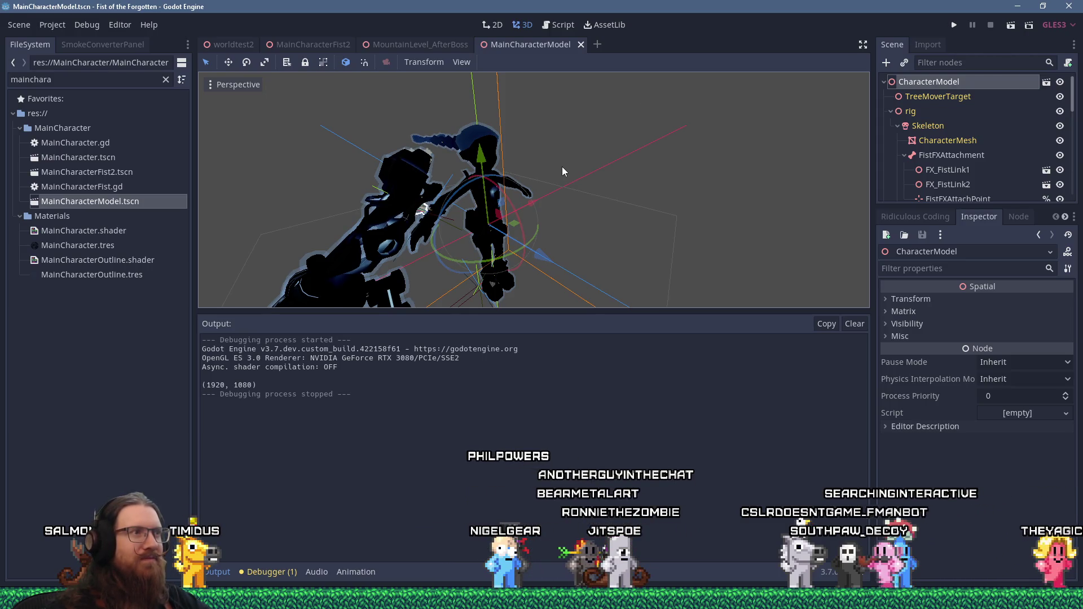
pyautogui.hotkey('alt', 'Tab')
pyautogui.hotkey('alt', 'shift', 'Tab')
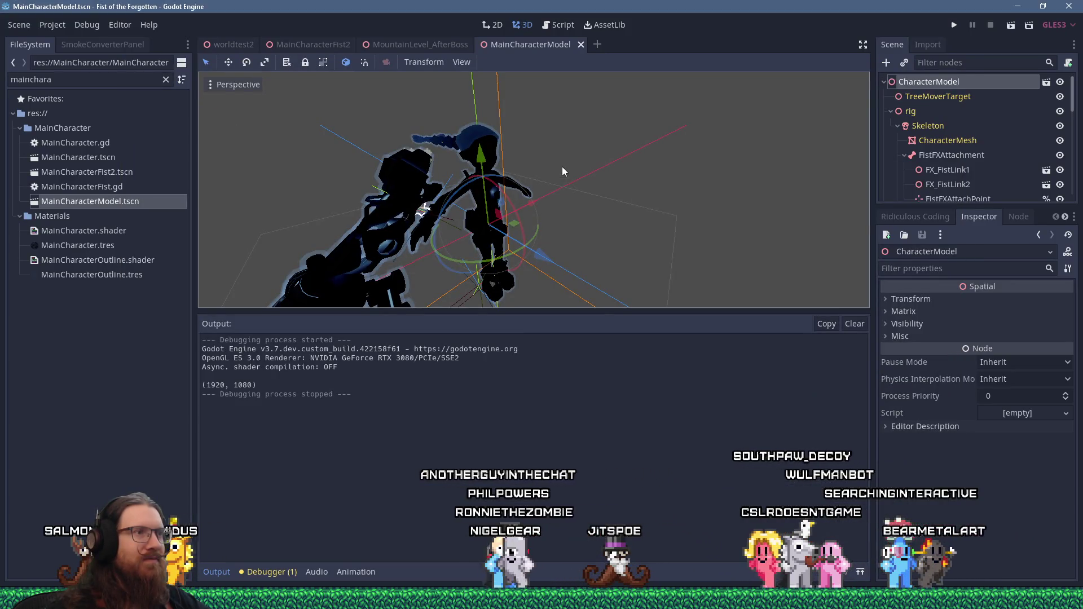
pyautogui.scroll(4, 562, 167)
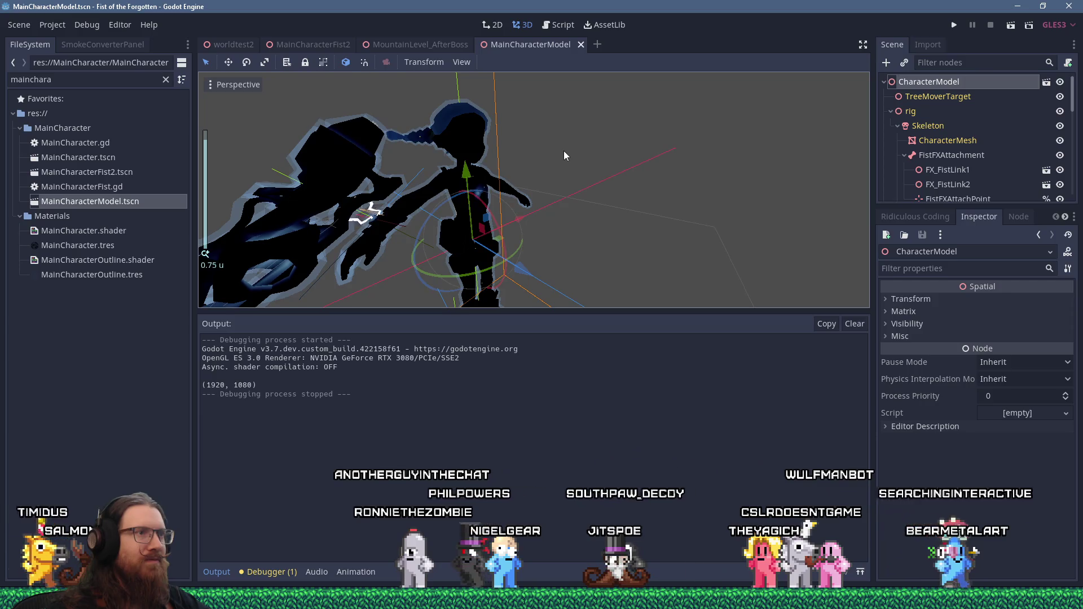
pyautogui.moveTo(563, 151); pyautogui.dragTo(535, 144, button='middle')
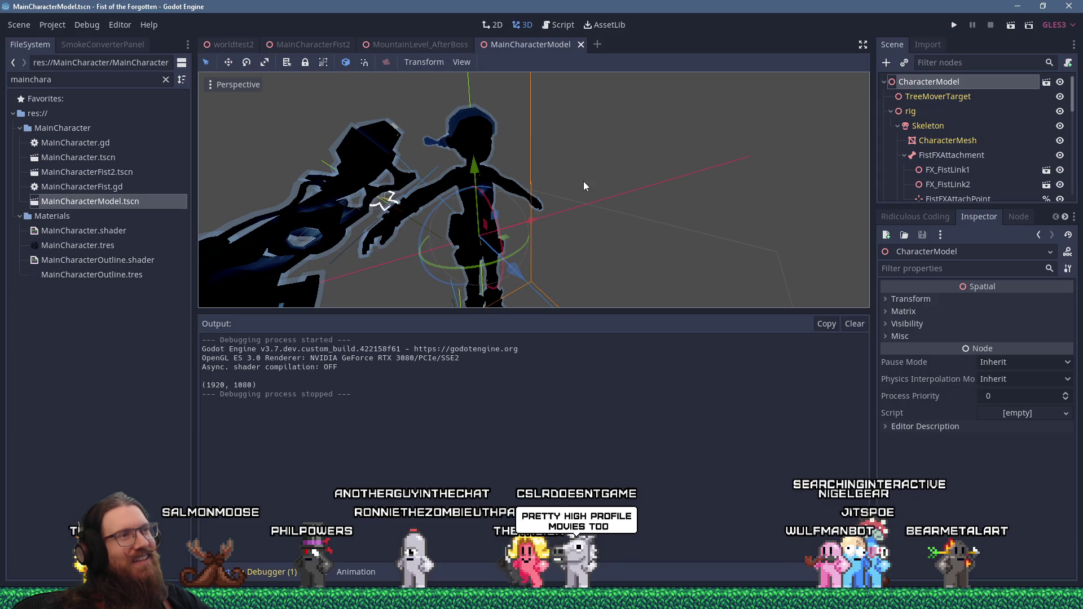
pyautogui.moveTo(594, 168)
pyautogui.mouseDown(button='middle')
pyautogui.moveTo(479, 188)
pyautogui.moveTo(611, 175)
pyautogui.moveTo(655, 213)
pyautogui.moveTo(662, 153)
pyautogui.moveTo(679, 197)
pyautogui.moveTo(696, 181)
pyautogui.moveTo(584, 195)
pyautogui.moveTo(595, 176)
pyautogui.moveTo(622, 175)
pyautogui.mouseUp(button='middle')
pyautogui.scroll(-3, 696, 178)
pyautogui.scroll(5, 589, 180)
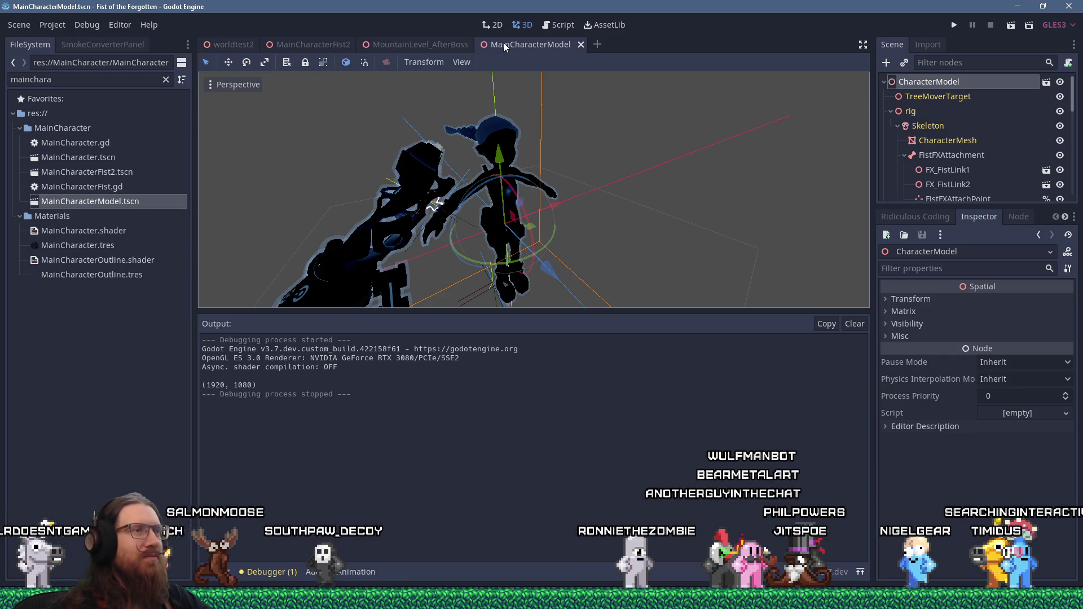
# - Come back from the todo notes to Godot and open the MountainLevel_AfterBoss scene tab
pyautogui.moveTo(542, 186)
pyautogui.mouseDown(button='middle')
pyautogui.moveTo(584, 215)
pyautogui.moveTo(581, 198)
pyautogui.moveTo(757, 154)
pyautogui.moveTo(720, 186)
pyautogui.moveTo(377, 141)
pyautogui.moveTo(341, 164)
pyautogui.moveTo(835, 164)
pyautogui.moveTo(363, 148)
pyautogui.moveTo(533, 195)
pyautogui.moveTo(624, 164)
pyautogui.moveTo(523, 154)
pyautogui.moveTo(528, 167)
pyautogui.moveTo(533, 158)
pyautogui.mouseUp(button='middle')
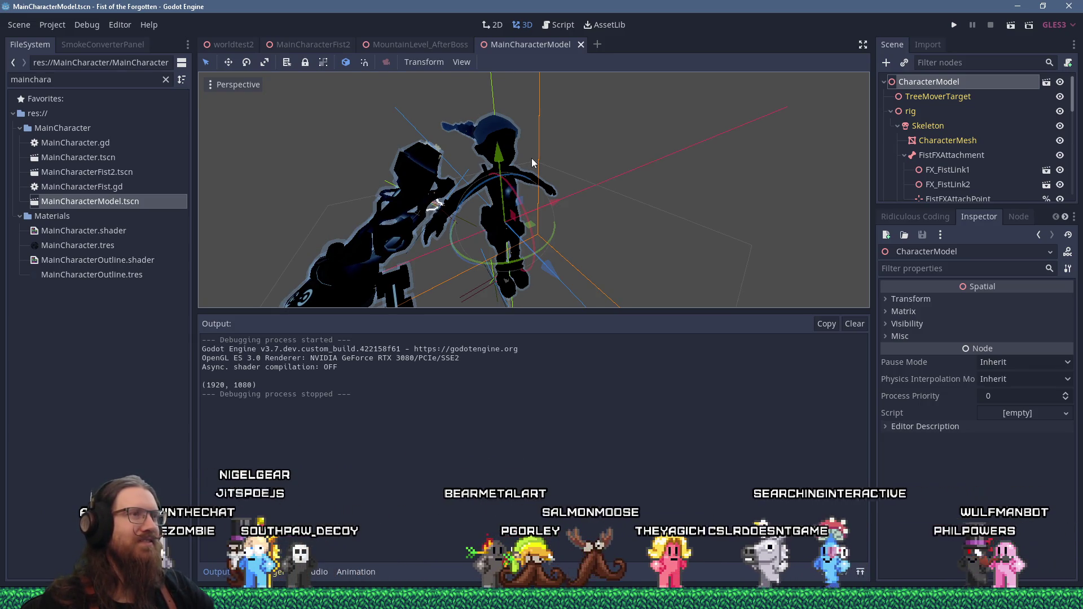
pyautogui.hotkey('alt', 'Tab')
pyautogui.hotkey('alt', 'shift', 'Tab')
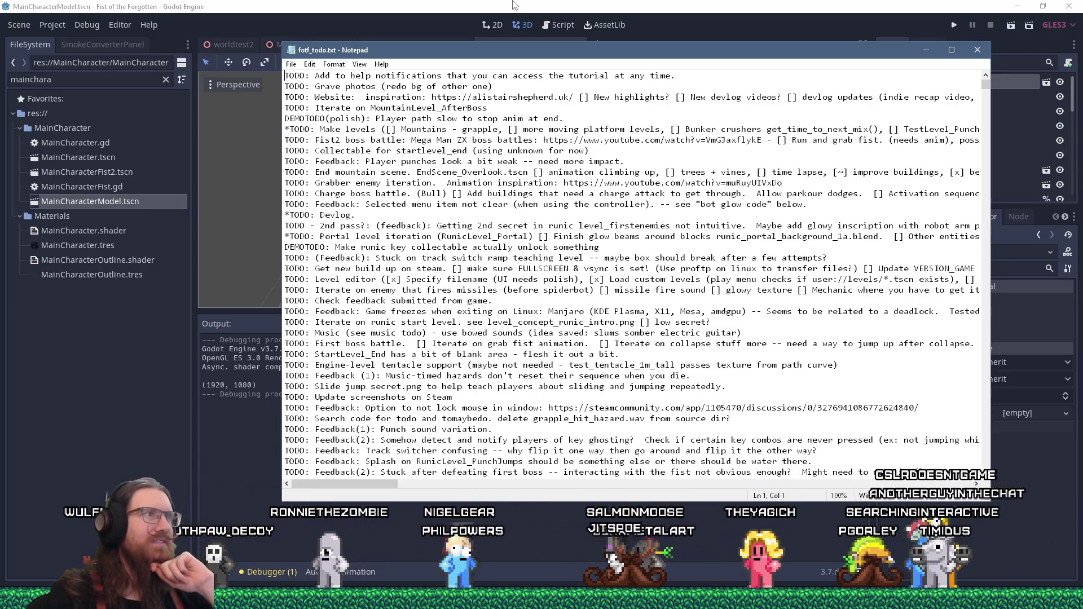
pyautogui.click(488, 5)
pyautogui.click(424, 47)
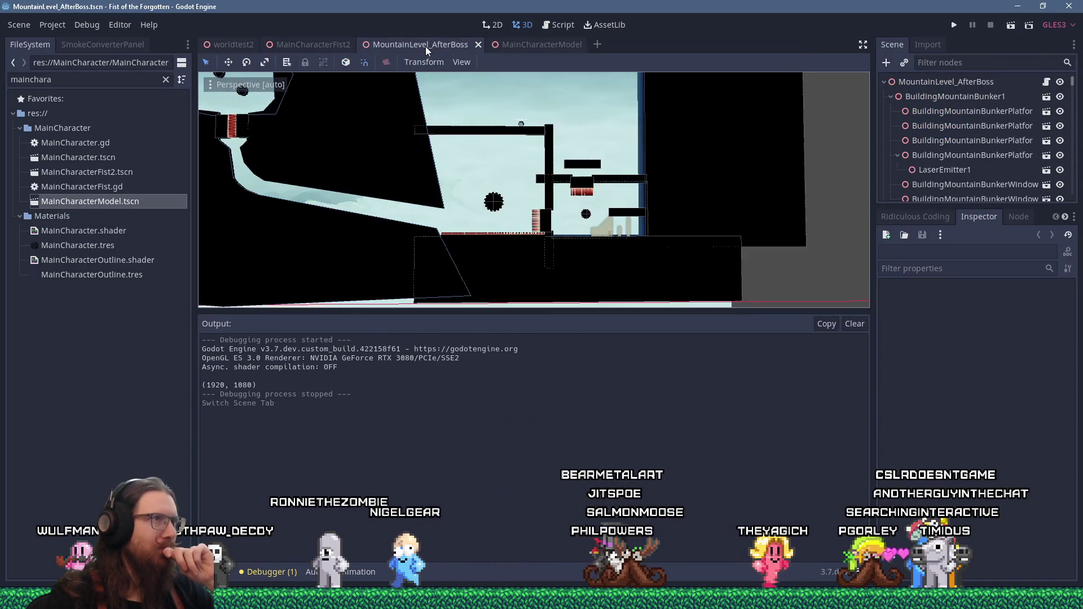
pyautogui.scroll(5, 462, 164)
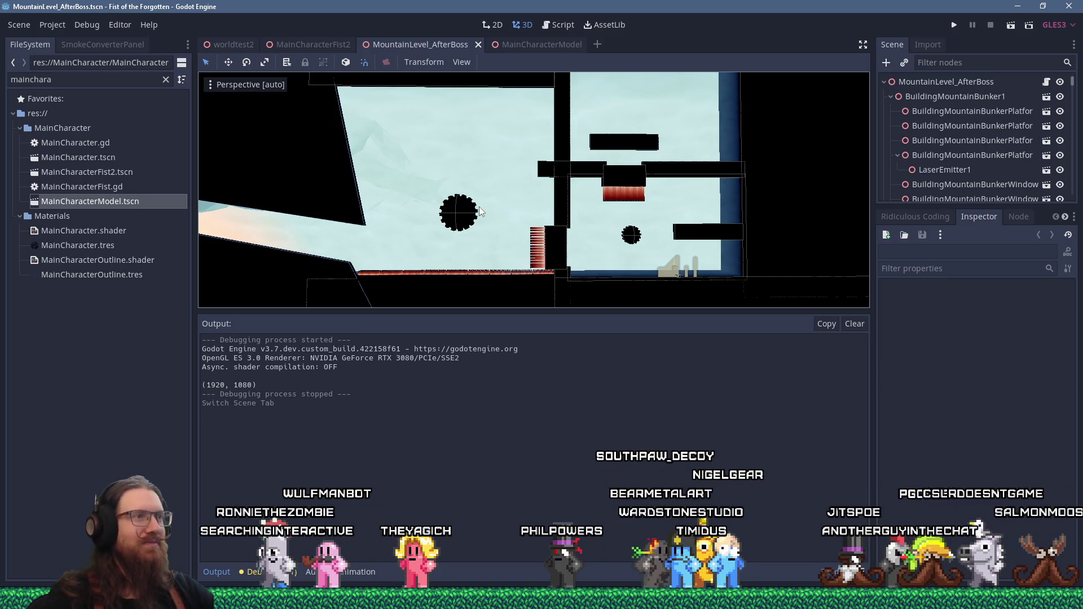
# - Zoom and orbit around the bunker and spiked balls, then switch to the todo notes
pyautogui.scroll(3, 480, 211)
pyautogui.scroll(-10, 479, 207)
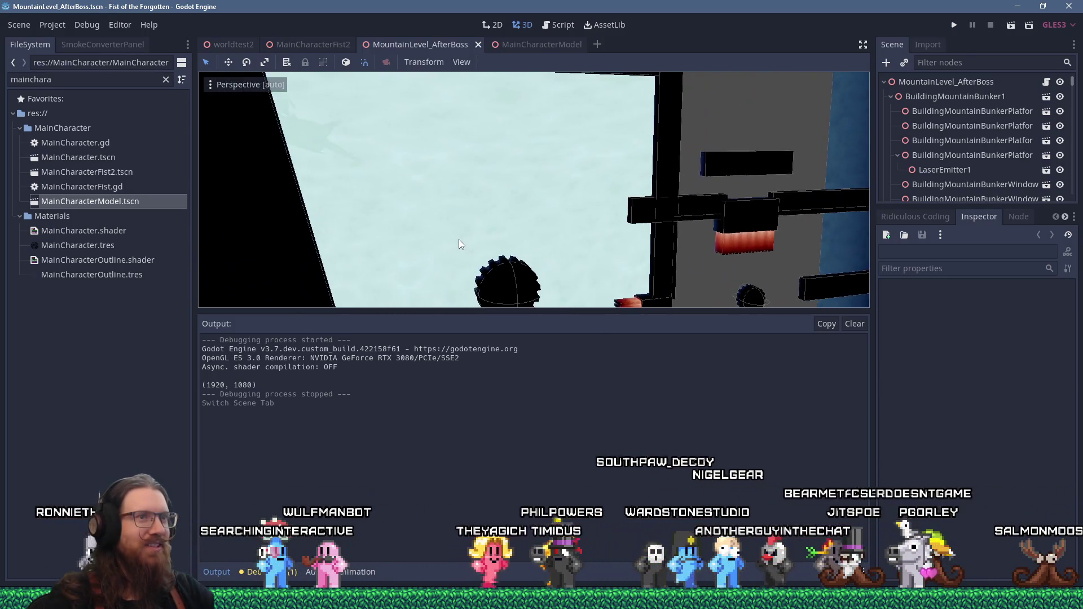
pyautogui.scroll(8, 461, 238)
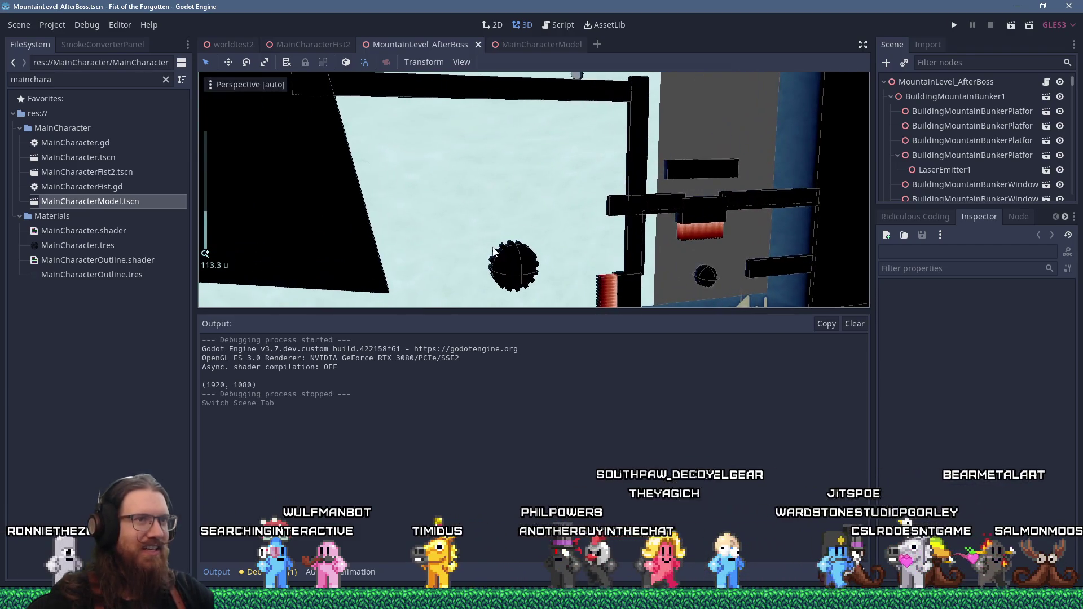
pyautogui.moveTo(495, 199)
pyautogui.mouseDown(button='middle')
pyautogui.moveTo(527, 208)
pyautogui.moveTo(543, 256)
pyautogui.moveTo(475, 216)
pyautogui.mouseUp(button='middle')
pyautogui.scroll(-6, 473, 214)
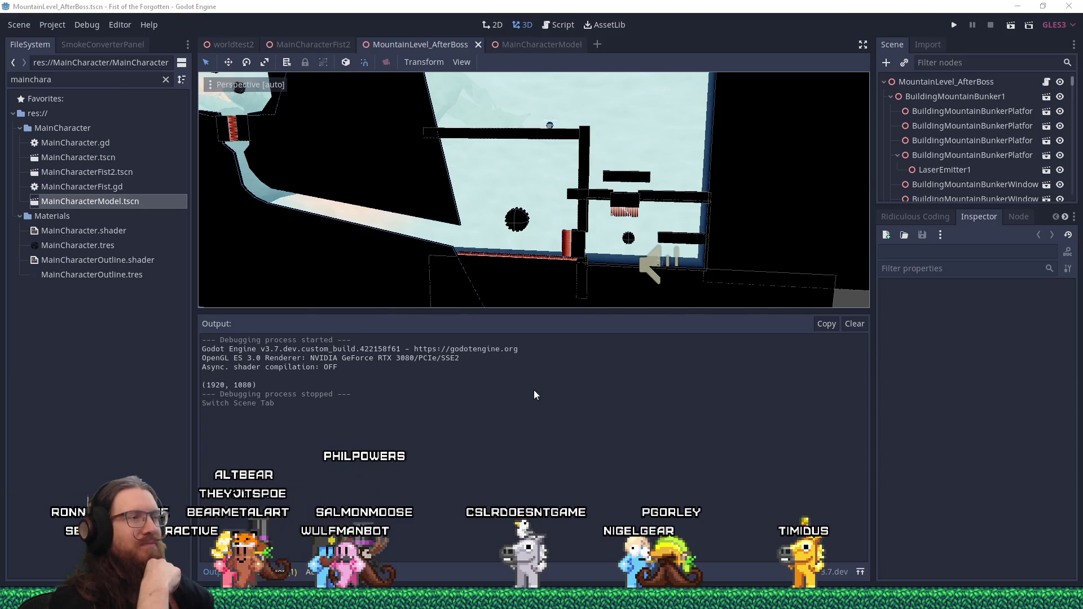
pyautogui.hotkey('alt', 'Tab')
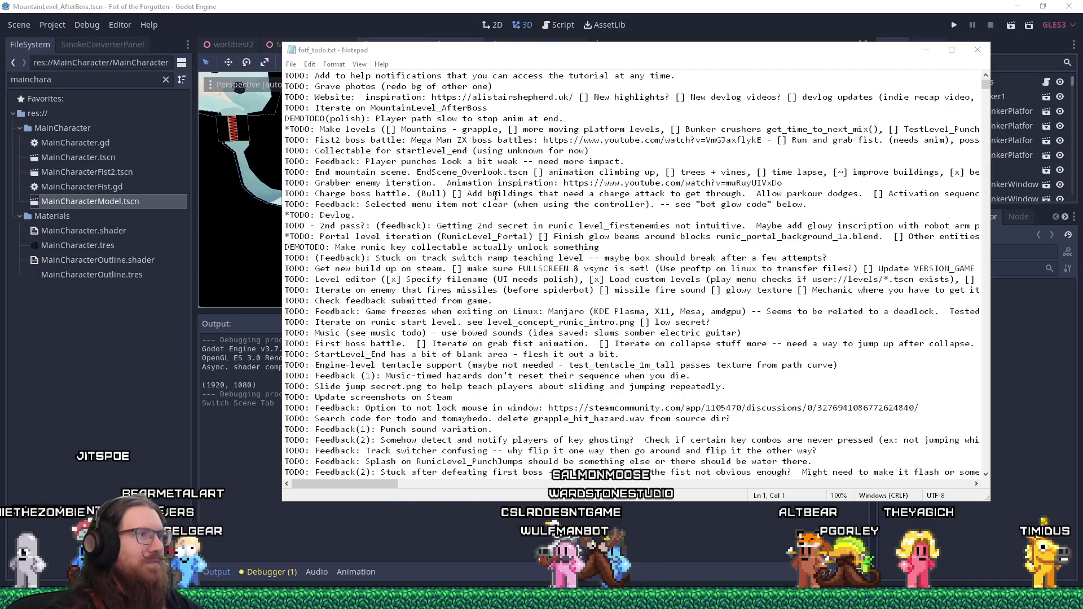
pyautogui.click(420, 225)
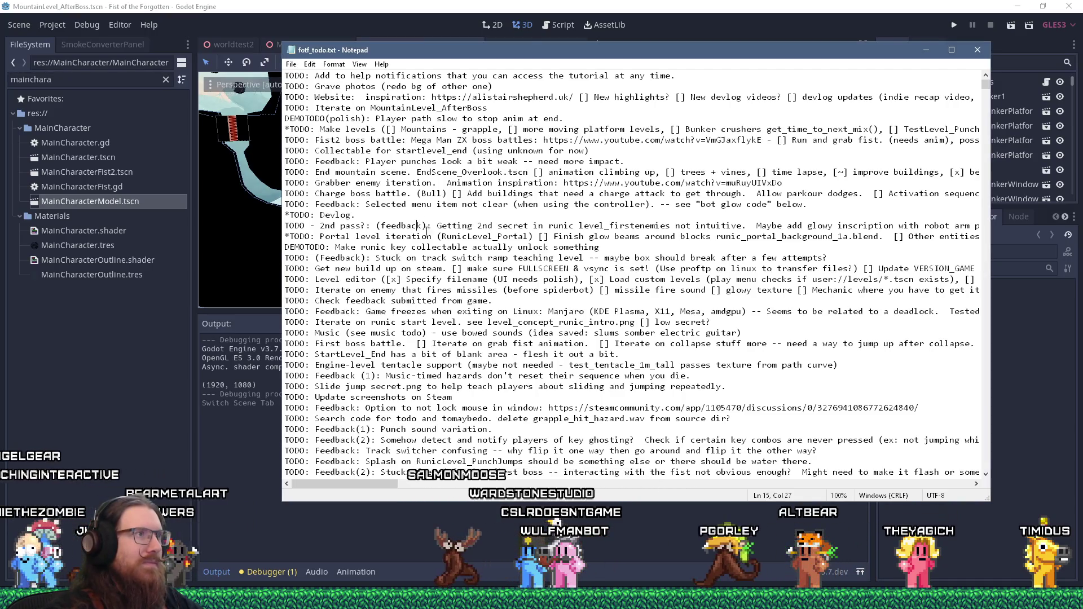
pyautogui.hotkey('alt', 'Tab')
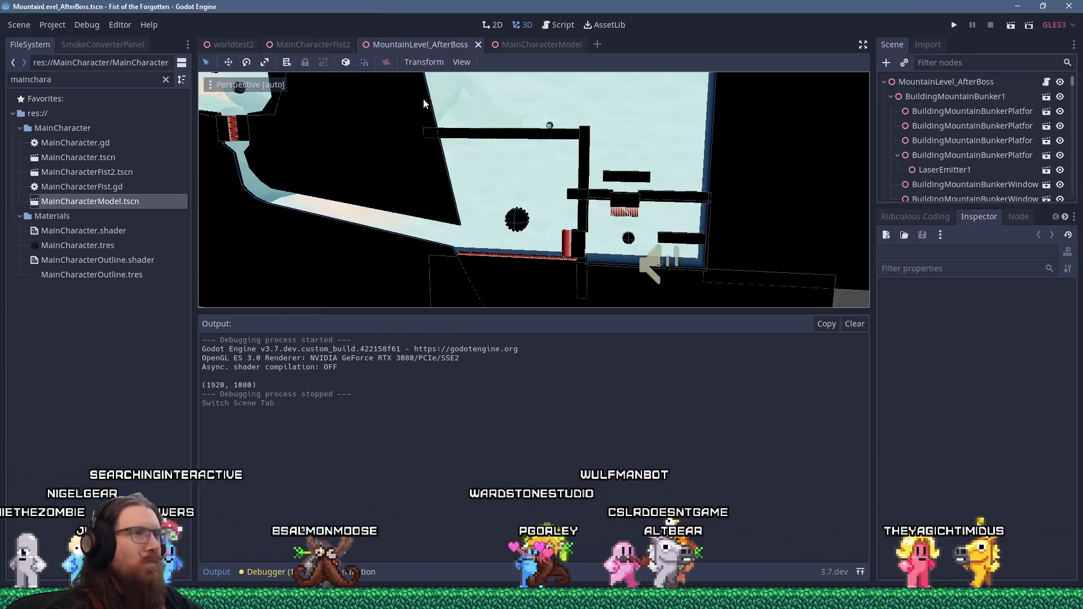
pyautogui.scroll(3, 487, 155)
pyautogui.keyDown('shift'); pyautogui.moveTo(497, 151); pyautogui.dragTo(541, 148, button='middle'); pyautogui.keyUp('shift')
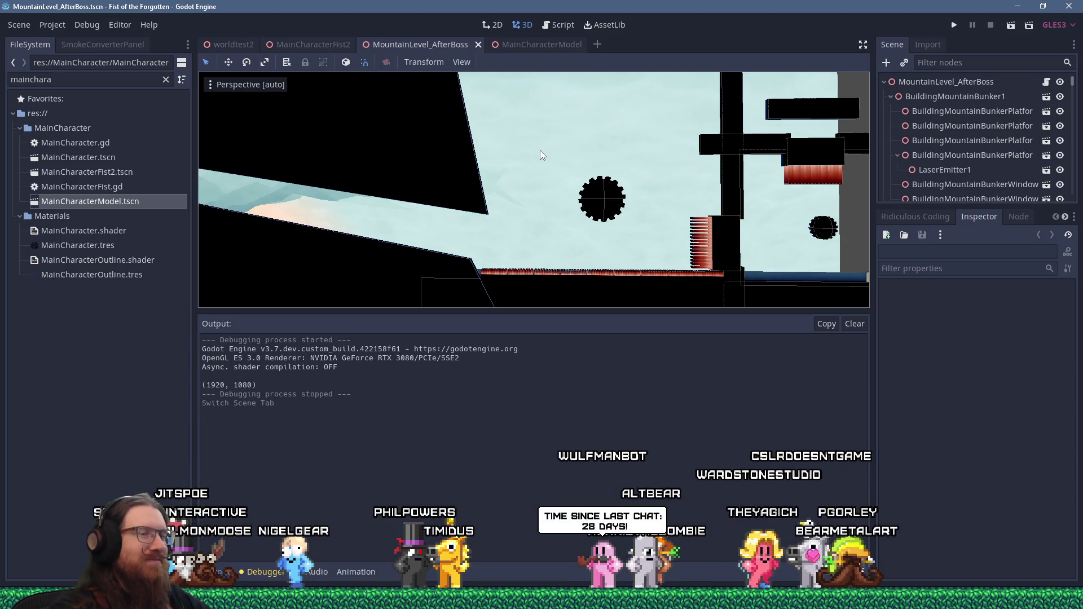
pyautogui.keyDown('shift'); pyautogui.moveTo(591, 207); pyautogui.dragTo(537, 194, button='middle'); pyautogui.keyUp('shift')
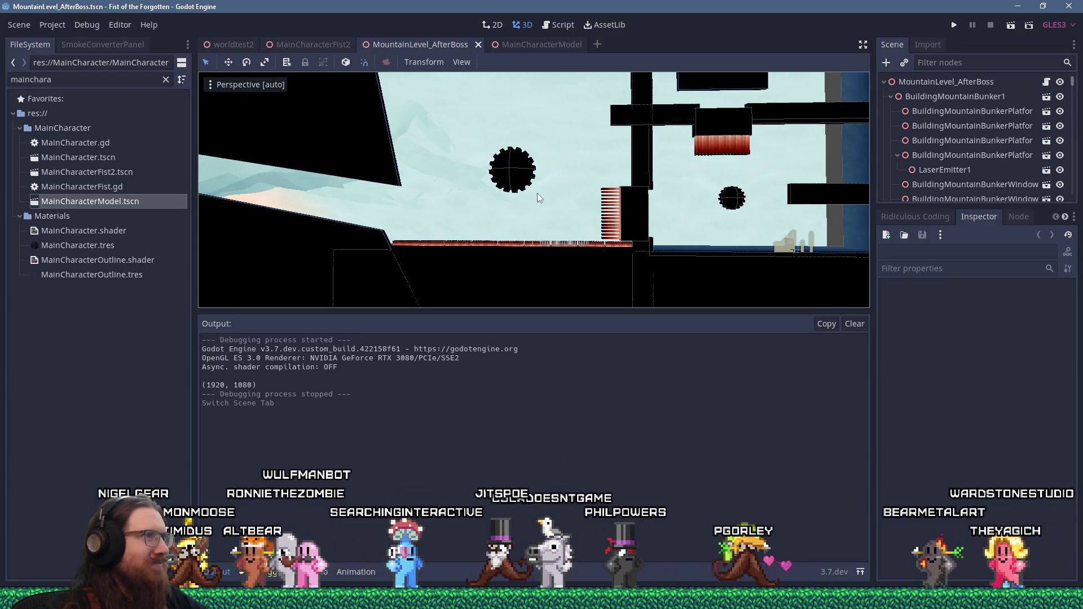
pyautogui.hotkey('alt', 'Tab')
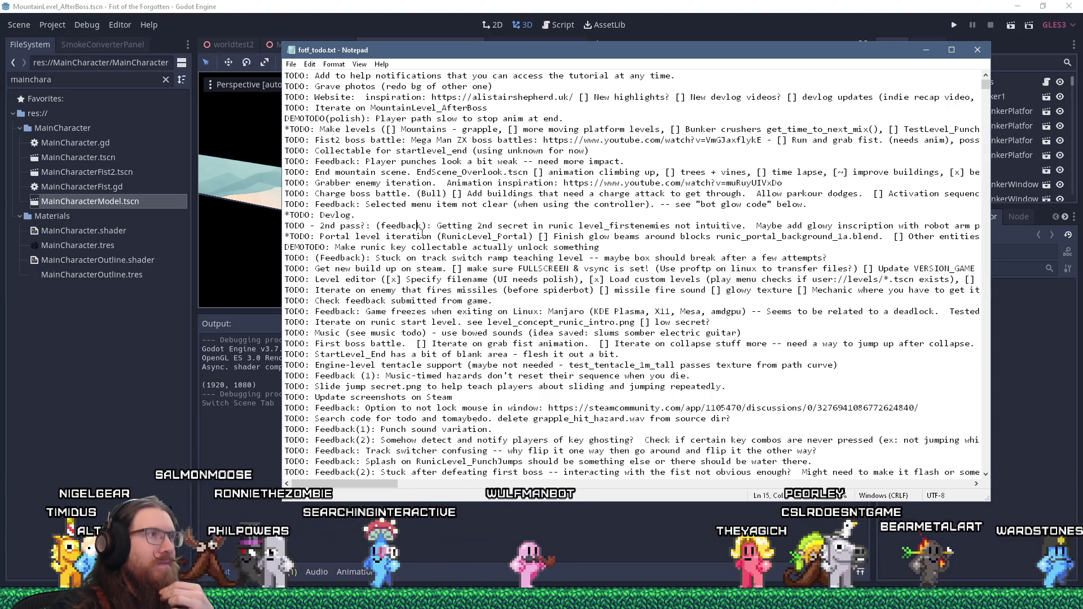
# - Move the tutorial-notification todo line from the top to the end of fotf_todo.txt
pyautogui.click(287, 80)
pyautogui.moveTo(287, 81); pyautogui.dragTo(287, 85)
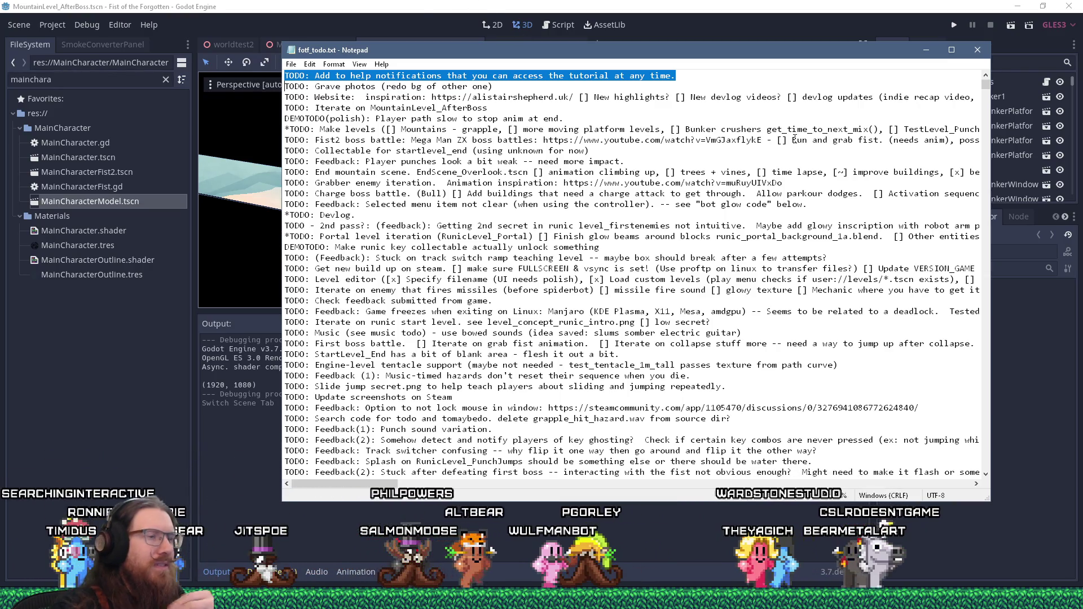
pyautogui.hotkey('ctrl', 'x')
pyautogui.hotkey('ctrl', 'End')
pyautogui.hotkey('ctrl', 'v')
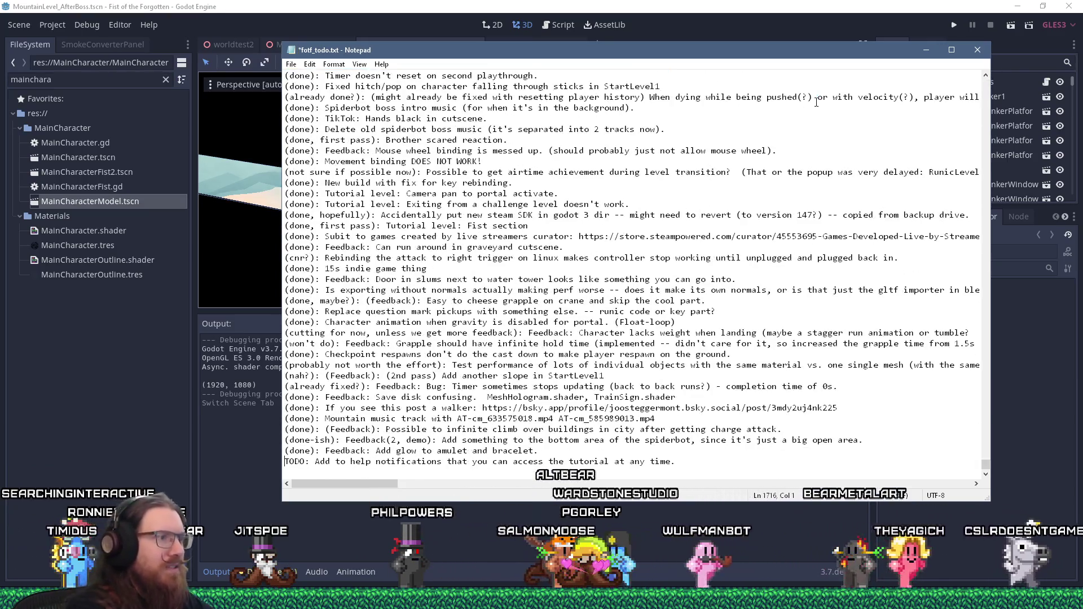
# - Replace that line's TODO with '(already done?)', save the file, and return to Godot
pyautogui.press('Home')
pyautogui.hotkey('ctrl', 'shift', 'Right')
pyautogui.write('(already done')
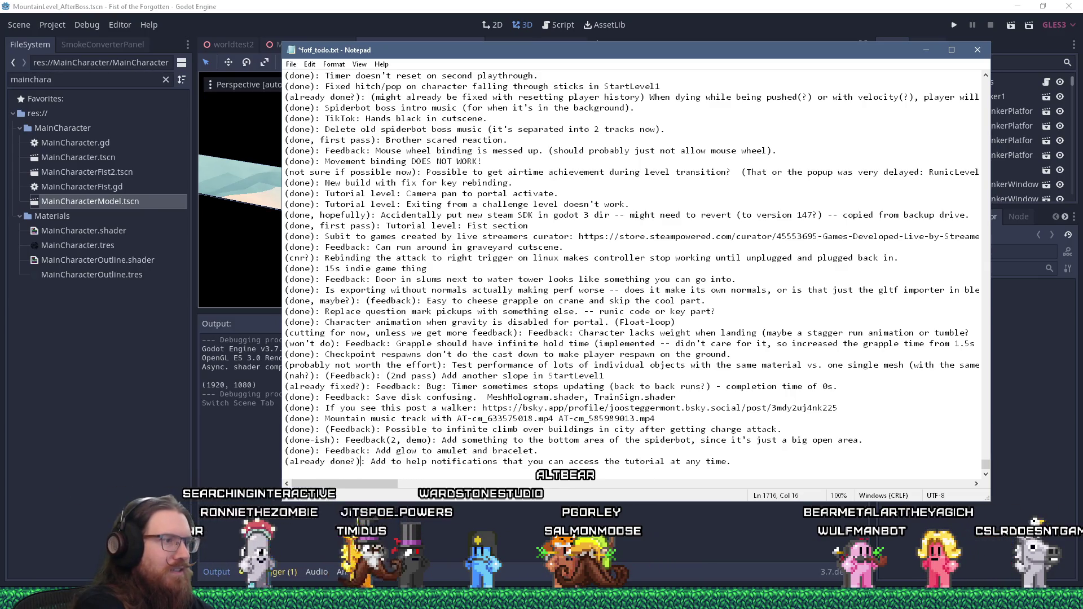
pyautogui.hotkey('ctrl', 'Home')
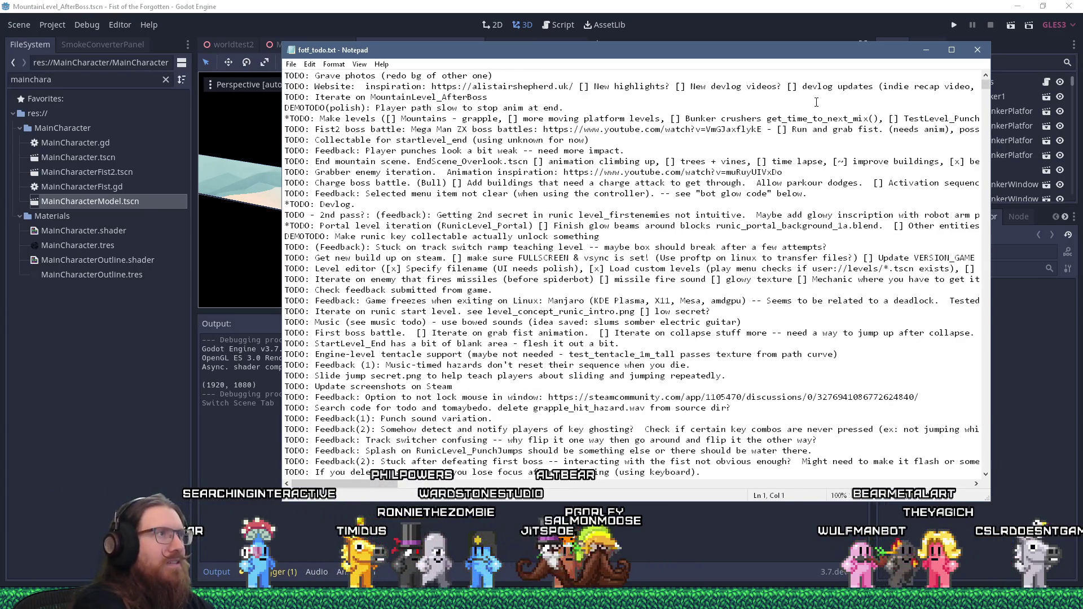
pyautogui.click(714, 5)
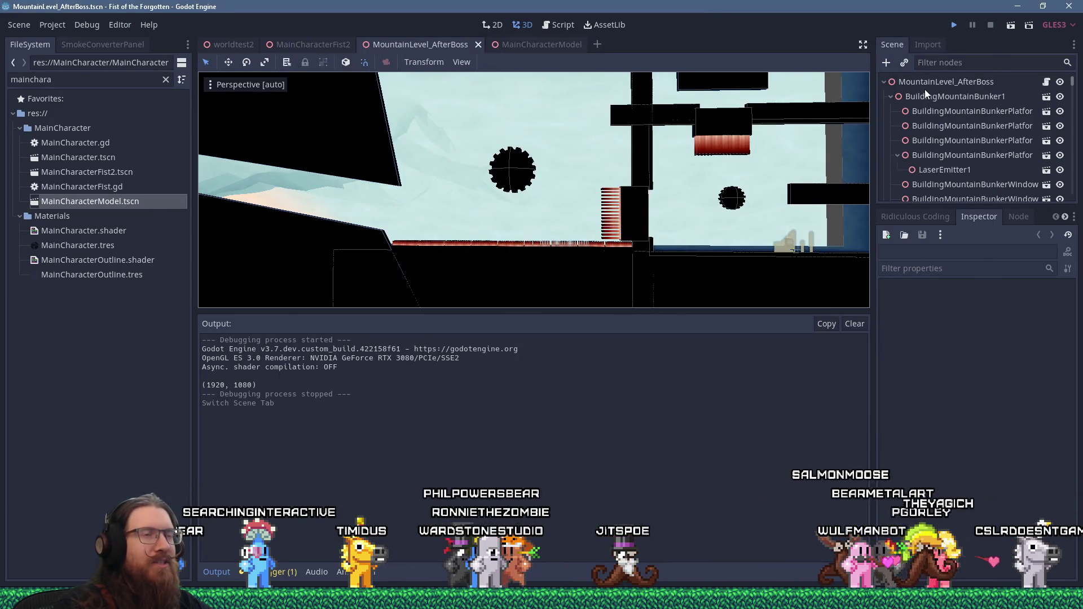
# - Save and run the level, then check the Tutorial list from the pause menu
pyautogui.hotkey('ctrl', 's')
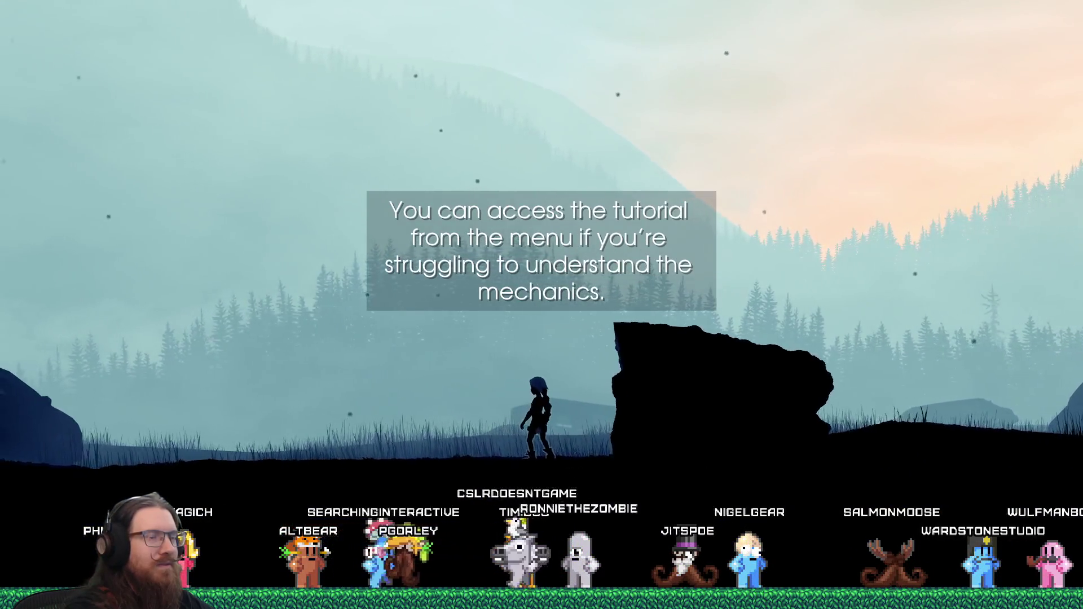
pyautogui.press('Escape')
pyautogui.press('Down')
pyautogui.press('Down')
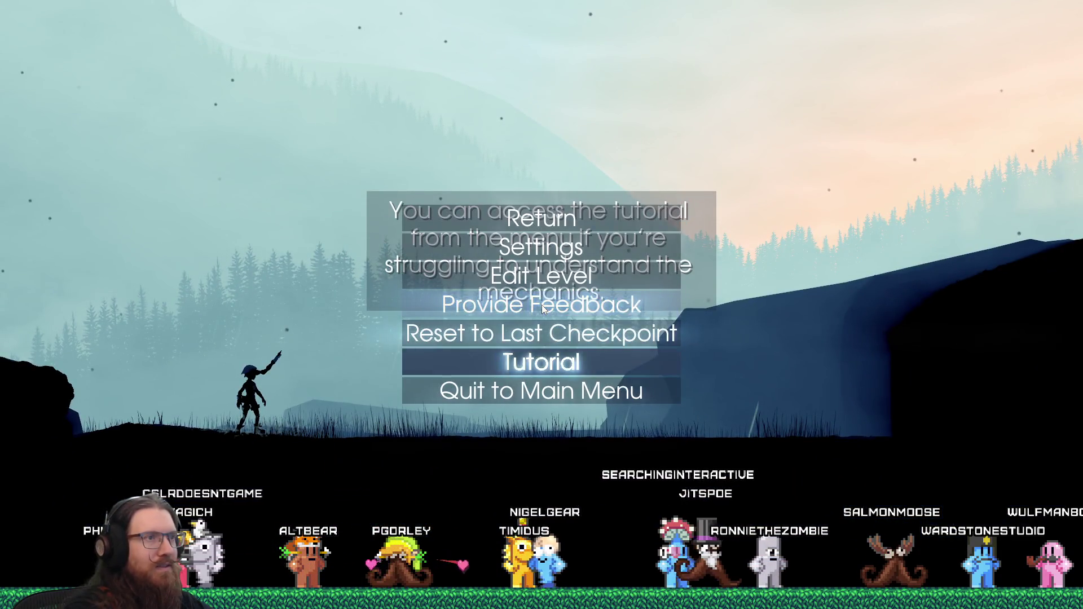
pyautogui.press('Return')
pyautogui.press('Escape')
pyautogui.press('Escape')
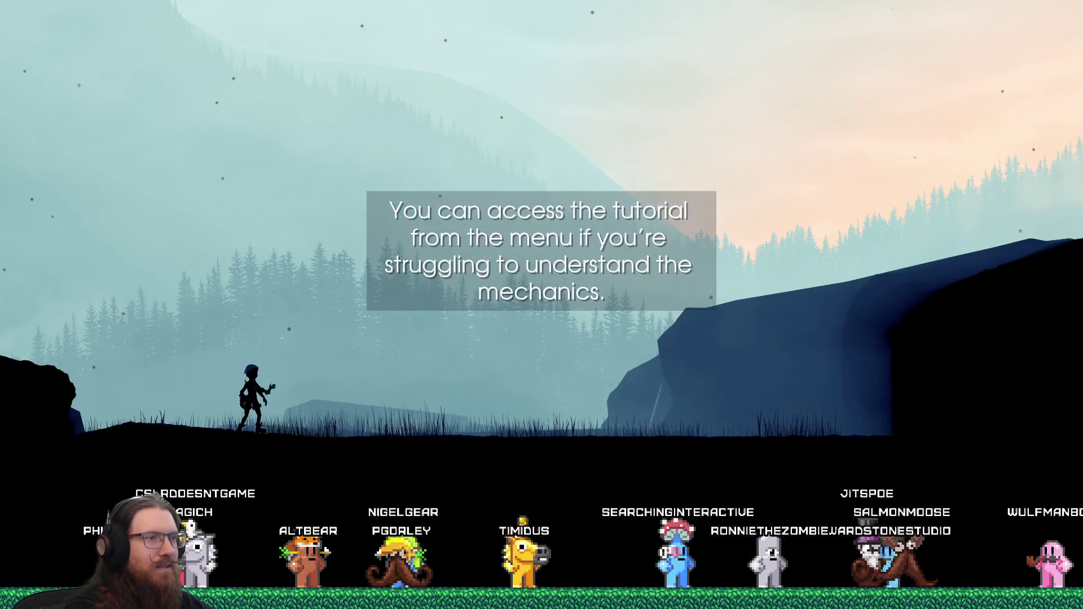
pyautogui.press('Escape')
# - Quit to the game's main menu and start Play from the title screen
pyautogui.press('Down')
pyautogui.press('Down')
pyautogui.press('Down')
pyautogui.press('Return')
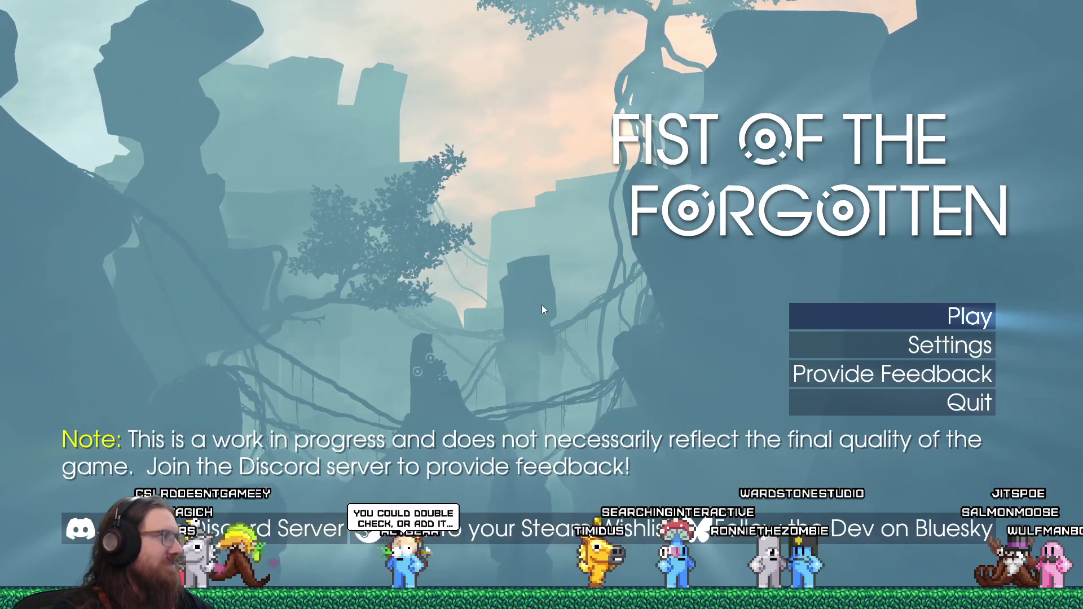
pyautogui.press('Return')
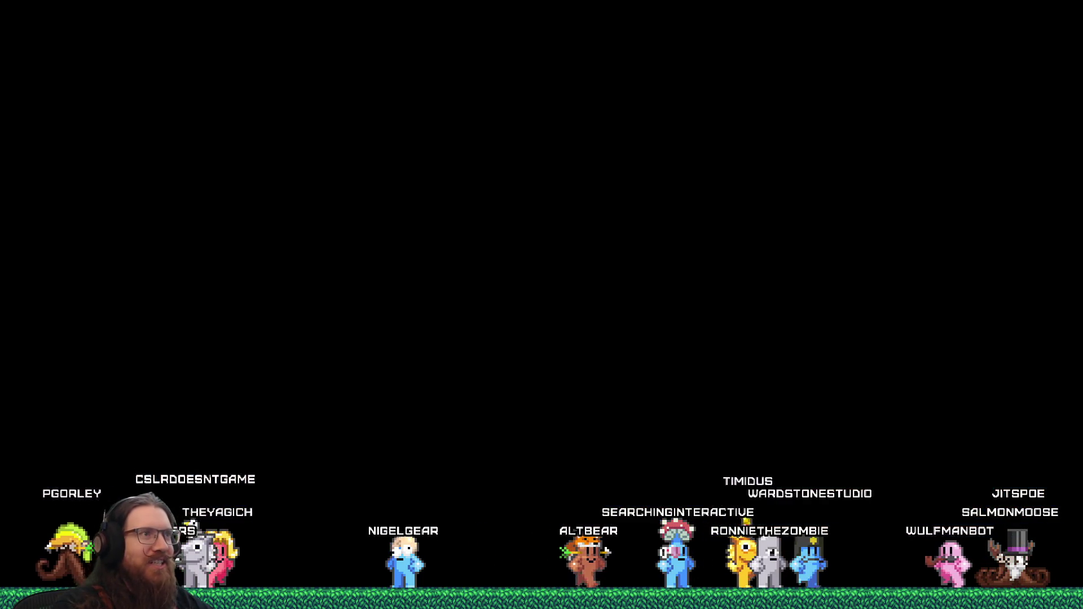